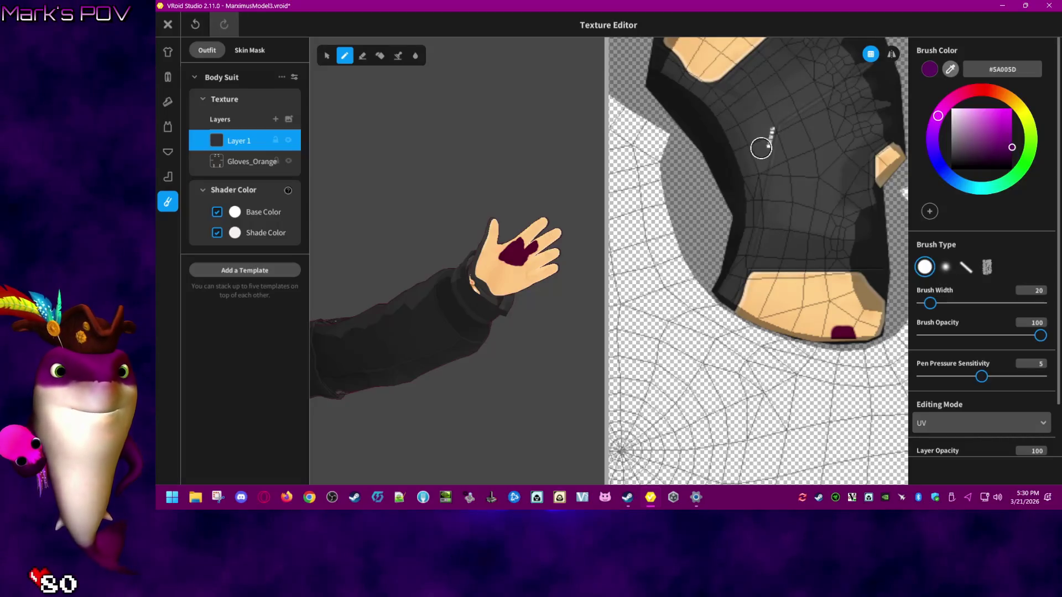
- Paint dark purple (#5A005D) over the glove palm region of the UV texture on Layer 1
{"action": "scroll", "coordinate": [761, 221], "scroll_direction": "up", "scroll_amount": 5}
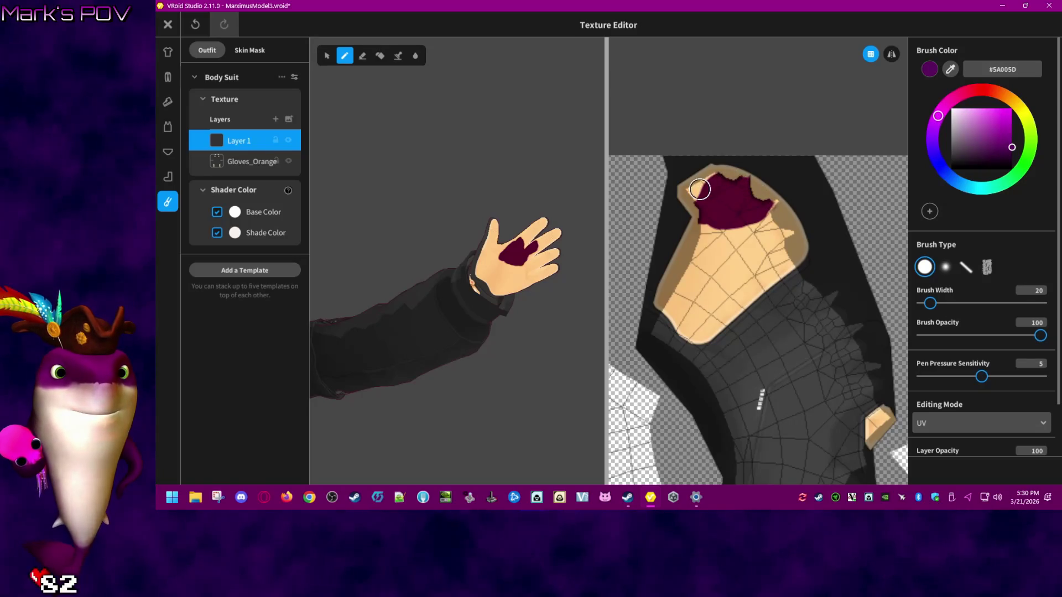
{"action": "mouse_move", "coordinate": [699, 189]}
{"action": "left_mouse_down"}
{"action": "mouse_move", "coordinate": [704, 220]}
{"action": "mouse_move", "coordinate": [664, 300]}
{"action": "mouse_move", "coordinate": [691, 335]}
{"action": "mouse_move", "coordinate": [801, 249]}
{"action": "mouse_move", "coordinate": [753, 183]}
{"action": "mouse_move", "coordinate": [719, 172]}
{"action": "mouse_move", "coordinate": [687, 182]}
{"action": "mouse_move", "coordinate": [697, 218]}
{"action": "mouse_move", "coordinate": [663, 299]}
{"action": "mouse_move", "coordinate": [678, 265]}
{"action": "mouse_move", "coordinate": [671, 311]}
{"action": "mouse_move", "coordinate": [720, 223]}
{"action": "mouse_move", "coordinate": [730, 235]}
{"action": "mouse_move", "coordinate": [763, 204]}
{"action": "mouse_move", "coordinate": [785, 232]}
{"action": "mouse_move", "coordinate": [745, 244]}
{"action": "mouse_move", "coordinate": [758, 237]}
{"action": "mouse_move", "coordinate": [770, 254]}
{"action": "mouse_move", "coordinate": [713, 304]}
{"action": "mouse_move", "coordinate": [763, 254]}
{"action": "mouse_move", "coordinate": [686, 312]}
{"action": "left_mouse_up"}
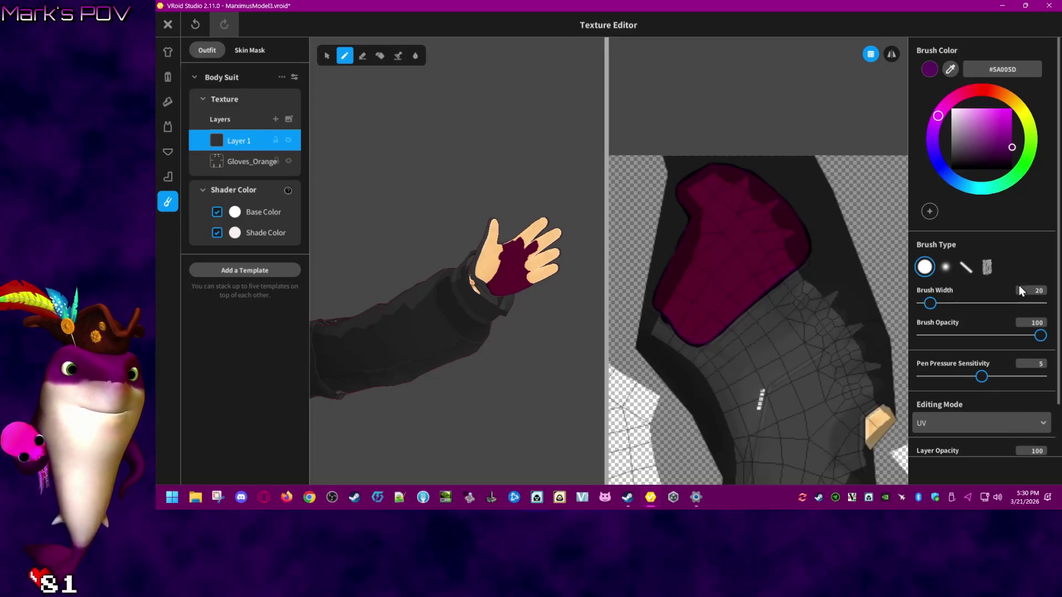
{"action": "scroll", "coordinate": [1020, 388], "scroll_direction": "down", "scroll_amount": 1}
- Switch the drawing mode to Default and paint the wrist patch purple
{"action": "left_click", "coordinate": [979, 448]}
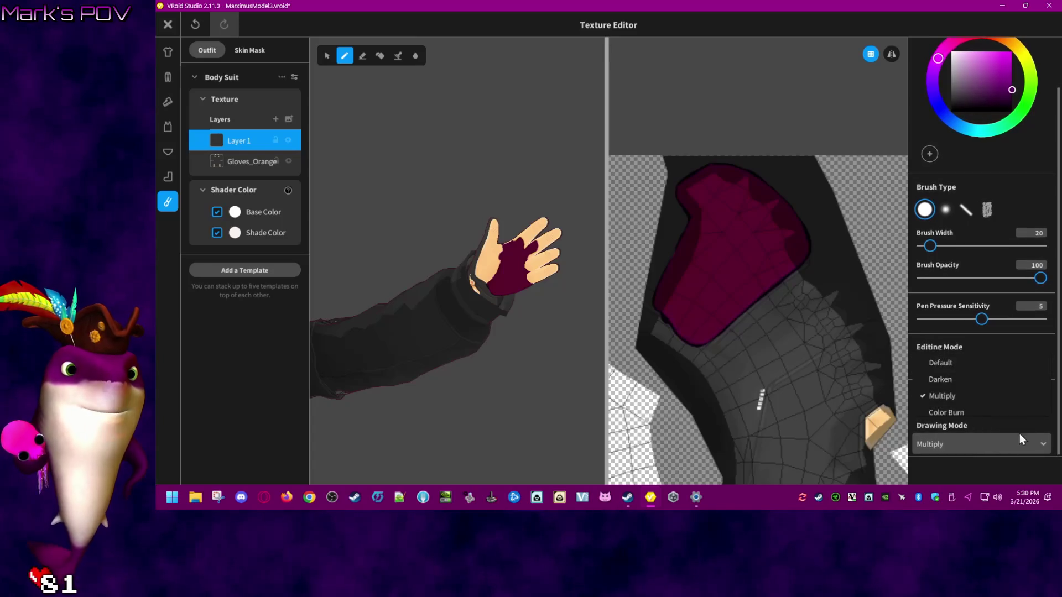
{"action": "left_click", "coordinate": [948, 362]}
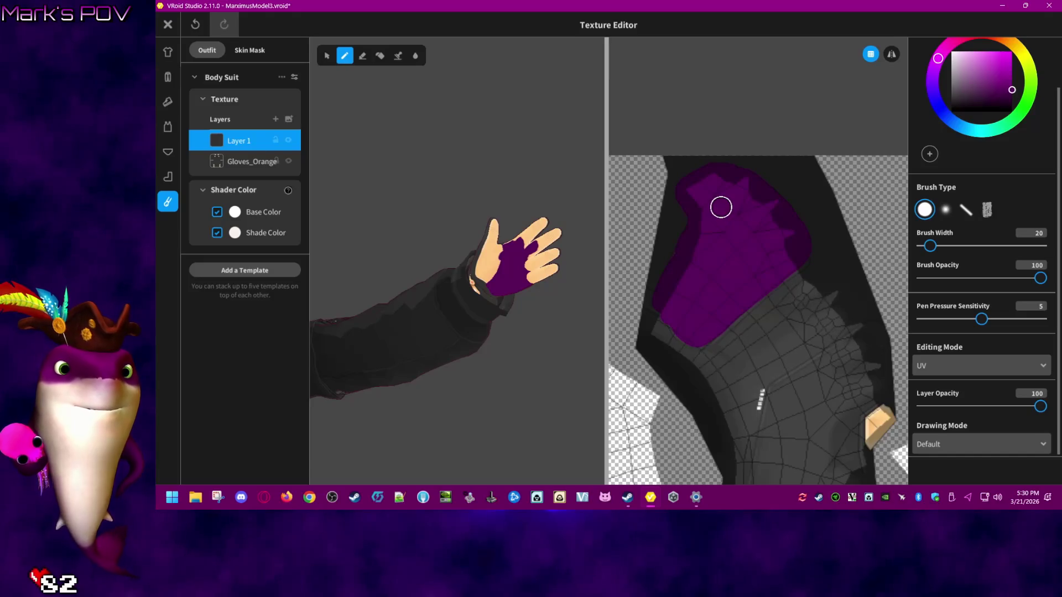
{"action": "scroll", "coordinate": [832, 341], "scroll_direction": "down", "scroll_amount": 2}
{"action": "scroll", "coordinate": [808, 299], "scroll_direction": "down", "scroll_amount": 2}
{"action": "scroll", "coordinate": [774, 254], "scroll_direction": "right", "scroll_amount": 3}
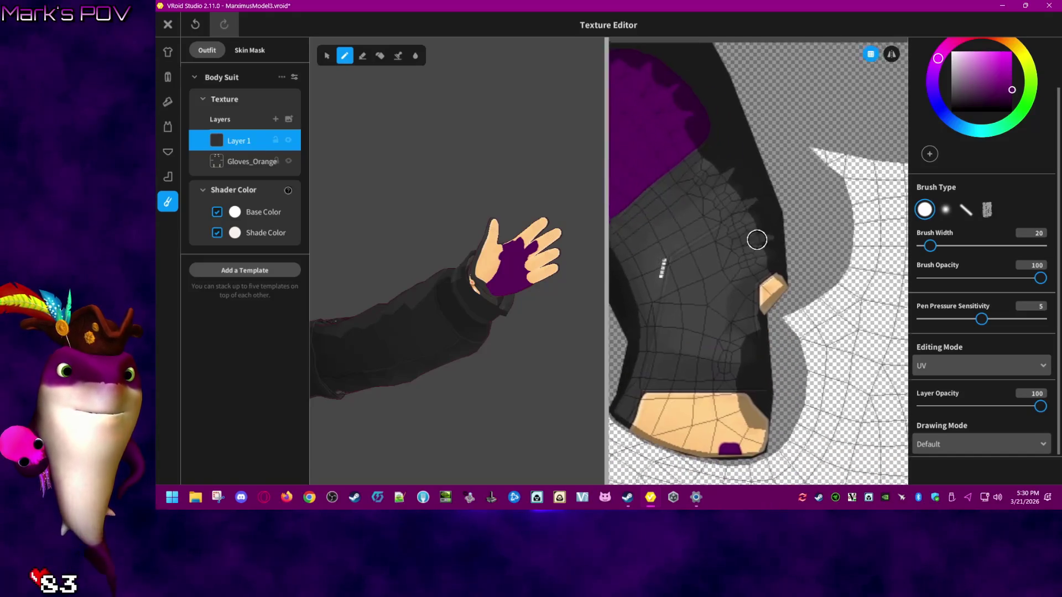
{"action": "scroll", "coordinate": [792, 316], "scroll_direction": "up", "scroll_amount": 4}
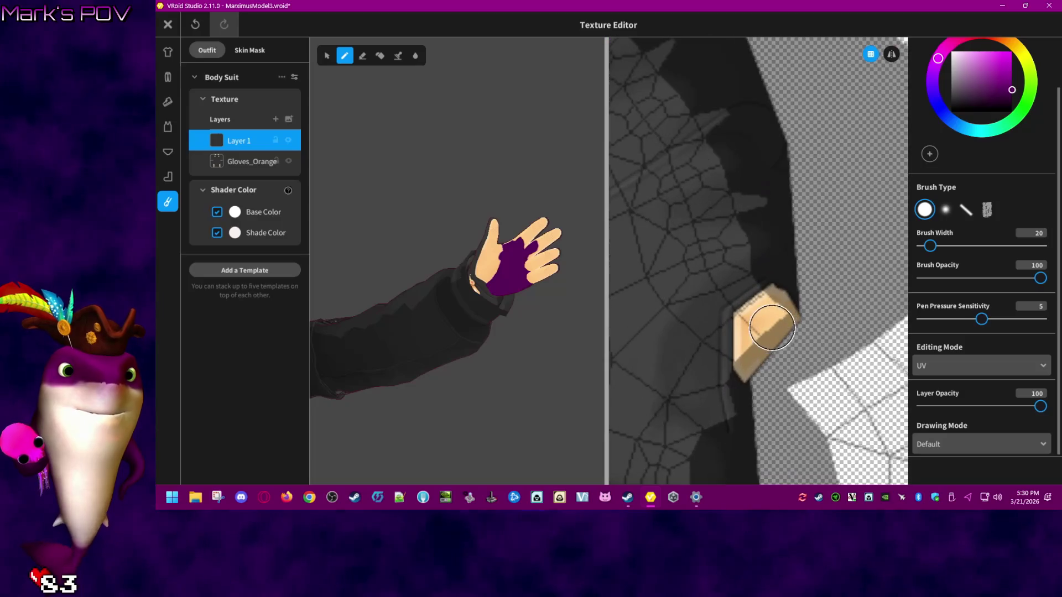
{"action": "scroll", "coordinate": [767, 328], "scroll_direction": "down", "scroll_amount": 5, "text": "ctrl"}
{"action": "mouse_move", "coordinate": [771, 298]}
{"action": "left_mouse_down"}
{"action": "mouse_move", "coordinate": [791, 313]}
{"action": "mouse_move", "coordinate": [747, 375]}
{"action": "mouse_move", "coordinate": [744, 312]}
{"action": "mouse_move", "coordinate": [772, 292]}
{"action": "mouse_move", "coordinate": [750, 354]}
{"action": "left_mouse_up"}
- Set the drawing mode to Darken and zoom out to frame the whole hand area
{"action": "left_click", "coordinate": [980, 444]}
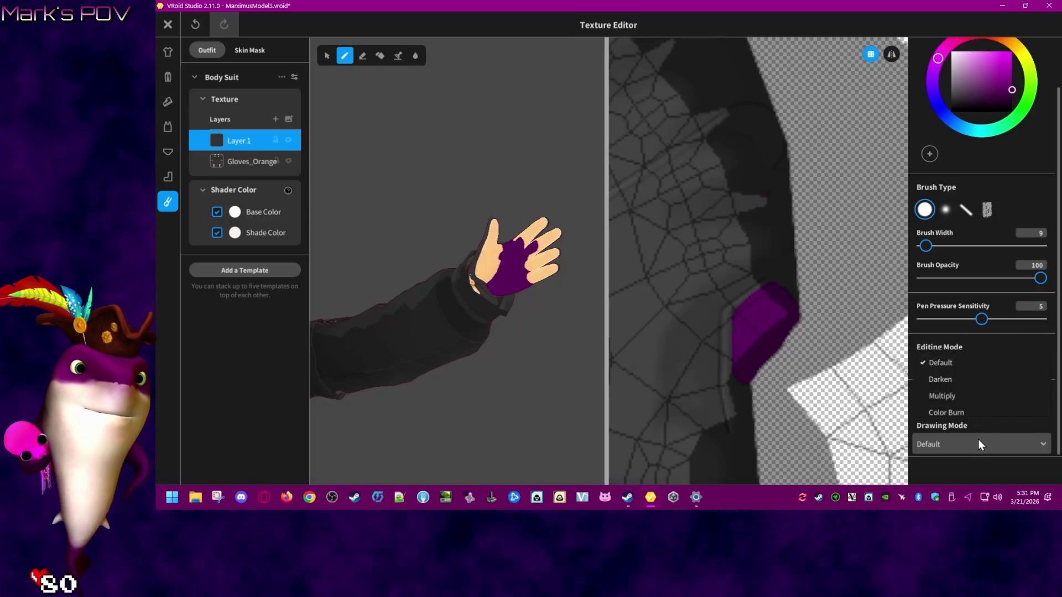
{"action": "left_click", "coordinate": [954, 380]}
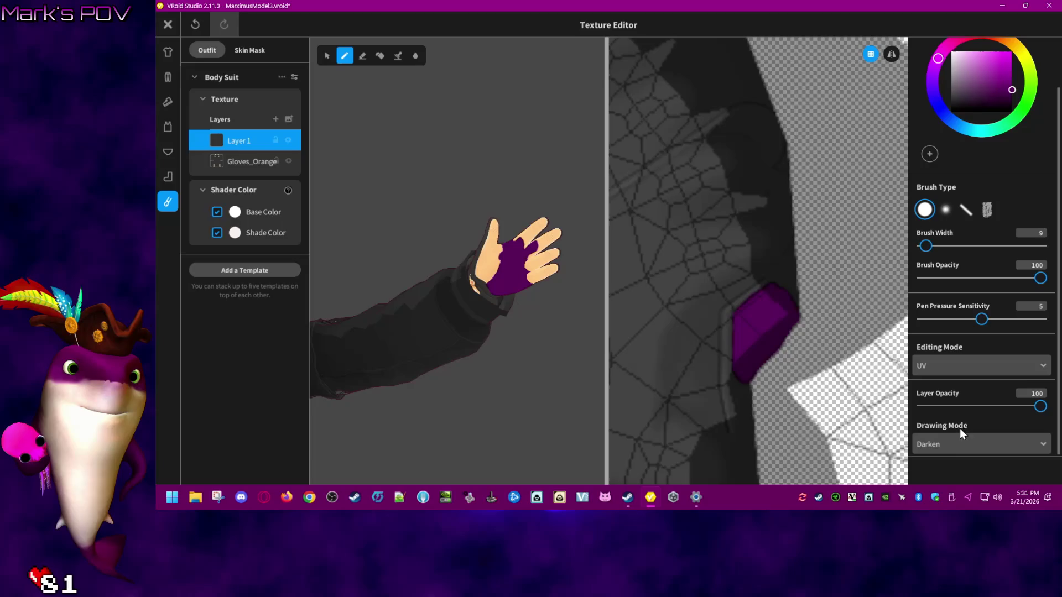
{"action": "scroll", "coordinate": [756, 351], "scroll_direction": "down", "scroll_amount": 2}
{"action": "mouse_move", "coordinate": [756, 350]}
{"action": "right_mouse_down"}
{"action": "mouse_move", "coordinate": [737, 351]}
{"action": "mouse_move", "coordinate": [729, 389]}
{"action": "right_mouse_up"}
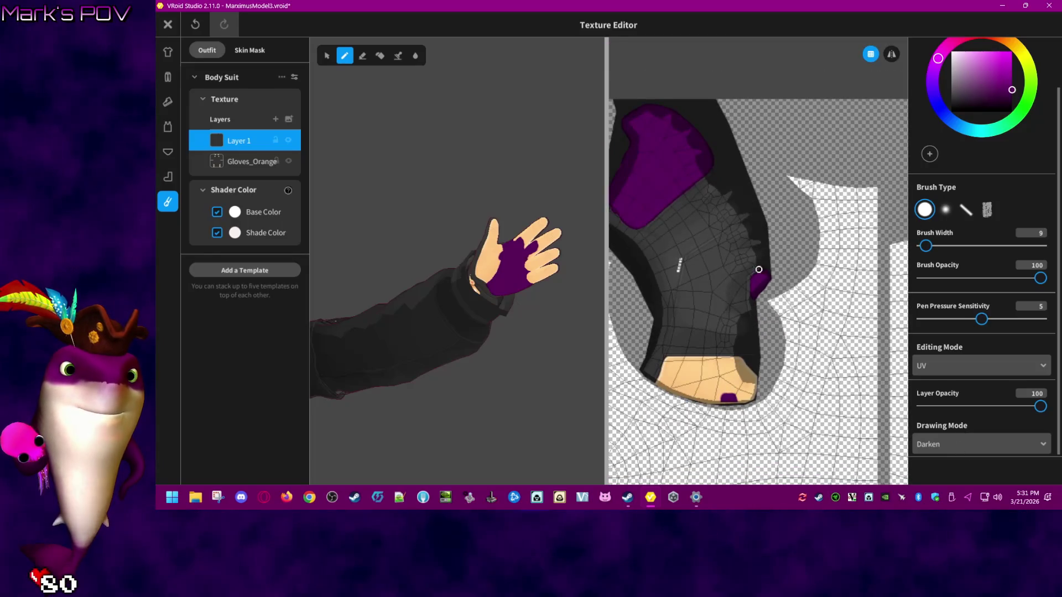
{"action": "mouse_move", "coordinate": [682, 356]}
{"action": "right_mouse_down"}
{"action": "mouse_move", "coordinate": [749, 230]}
{"action": "mouse_move", "coordinate": [756, 248]}
{"action": "right_mouse_up"}
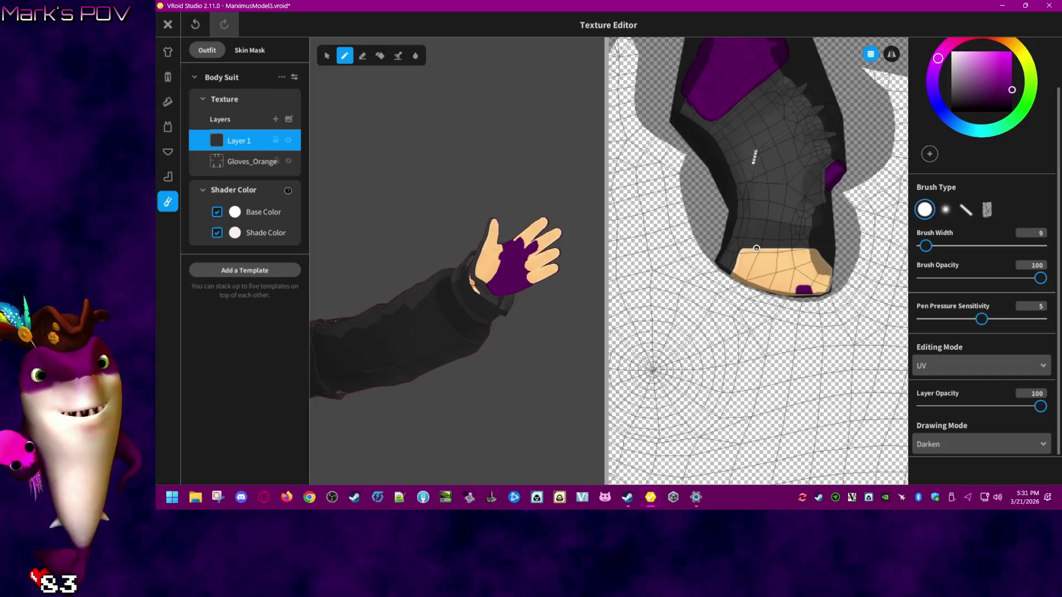
{"action": "scroll", "coordinate": [819, 352], "scroll_direction": "down", "scroll_amount": 6}
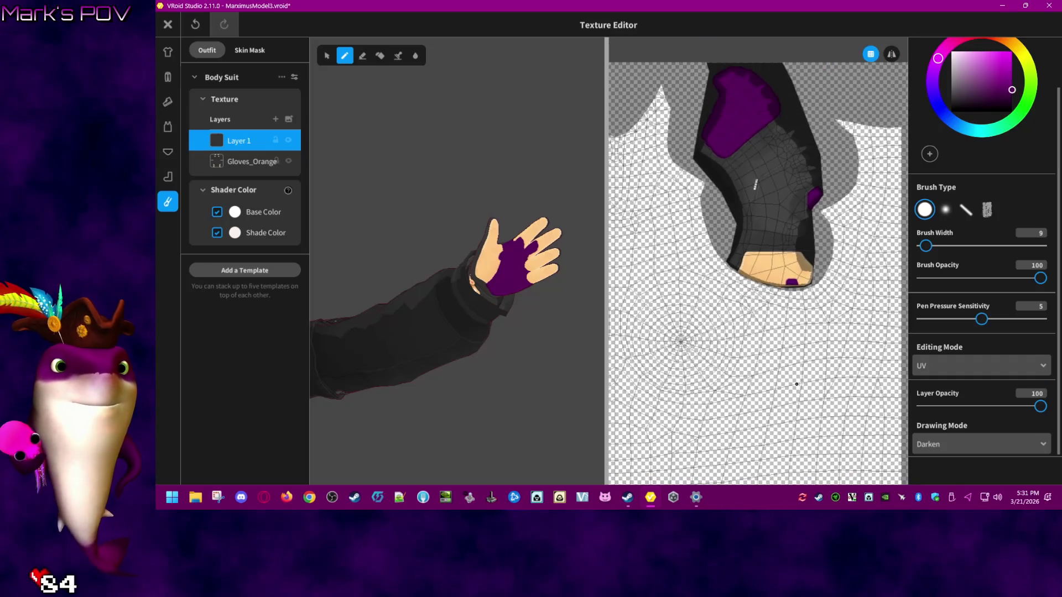
{"action": "scroll", "coordinate": [758, 332], "scroll_direction": "down", "scroll_amount": 2}
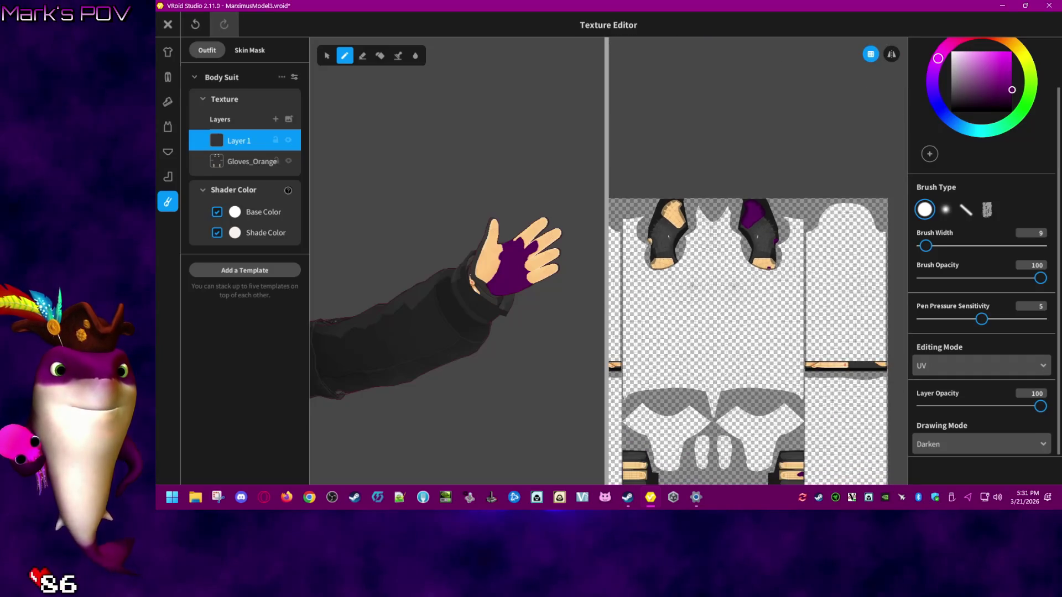
- Paint the middle finger strip purple, covering its orange border as well
{"action": "scroll", "coordinate": [479, 331], "scroll_direction": "up", "scroll_amount": 5}
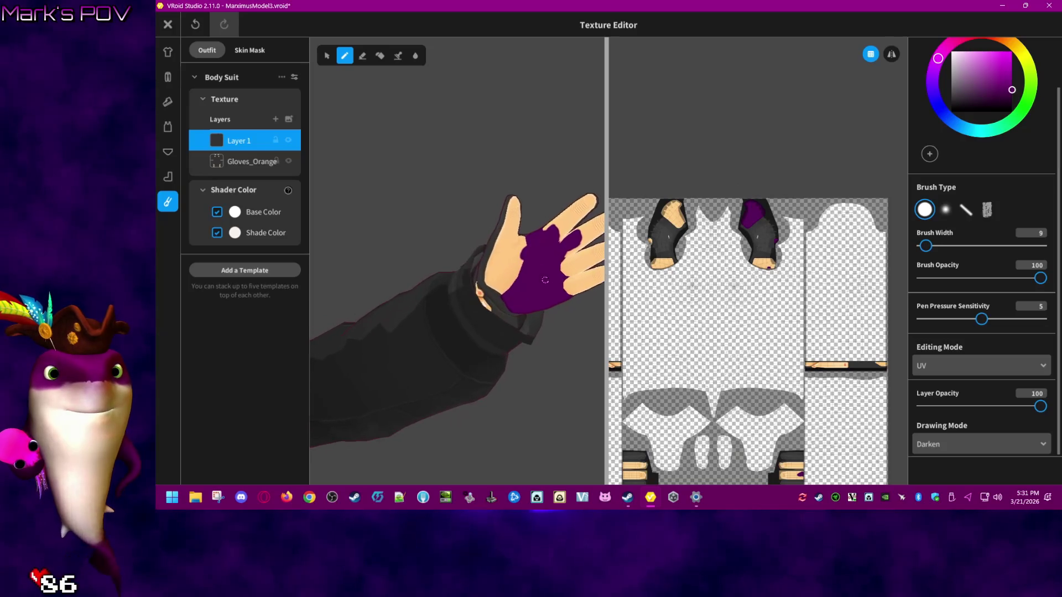
{"action": "right_click_drag", "start_coordinate": [553, 280], "coordinate": [497, 293]}
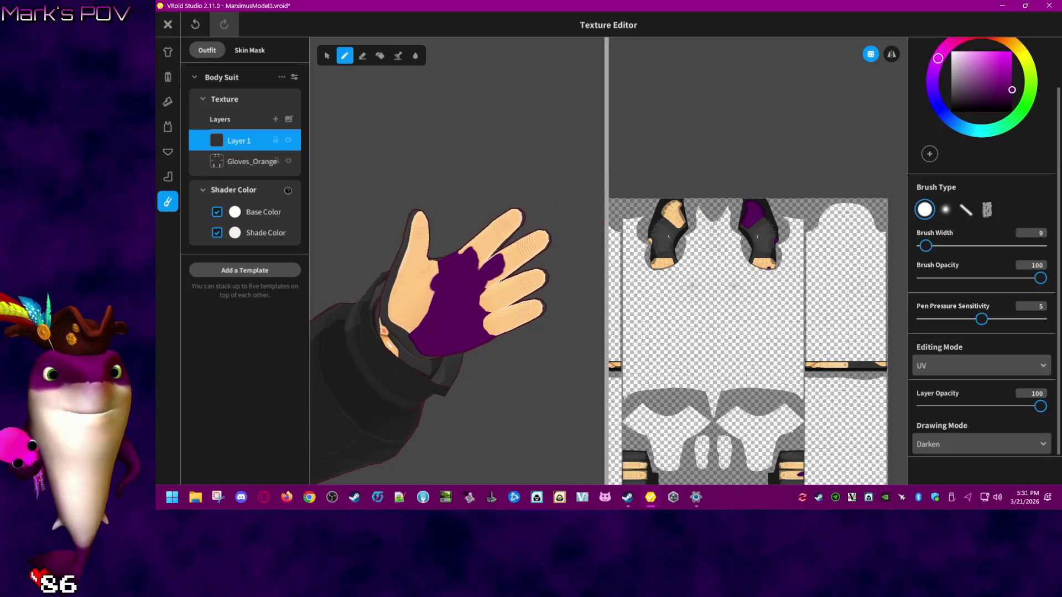
{"action": "scroll", "coordinate": [758, 252], "scroll_direction": "up", "scroll_amount": 2}
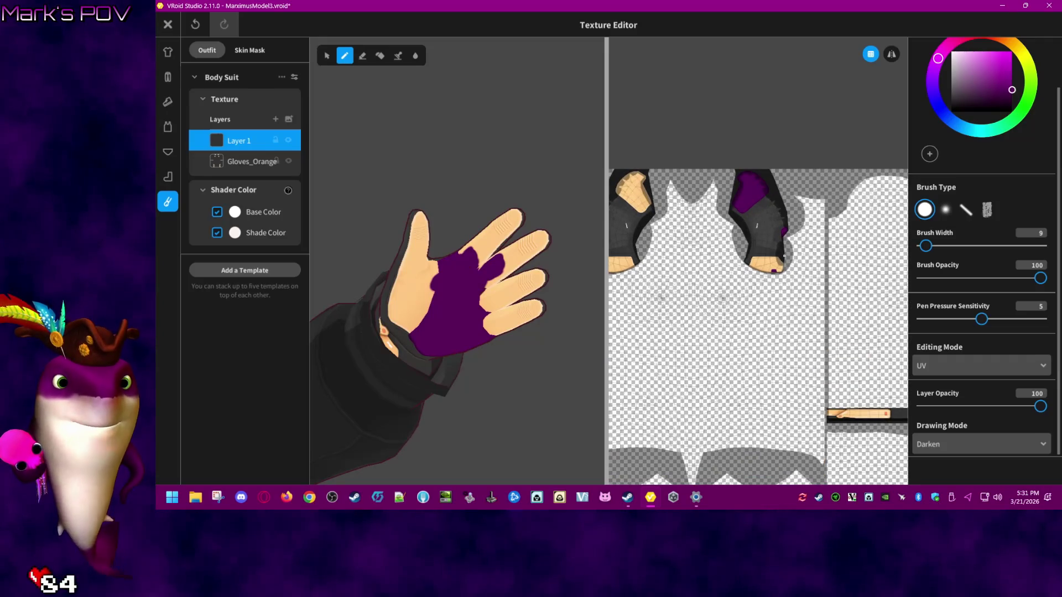
{"action": "scroll", "coordinate": [785, 255], "scroll_direction": "up", "scroll_amount": 5}
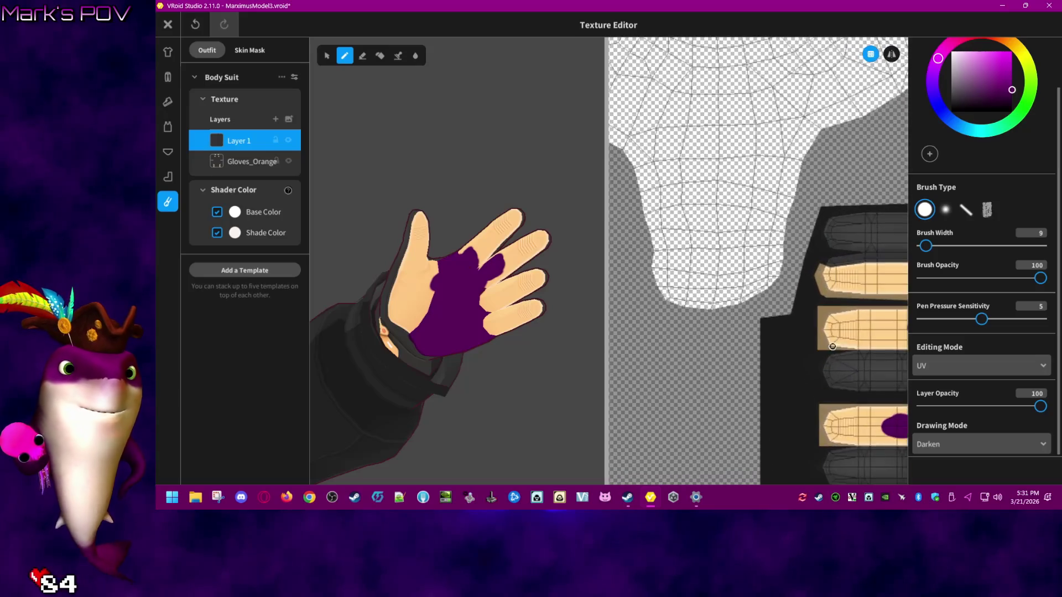
{"action": "scroll", "coordinate": [833, 346], "scroll_direction": "up", "scroll_amount": 2}
{"action": "scroll", "coordinate": [824, 357], "scroll_direction": "up", "scroll_amount": 5}
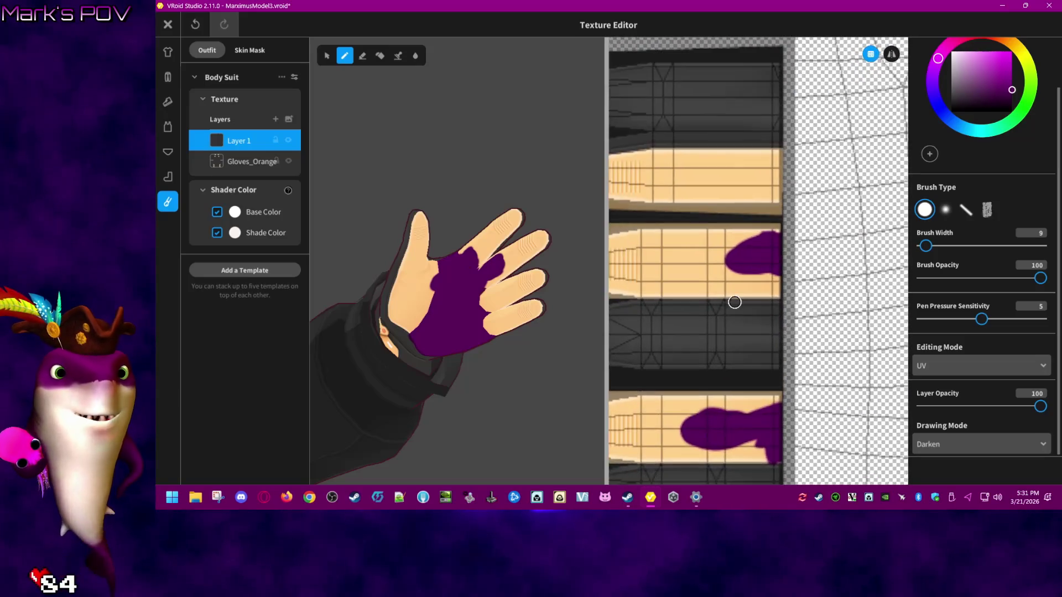
{"action": "scroll", "coordinate": [838, 290], "scroll_direction": "down", "scroll_amount": 2}
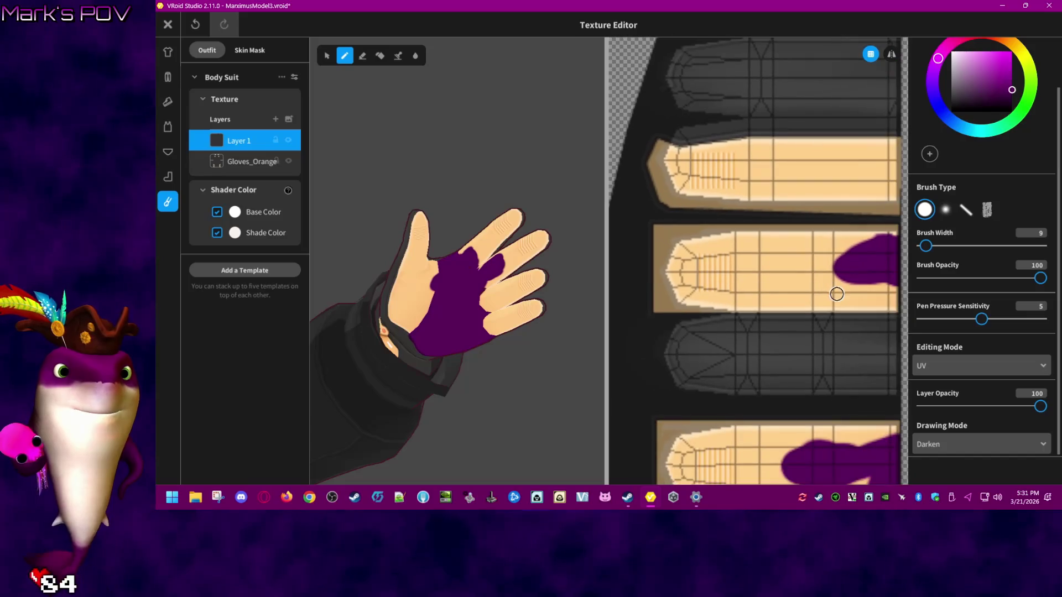
{"action": "scroll", "coordinate": [840, 292], "scroll_direction": "down", "scroll_amount": 1}
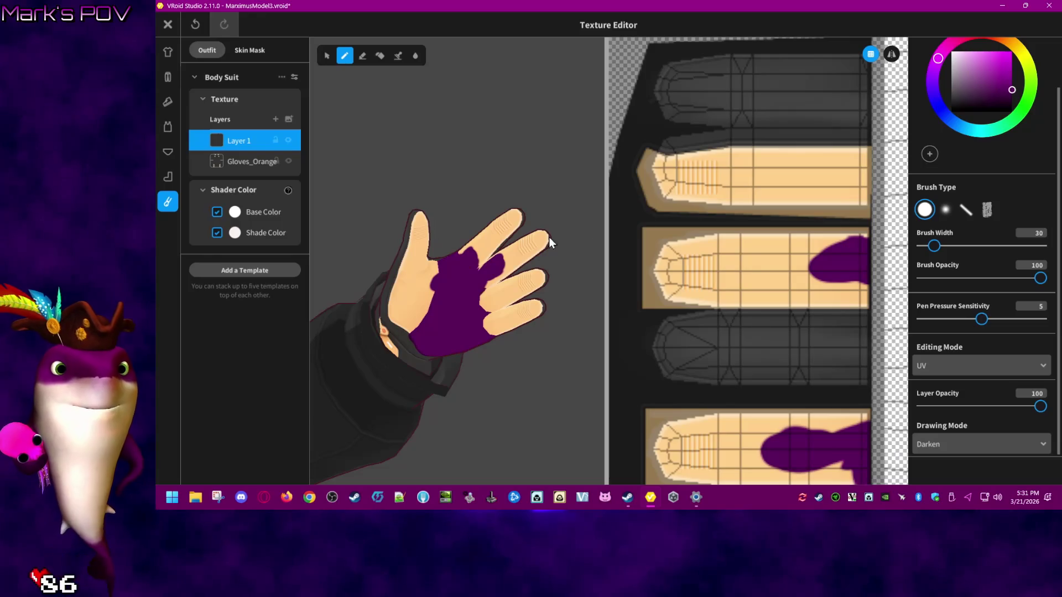
{"action": "mouse_move", "coordinate": [813, 271]}
{"action": "left_mouse_down"}
{"action": "mouse_move", "coordinate": [670, 254]}
{"action": "mouse_move", "coordinate": [846, 244]}
{"action": "mouse_move", "coordinate": [847, 275]}
{"action": "mouse_move", "coordinate": [832, 286]}
{"action": "mouse_move", "coordinate": [673, 280]}
{"action": "mouse_move", "coordinate": [673, 271]}
{"action": "mouse_move", "coordinate": [678, 279]}
{"action": "left_mouse_up"}
{"action": "scroll", "coordinate": [678, 280], "scroll_direction": "down", "scroll_amount": 5, "text": "ctrl"}
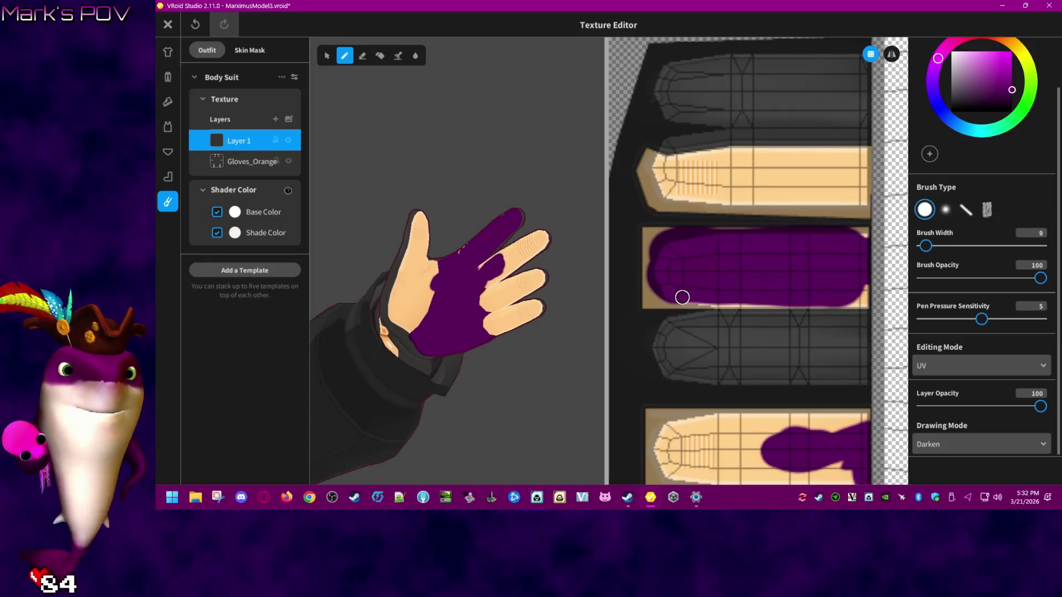
{"action": "scroll", "coordinate": [803, 312], "scroll_direction": "up", "scroll_amount": 2}
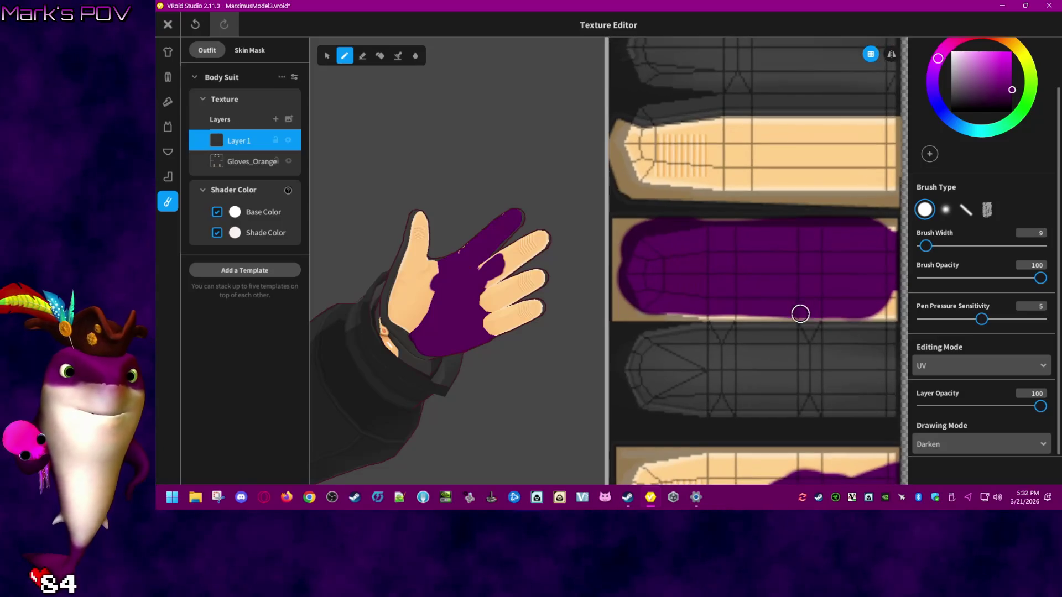
{"action": "mouse_move", "coordinate": [682, 308]}
{"action": "left_mouse_down"}
{"action": "mouse_move", "coordinate": [669, 308]}
{"action": "mouse_move", "coordinate": [889, 312]}
{"action": "mouse_move", "coordinate": [894, 231]}
{"action": "mouse_move", "coordinate": [874, 225]}
{"action": "left_mouse_up"}
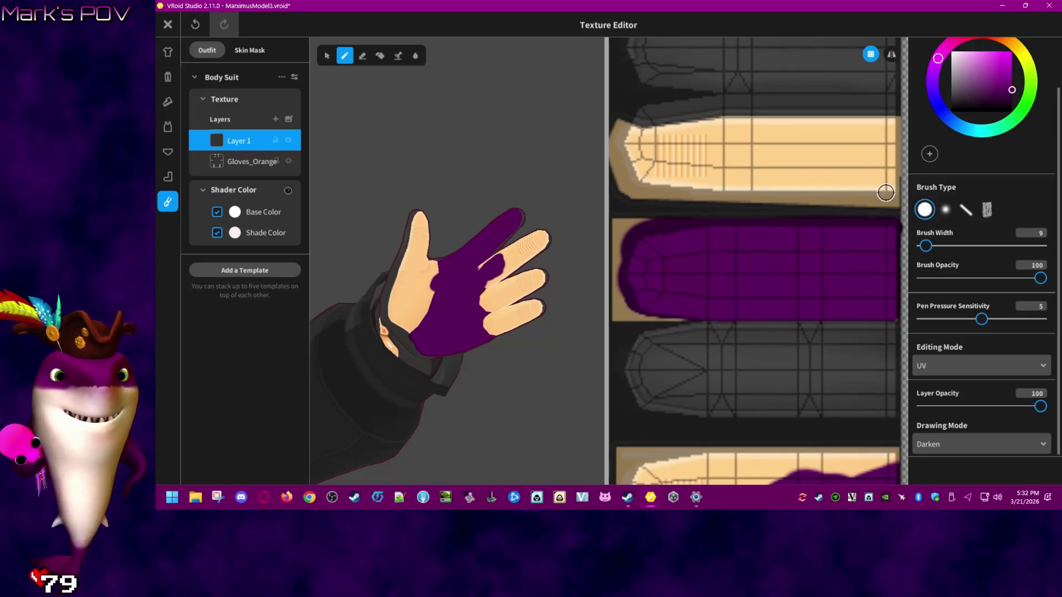
- Widen the texture panel and paint purple along the next finger strip's end and top edge
{"action": "right_click_drag", "start_coordinate": [878, 195], "coordinate": [866, 221]}
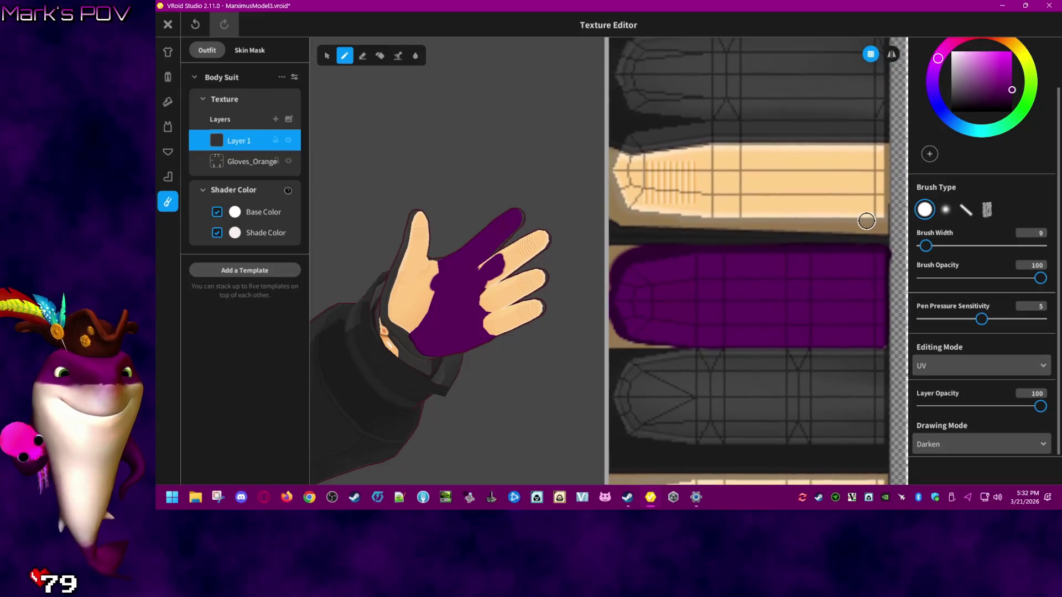
{"action": "left_click_drag", "start_coordinate": [606, 202], "coordinate": [512, 205]}
{"action": "mouse_move", "coordinate": [825, 224]}
{"action": "left_mouse_down"}
{"action": "mouse_move", "coordinate": [836, 160]}
{"action": "mouse_move", "coordinate": [820, 155]}
{"action": "mouse_move", "coordinate": [550, 165]}
{"action": "left_mouse_up"}
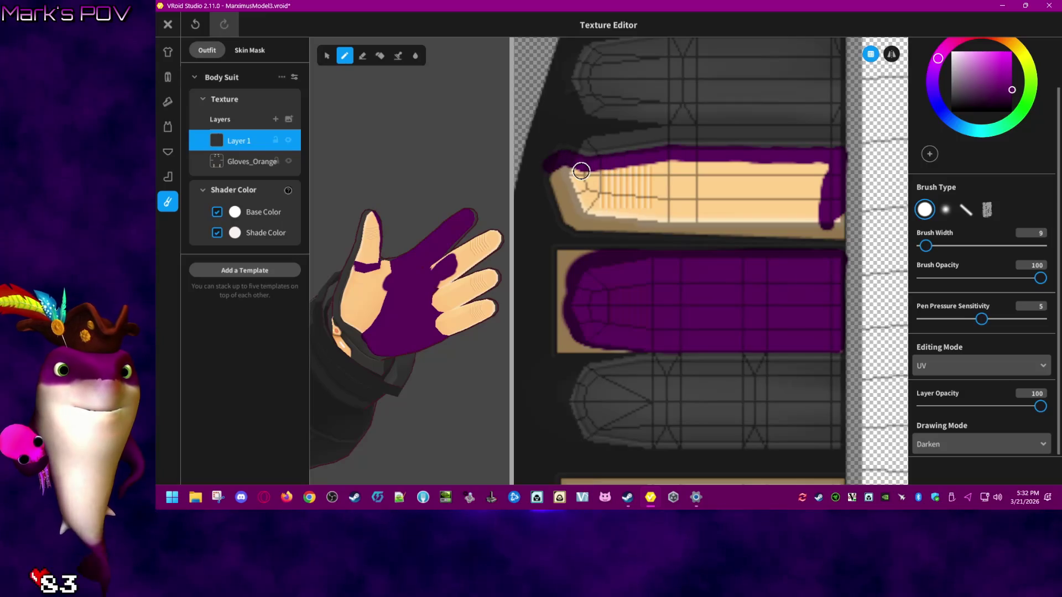
{"action": "key", "text": "ctrl+z"}
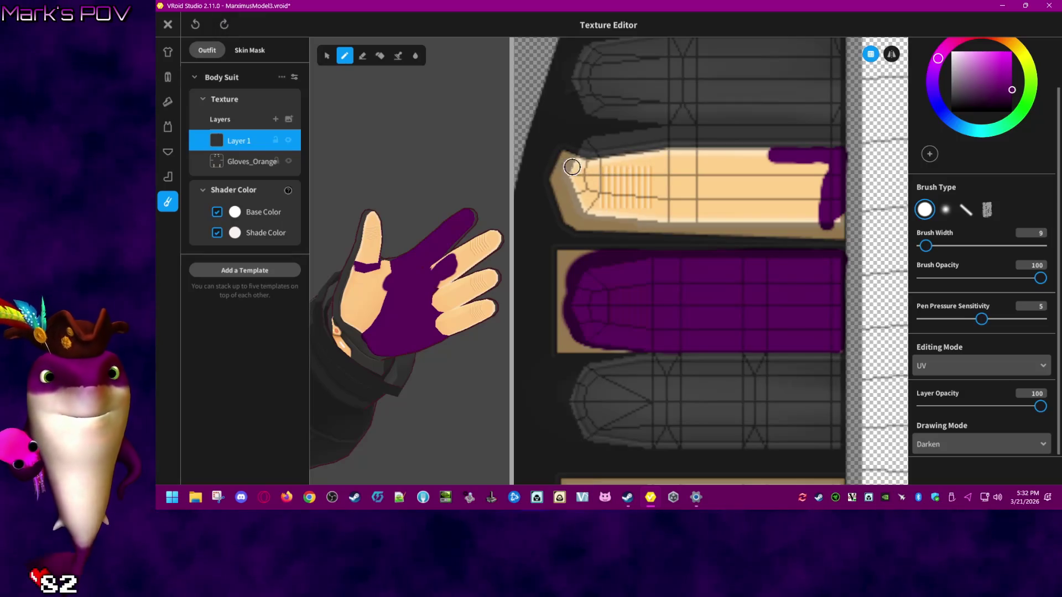
{"action": "mouse_move", "coordinate": [754, 155]}
{"action": "left_mouse_down"}
{"action": "mouse_move", "coordinate": [576, 163]}
{"action": "mouse_move", "coordinate": [556, 171]}
{"action": "mouse_move", "coordinate": [559, 194]}
{"action": "mouse_move", "coordinate": [588, 225]}
{"action": "mouse_move", "coordinate": [841, 227]}
{"action": "left_mouse_up"}
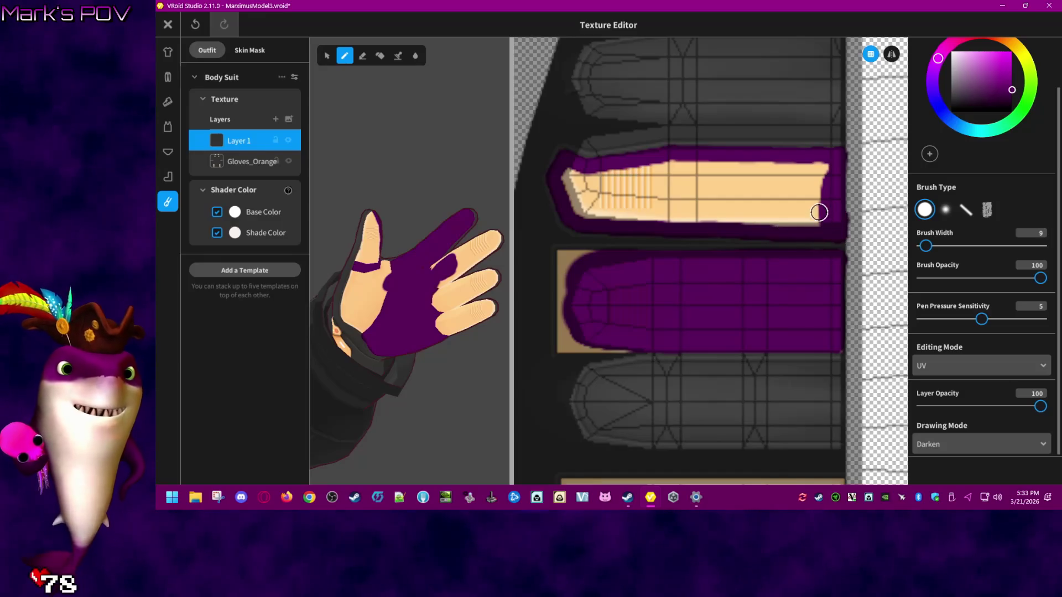
- Raise the brush width to 17, paint the top of the tan strip, then undo those strokes
{"action": "left_click", "coordinate": [938, 246]}
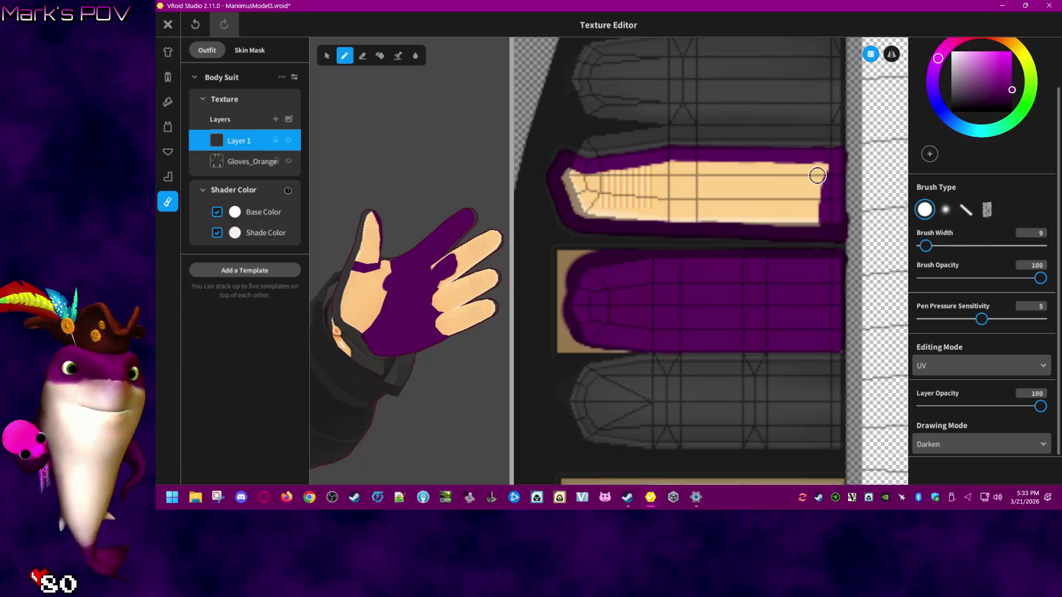
{"action": "left_click", "coordinate": [928, 246]}
{"action": "mouse_move", "coordinate": [830, 178]}
{"action": "left_mouse_down"}
{"action": "mouse_move", "coordinate": [572, 173]}
{"action": "mouse_move", "coordinate": [588, 203]}
{"action": "mouse_move", "coordinate": [671, 190]}
{"action": "mouse_move", "coordinate": [614, 201]}
{"action": "mouse_move", "coordinate": [638, 213]}
{"action": "mouse_move", "coordinate": [802, 221]}
{"action": "mouse_move", "coordinate": [754, 190]}
{"action": "mouse_move", "coordinate": [692, 192]}
{"action": "left_mouse_up"}
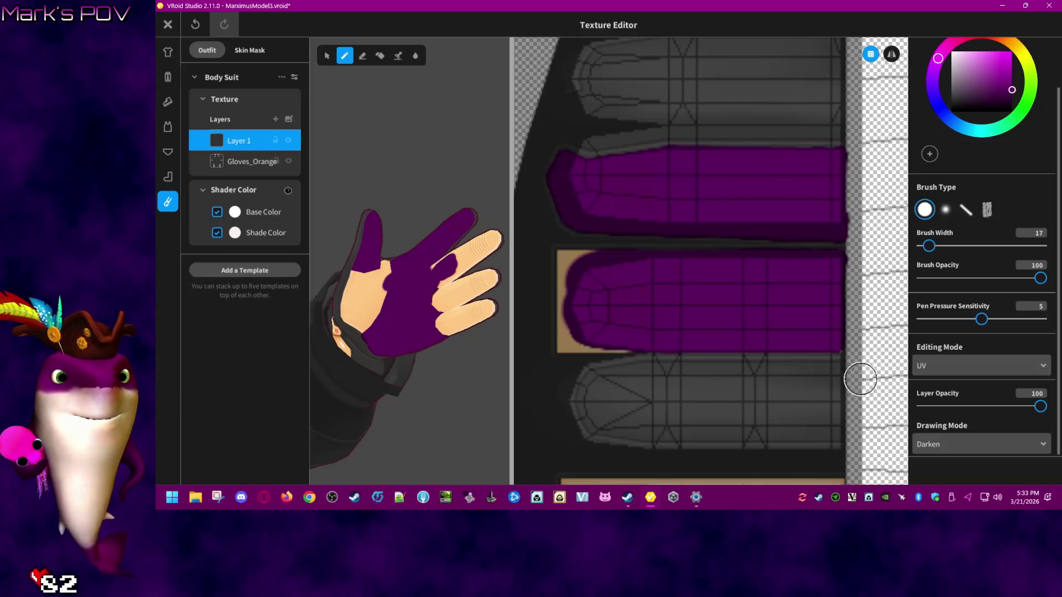
{"action": "key", "text": "ctrl+z"}
- Paint two beige finger strips purple, including the little finger's strip
{"action": "mouse_move", "coordinate": [764, 220]}
{"action": "left_mouse_down"}
{"action": "mouse_move", "coordinate": [623, 202]}
{"action": "mouse_move", "coordinate": [588, 208]}
{"action": "mouse_move", "coordinate": [636, 194]}
{"action": "mouse_move", "coordinate": [782, 192]}
{"action": "mouse_move", "coordinate": [804, 216]}
{"action": "mouse_move", "coordinate": [785, 240]}
{"action": "mouse_move", "coordinate": [595, 225]}
{"action": "left_mouse_up"}
{"action": "scroll", "coordinate": [790, 327], "scroll_direction": "down", "scroll_amount": 3}
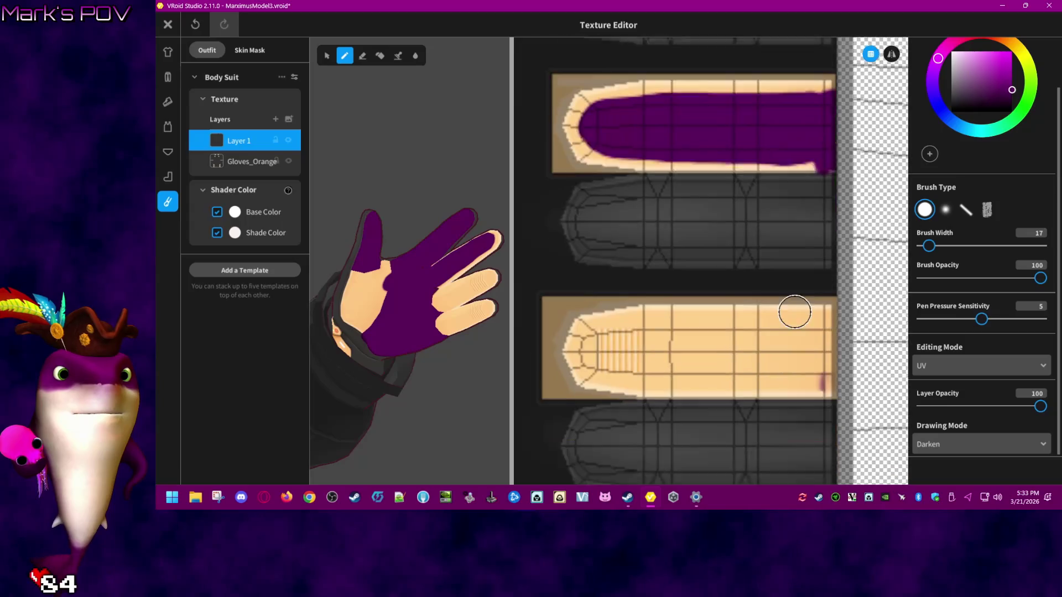
{"action": "left_click_drag", "start_coordinate": [825, 333], "coordinate": [676, 330]}
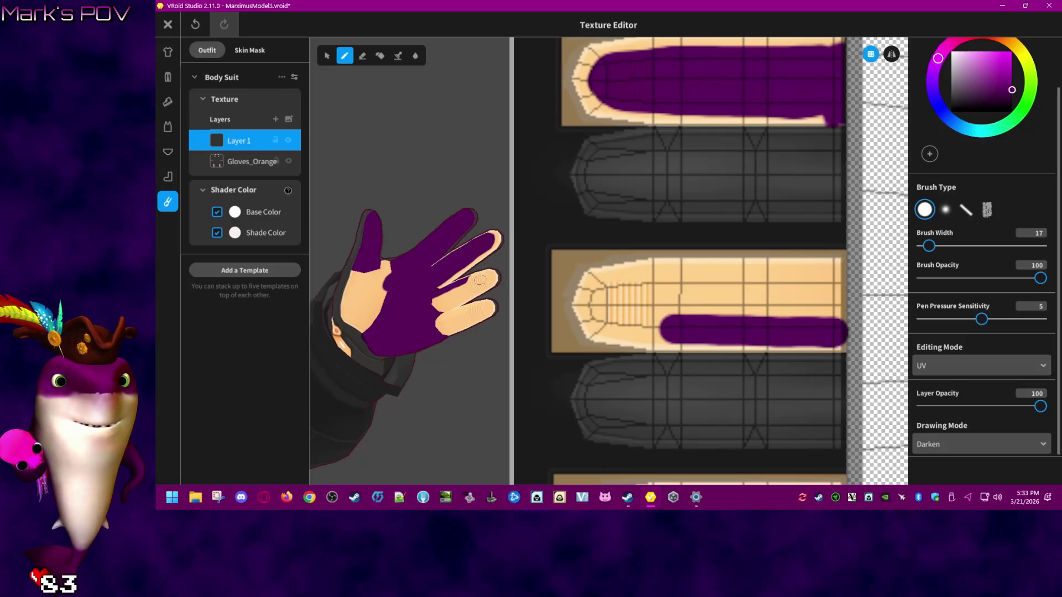
{"action": "mouse_move", "coordinate": [673, 329]}
{"action": "left_mouse_down"}
{"action": "mouse_move", "coordinate": [604, 316]}
{"action": "mouse_move", "coordinate": [601, 296]}
{"action": "mouse_move", "coordinate": [835, 287]}
{"action": "mouse_move", "coordinate": [840, 301]}
{"action": "mouse_move", "coordinate": [830, 312]}
{"action": "mouse_move", "coordinate": [634, 311]}
{"action": "left_mouse_up"}
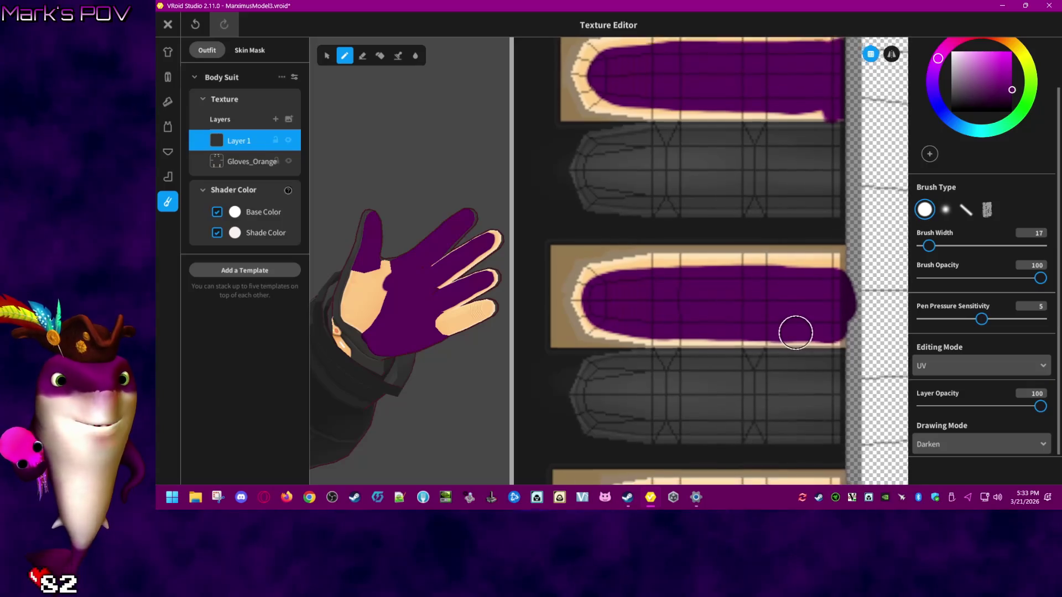
{"action": "middle_click_drag", "start_coordinate": [796, 336], "coordinate": [815, 88]}
{"action": "mouse_move", "coordinate": [853, 303]}
{"action": "left_mouse_down"}
{"action": "mouse_move", "coordinate": [636, 294]}
{"action": "mouse_move", "coordinate": [626, 271]}
{"action": "mouse_move", "coordinate": [839, 256]}
{"action": "mouse_move", "coordinate": [856, 260]}
{"action": "mouse_move", "coordinate": [842, 283]}
{"action": "mouse_move", "coordinate": [649, 282]}
{"action": "left_mouse_up"}
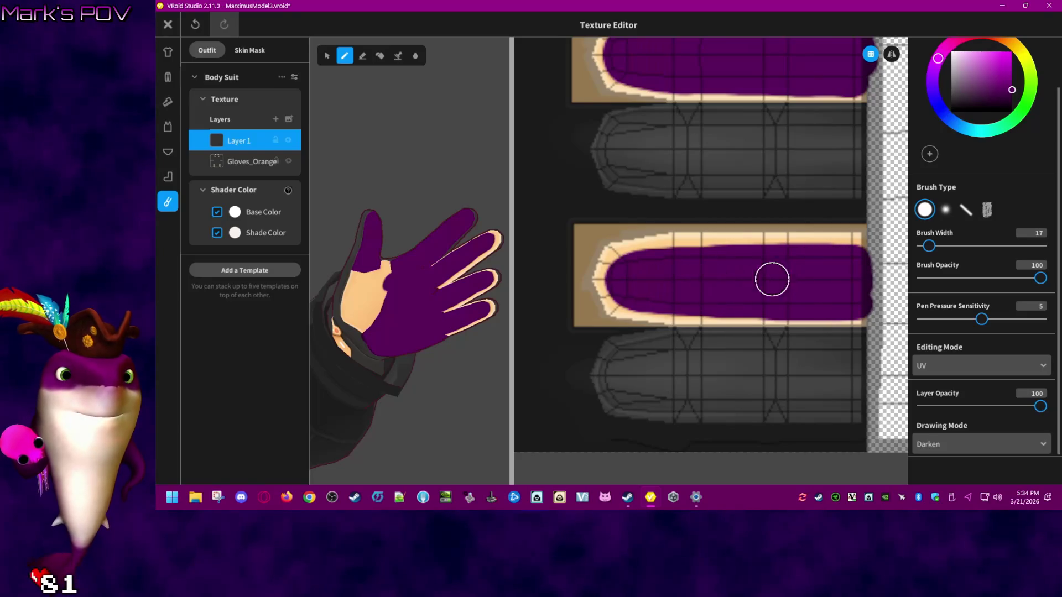
{"action": "scroll", "coordinate": [708, 266], "scroll_direction": "down", "scroll_amount": 3}
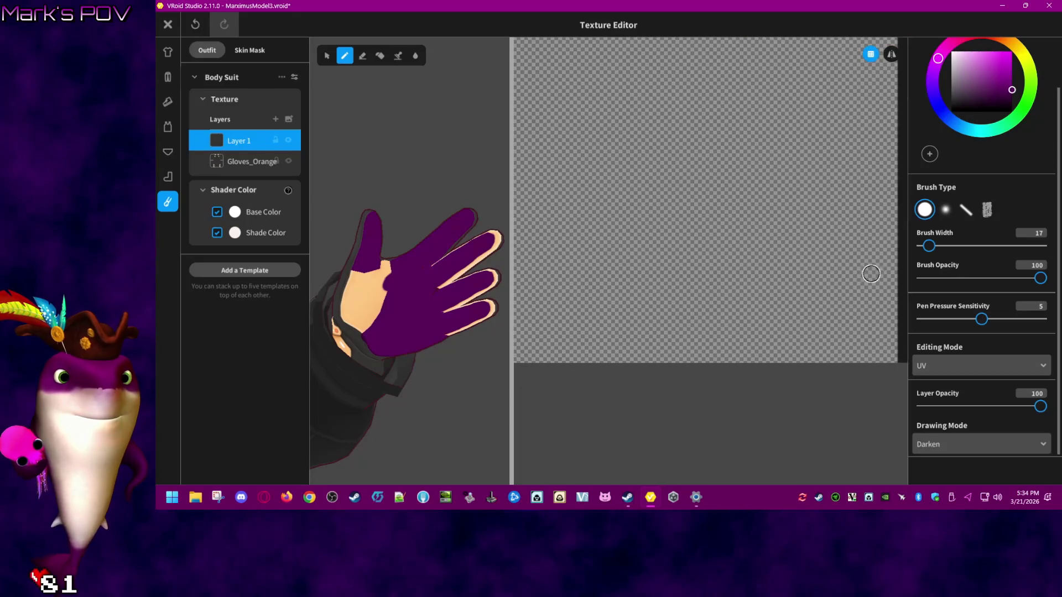
- Paint a purple stroke across another finger strip, redoing it after an undo
{"action": "middle_click_drag", "start_coordinate": [596, 297], "coordinate": [723, 309]}
{"action": "scroll", "coordinate": [723, 308], "scroll_direction": "up", "scroll_amount": 3}
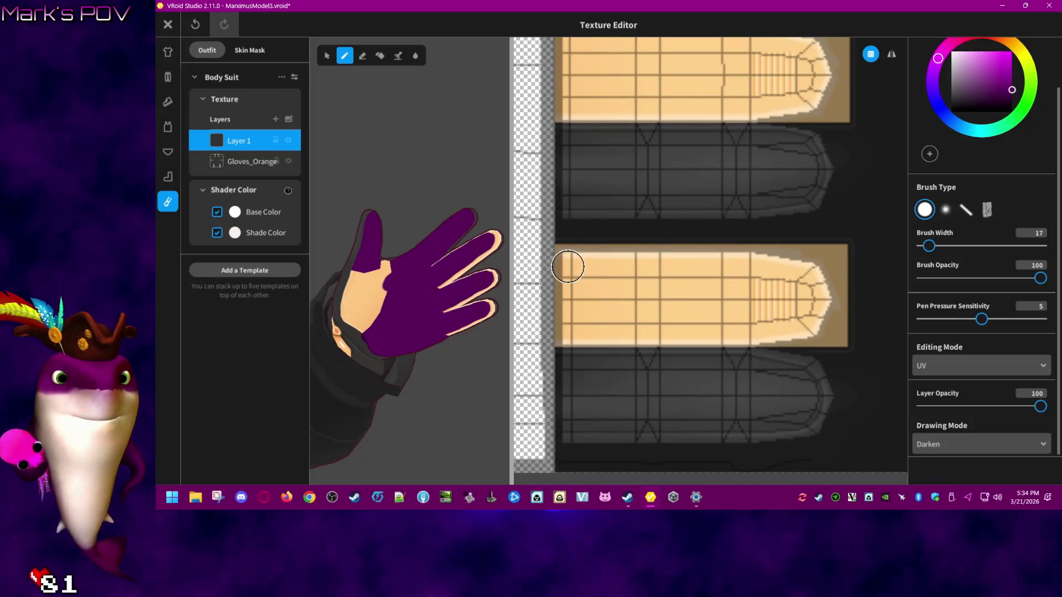
{"action": "left_click_drag", "start_coordinate": [569, 267], "coordinate": [740, 262]}
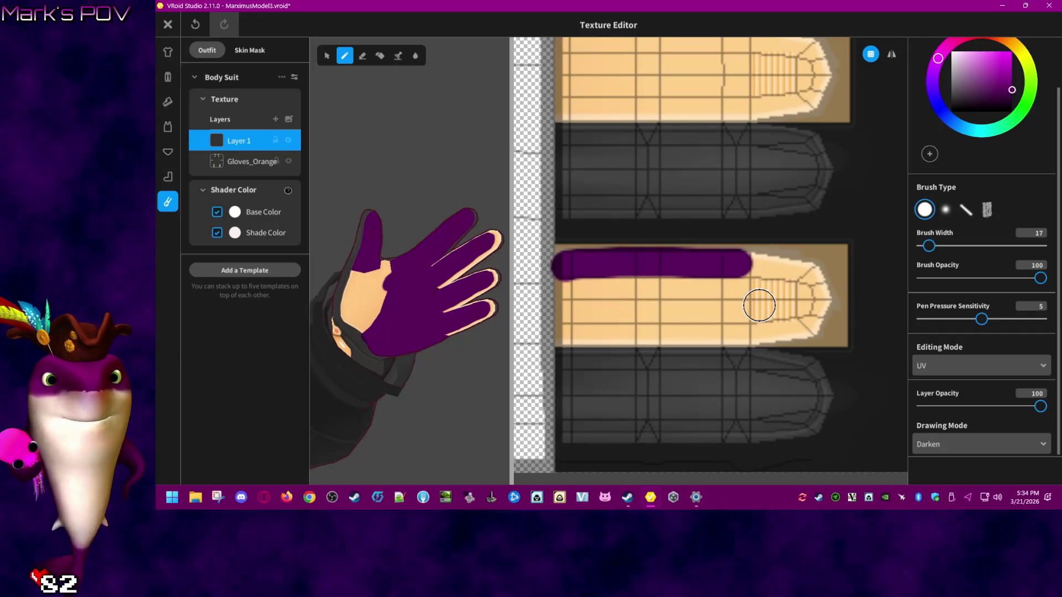
{"action": "key", "text": "ctrl+z"}
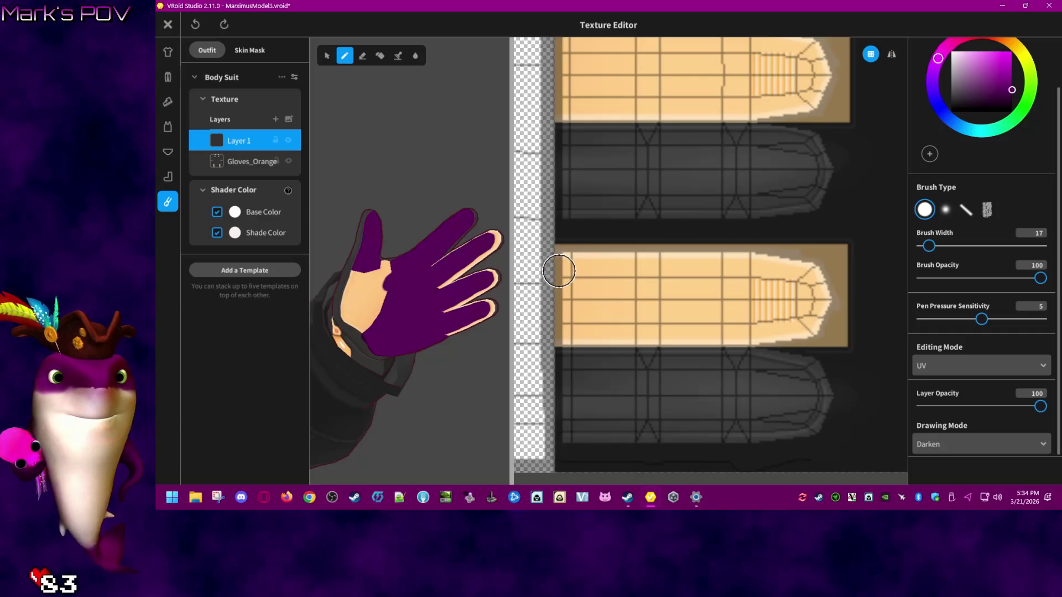
{"action": "mouse_move", "coordinate": [559, 272]}
{"action": "left_mouse_down"}
{"action": "mouse_move", "coordinate": [712, 271]}
{"action": "mouse_move", "coordinate": [812, 290]}
{"action": "mouse_move", "coordinate": [805, 305]}
{"action": "mouse_move", "coordinate": [748, 322]}
{"action": "mouse_move", "coordinate": [563, 320]}
{"action": "mouse_move", "coordinate": [586, 287]}
{"action": "mouse_move", "coordinate": [742, 294]}
{"action": "mouse_move", "coordinate": [689, 272]}
{"action": "left_mouse_up"}
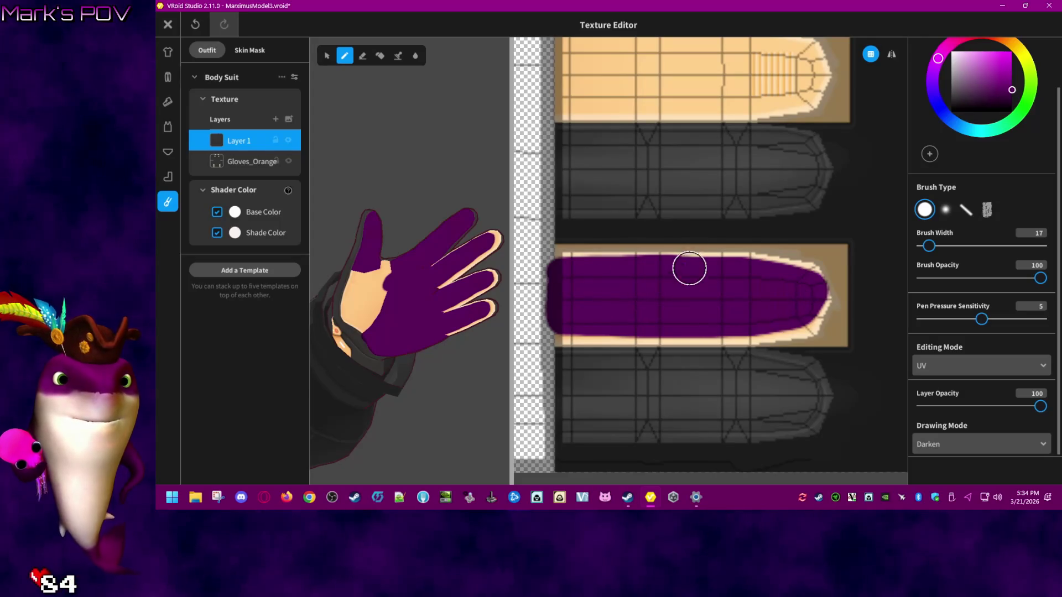
- Paint the next finger strip purple from its tip, checking the glove preview and repainting a bad stroke
{"action": "right_click_drag", "start_coordinate": [695, 171], "coordinate": [693, 384]}
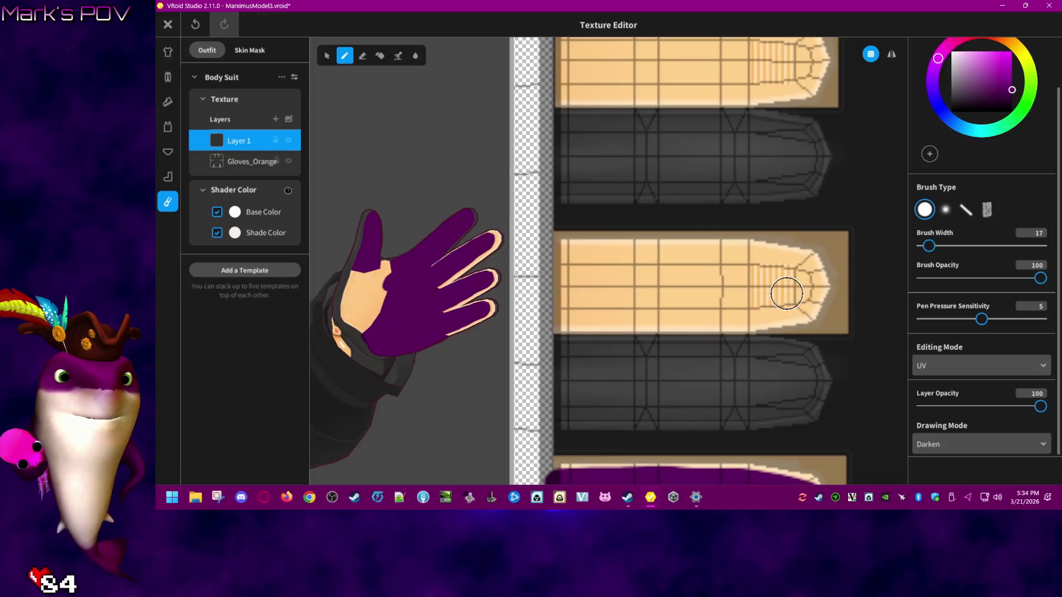
{"action": "mouse_move", "coordinate": [804, 288]}
{"action": "left_mouse_down"}
{"action": "mouse_move", "coordinate": [785, 272]}
{"action": "mouse_move", "coordinate": [706, 263]}
{"action": "mouse_move", "coordinate": [567, 266]}
{"action": "mouse_move", "coordinate": [563, 302]}
{"action": "mouse_move", "coordinate": [586, 308]}
{"action": "mouse_move", "coordinate": [789, 301]}
{"action": "mouse_move", "coordinate": [721, 288]}
{"action": "mouse_move", "coordinate": [593, 290]}
{"action": "left_mouse_up"}
{"action": "scroll", "coordinate": [450, 279], "scroll_direction": "up", "scroll_amount": 5}
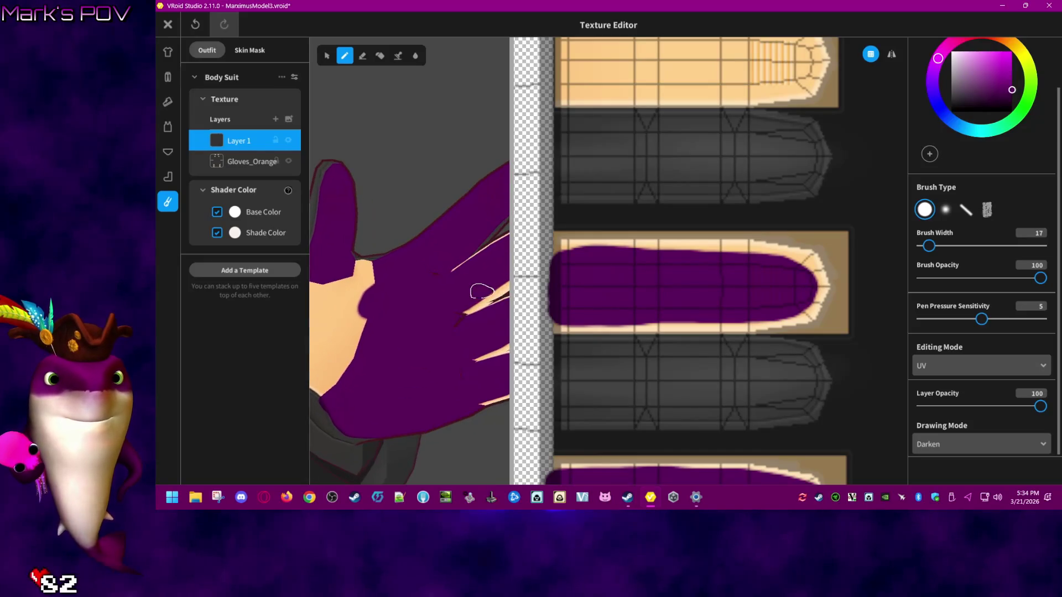
{"action": "scroll", "coordinate": [479, 275], "scroll_direction": "down", "scroll_amount": 1}
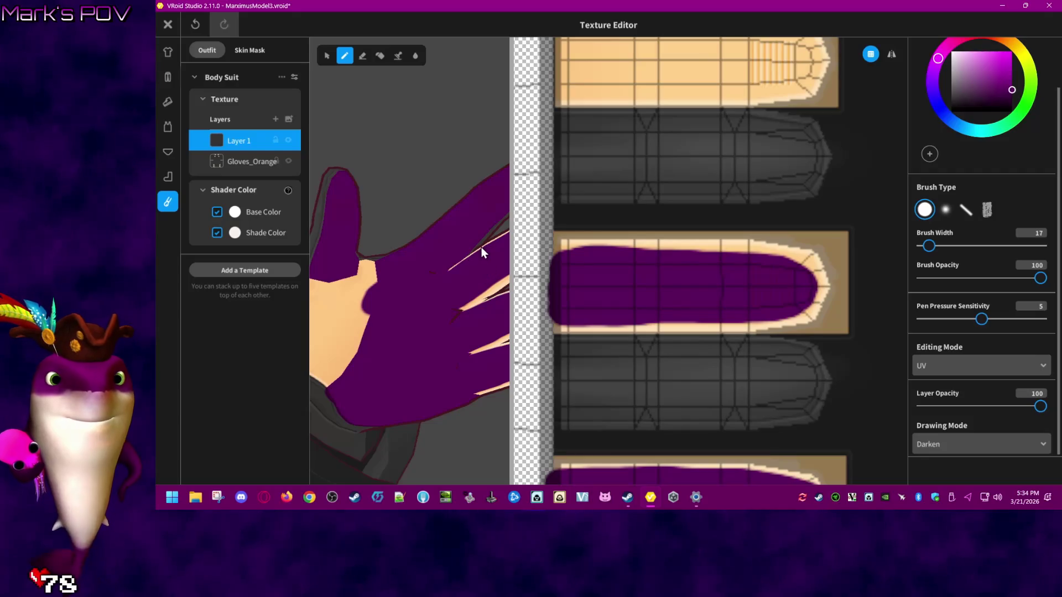
{"action": "right_click_drag", "start_coordinate": [481, 247], "coordinate": [486, 315]}
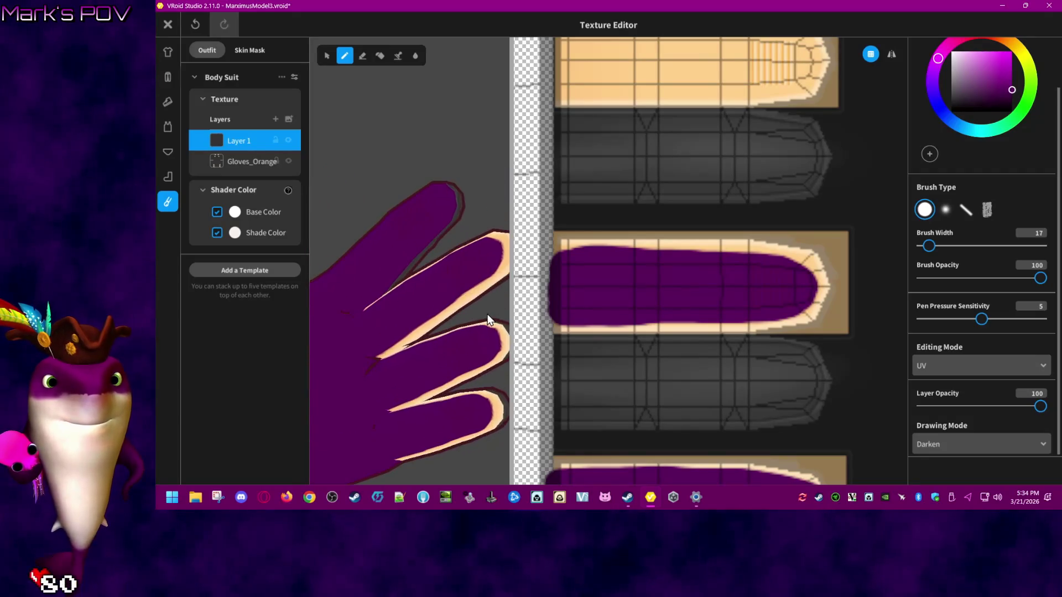
{"action": "scroll", "coordinate": [475, 302], "scroll_direction": "down", "scroll_amount": 2}
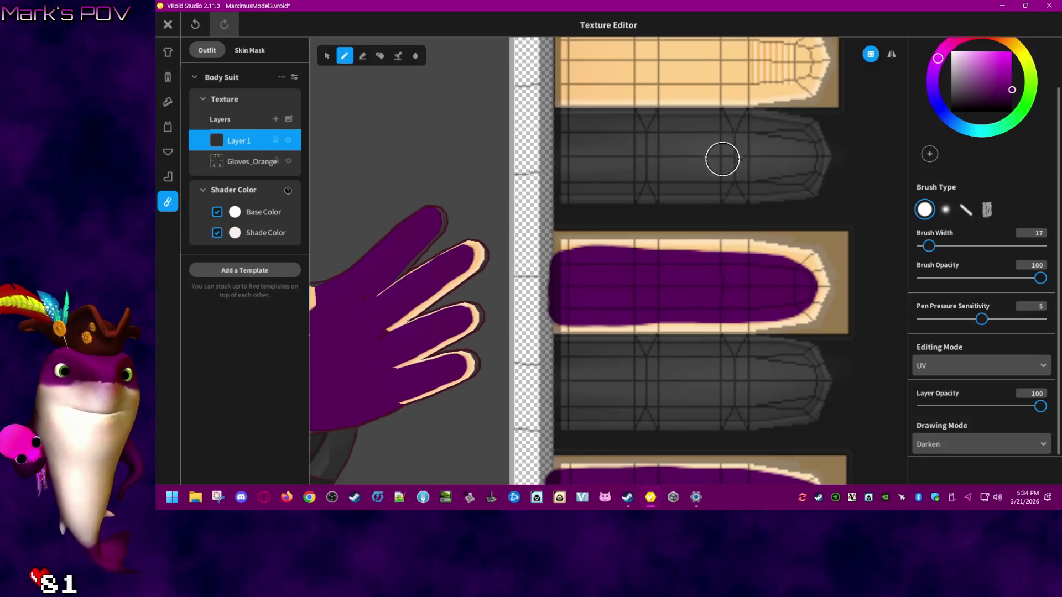
{"action": "key", "text": "ctrl+z"}
{"action": "mouse_move", "coordinate": [800, 269]}
{"action": "left_mouse_down"}
{"action": "mouse_move", "coordinate": [590, 280]}
{"action": "mouse_move", "coordinate": [568, 266]}
{"action": "mouse_move", "coordinate": [571, 232]}
{"action": "mouse_move", "coordinate": [752, 240]}
{"action": "mouse_move", "coordinate": [806, 255]}
{"action": "mouse_move", "coordinate": [586, 255]}
{"action": "left_mouse_up"}
- Fill the middle finger strip and the top tan strip completely with purple
{"action": "middle_click_drag", "start_coordinate": [687, 261], "coordinate": [687, 411]}
{"action": "middle_click_drag", "start_coordinate": [642, 174], "coordinate": [634, 243]}
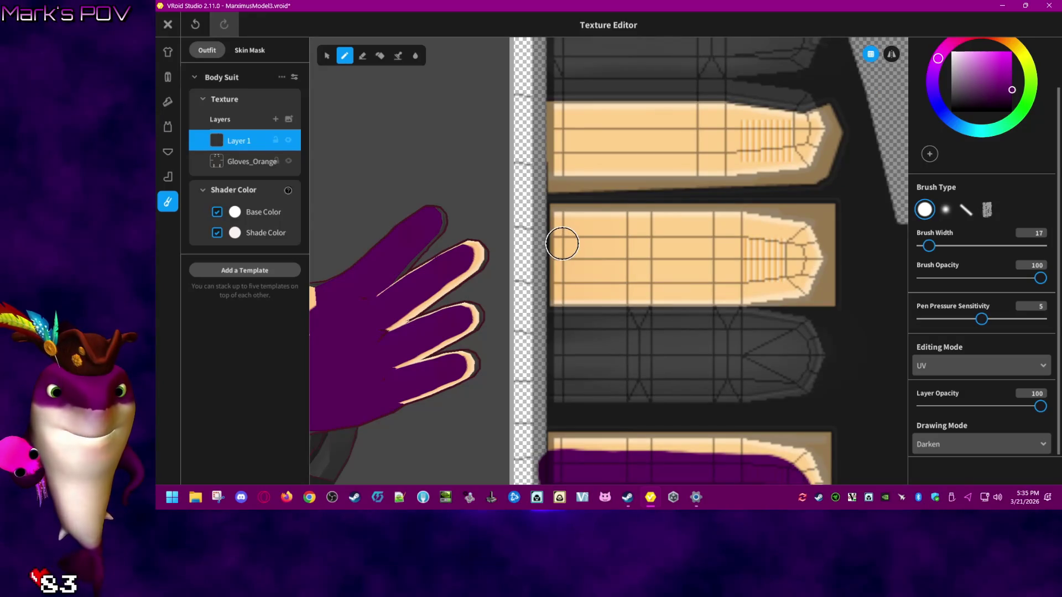
{"action": "mouse_move", "coordinate": [562, 243]}
{"action": "left_mouse_down"}
{"action": "mouse_move", "coordinate": [766, 241]}
{"action": "mouse_move", "coordinate": [795, 253]}
{"action": "mouse_move", "coordinate": [771, 277]}
{"action": "mouse_move", "coordinate": [571, 280]}
{"action": "mouse_move", "coordinate": [553, 254]}
{"action": "mouse_move", "coordinate": [778, 258]}
{"action": "left_mouse_up"}
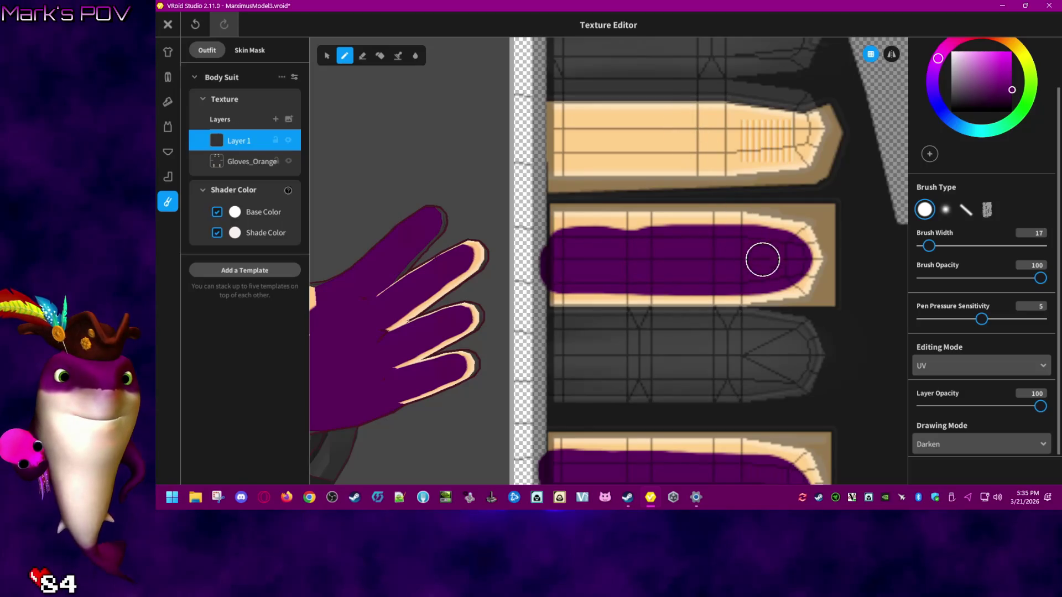
{"action": "scroll", "coordinate": [582, 275], "scroll_direction": "up", "scroll_amount": 3}
{"action": "mouse_move", "coordinate": [557, 252]}
{"action": "left_mouse_down"}
{"action": "mouse_move", "coordinate": [799, 263]}
{"action": "mouse_move", "coordinate": [567, 273]}
{"action": "mouse_move", "coordinate": [556, 258]}
{"action": "mouse_move", "coordinate": [588, 246]}
{"action": "mouse_move", "coordinate": [671, 249]}
{"action": "mouse_move", "coordinate": [754, 265]}
{"action": "mouse_move", "coordinate": [653, 244]}
{"action": "mouse_move", "coordinate": [754, 246]}
{"action": "left_mouse_up"}
{"action": "middle_click_drag", "start_coordinate": [726, 165], "coordinate": [725, 208]}
{"action": "scroll", "coordinate": [725, 208], "scroll_direction": "down", "scroll_amount": 5}
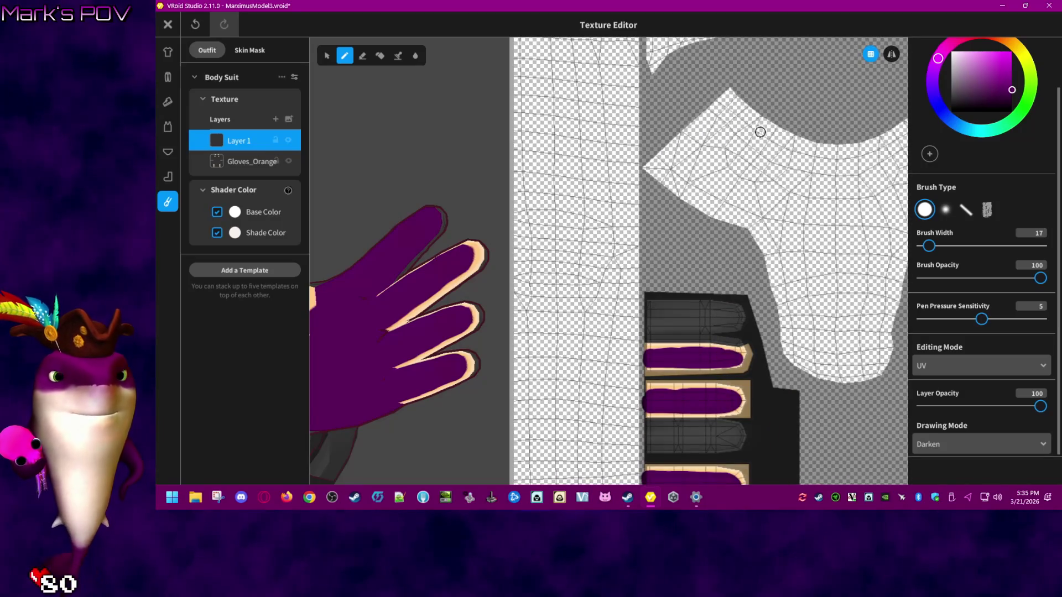
- Brush purple across the long tan finger strip, leaving only its tip tan
{"action": "scroll", "coordinate": [699, 208], "scroll_direction": "up", "scroll_amount": 5}
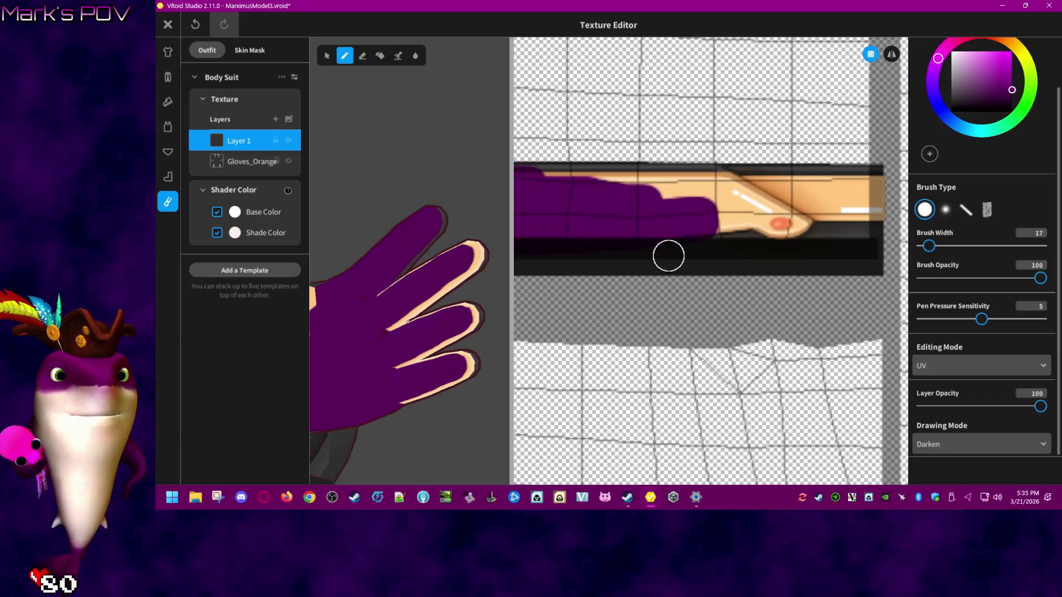
{"action": "mouse_move", "coordinate": [565, 210]}
{"action": "left_mouse_down"}
{"action": "mouse_move", "coordinate": [775, 244]}
{"action": "mouse_move", "coordinate": [641, 236]}
{"action": "left_mouse_up"}
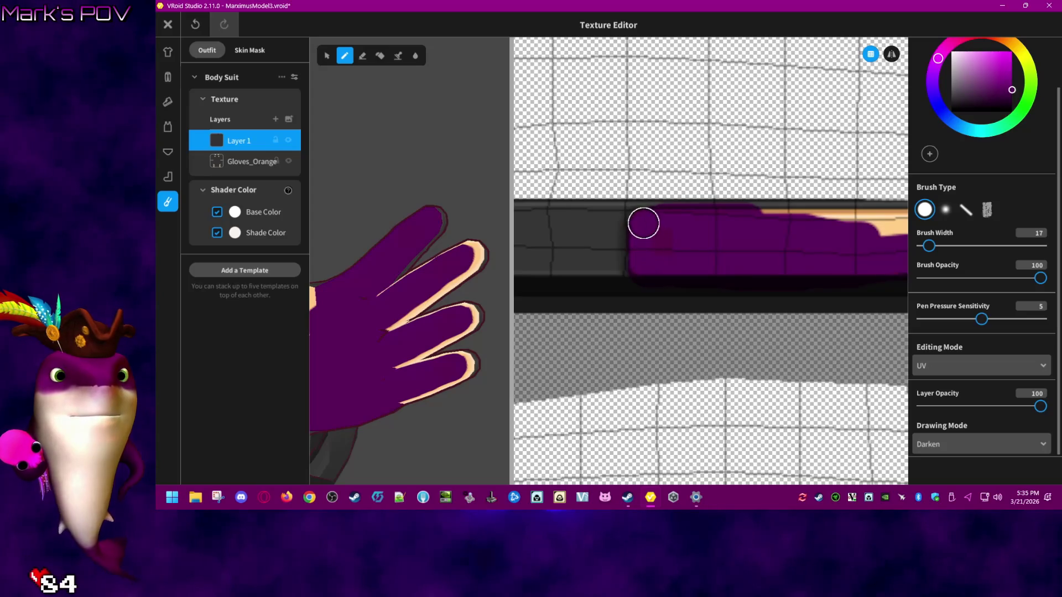
{"action": "mouse_move", "coordinate": [772, 257]}
{"action": "right_mouse_down"}
{"action": "mouse_move", "coordinate": [576, 280]}
{"action": "mouse_move", "coordinate": [545, 263]}
{"action": "right_mouse_up"}
{"action": "mouse_move", "coordinate": [538, 251]}
{"action": "left_mouse_down"}
{"action": "mouse_move", "coordinate": [742, 261]}
{"action": "mouse_move", "coordinate": [695, 280]}
{"action": "mouse_move", "coordinate": [768, 290]}
{"action": "mouse_move", "coordinate": [790, 282]}
{"action": "mouse_move", "coordinate": [766, 266]}
{"action": "mouse_move", "coordinate": [866, 273]}
{"action": "mouse_move", "coordinate": [864, 252]}
{"action": "mouse_move", "coordinate": [758, 254]}
{"action": "left_mouse_up"}
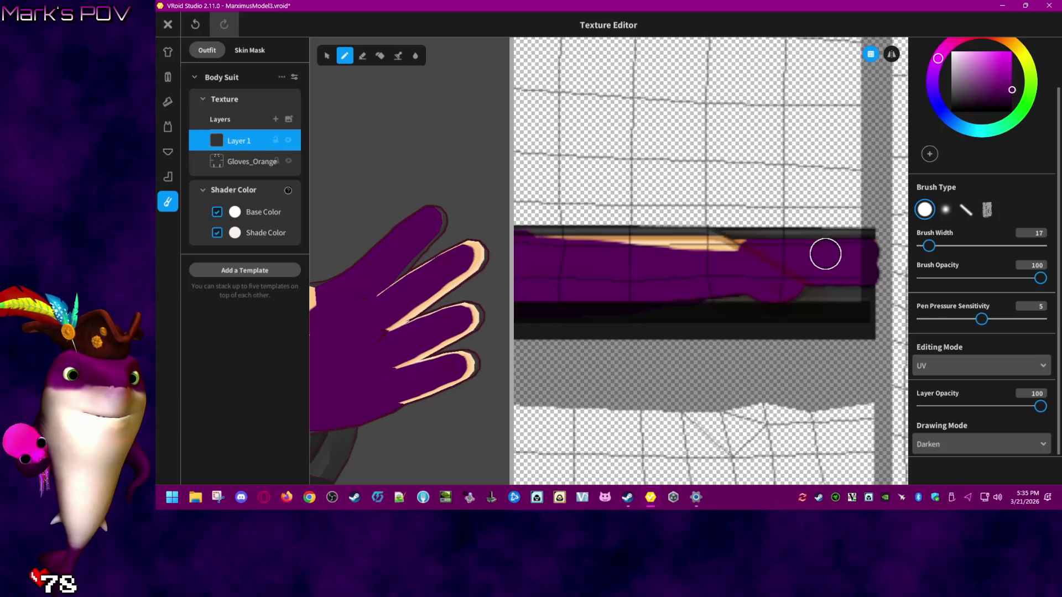
{"action": "right_click_drag", "start_coordinate": [664, 274], "coordinate": [760, 271]}
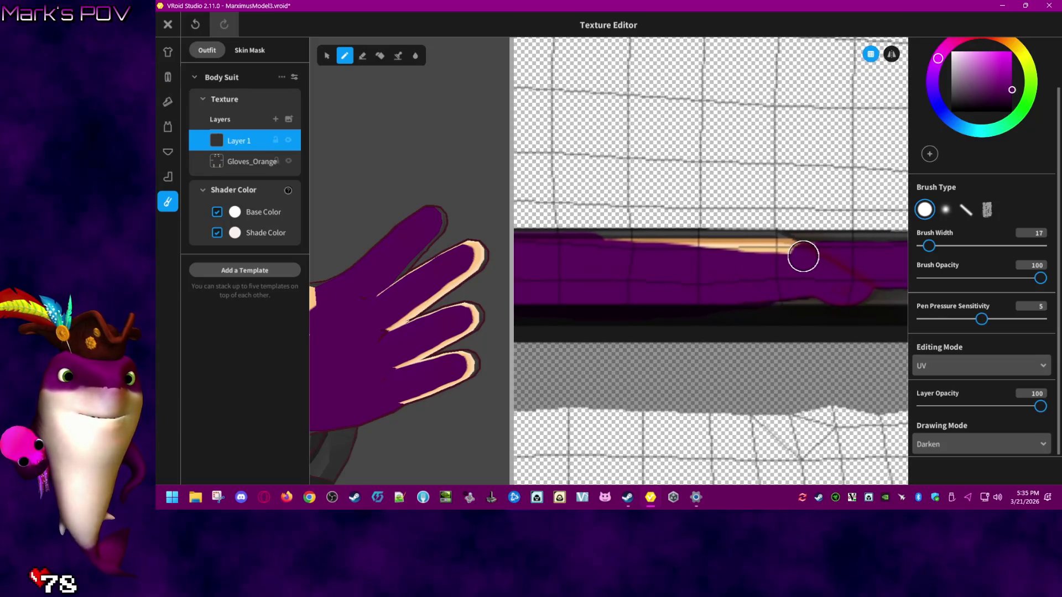
{"action": "left_click_drag", "start_coordinate": [785, 252], "coordinate": [680, 253]}
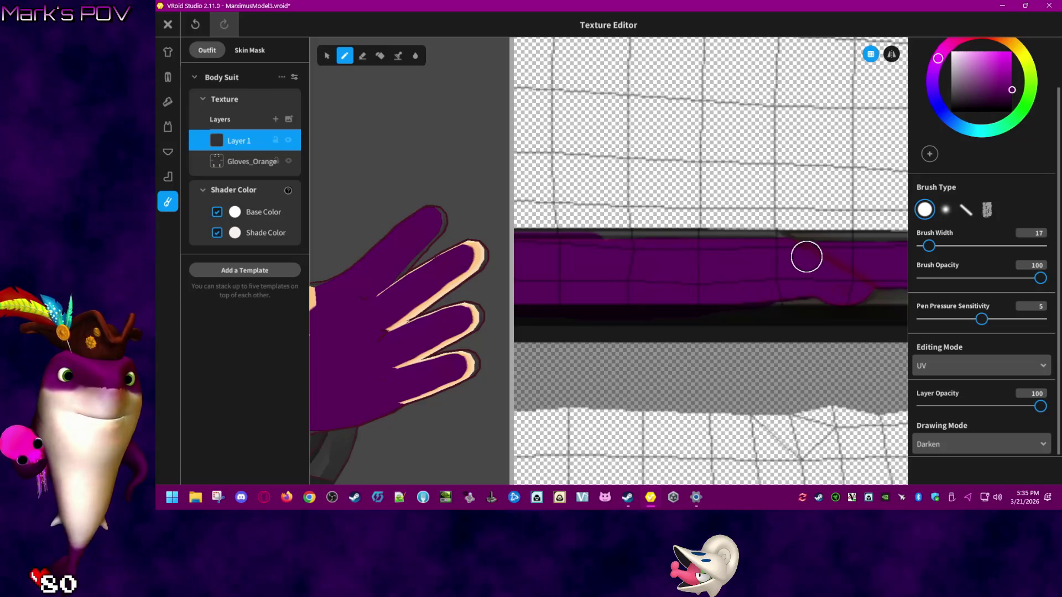
{"action": "mouse_move", "coordinate": [618, 276]}
{"action": "middle_mouse_down"}
{"action": "mouse_move", "coordinate": [721, 301]}
{"action": "mouse_move", "coordinate": [603, 311]}
{"action": "mouse_move", "coordinate": [689, 322]}
{"action": "mouse_move", "coordinate": [696, 299]}
{"action": "middle_mouse_up"}
{"action": "mouse_move", "coordinate": [696, 299]}
{"action": "left_mouse_down"}
{"action": "mouse_move", "coordinate": [708, 299]}
{"action": "mouse_move", "coordinate": [660, 298]}
{"action": "mouse_move", "coordinate": [662, 276]}
{"action": "mouse_move", "coordinate": [750, 277]}
{"action": "mouse_move", "coordinate": [717, 297]}
{"action": "left_mouse_up"}
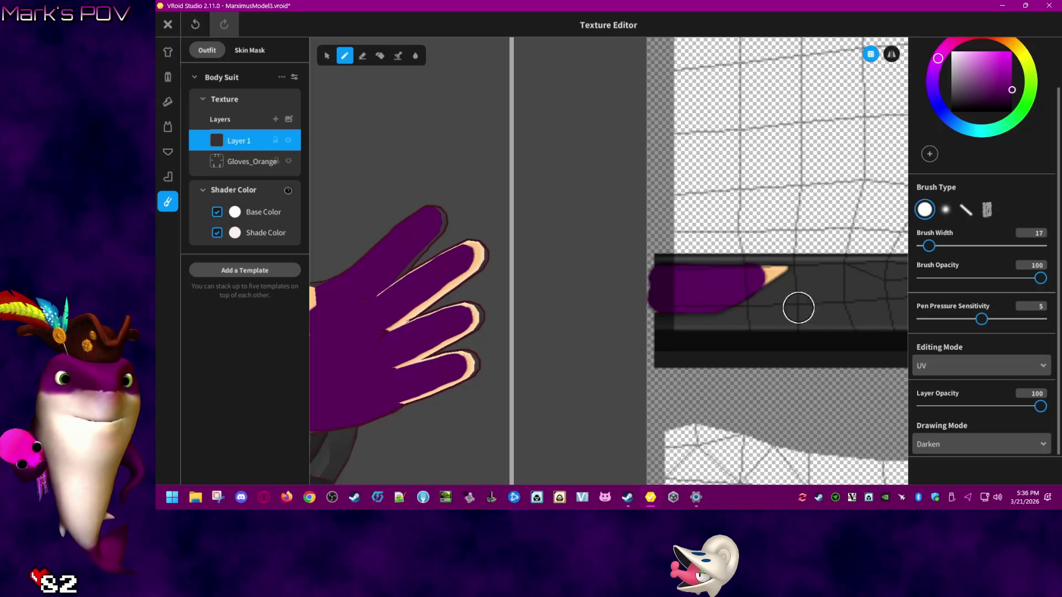
- Paint the tan strip with the orange nail mark purple along its length
{"action": "scroll", "coordinate": [818, 310], "scroll_direction": "down", "scroll_amount": 2}
{"action": "scroll", "coordinate": [866, 332], "scroll_direction": "down", "scroll_amount": 5}
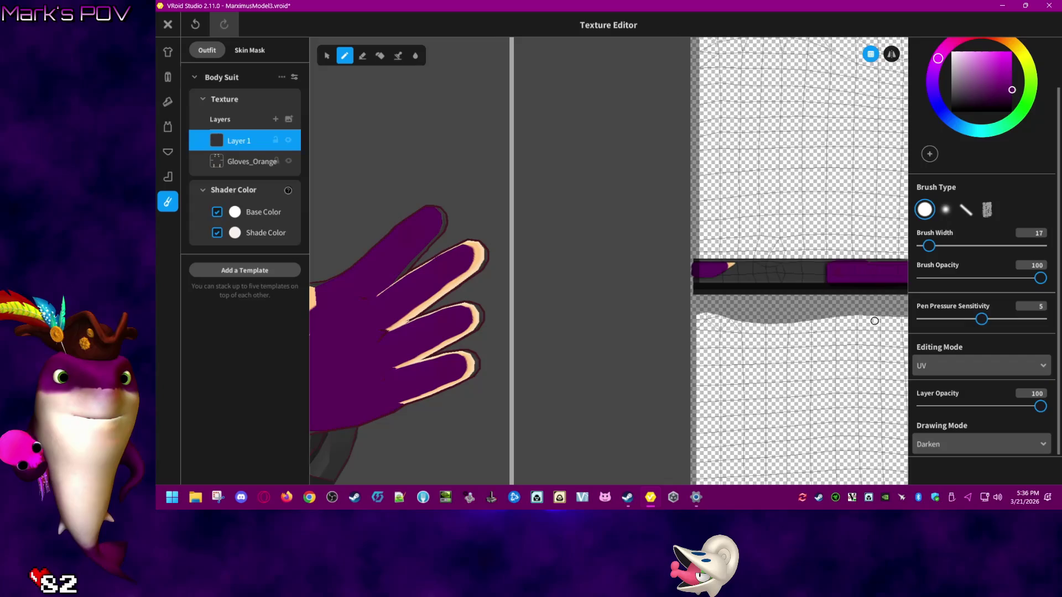
{"action": "scroll", "coordinate": [565, 340], "scroll_direction": "up", "scroll_amount": 6}
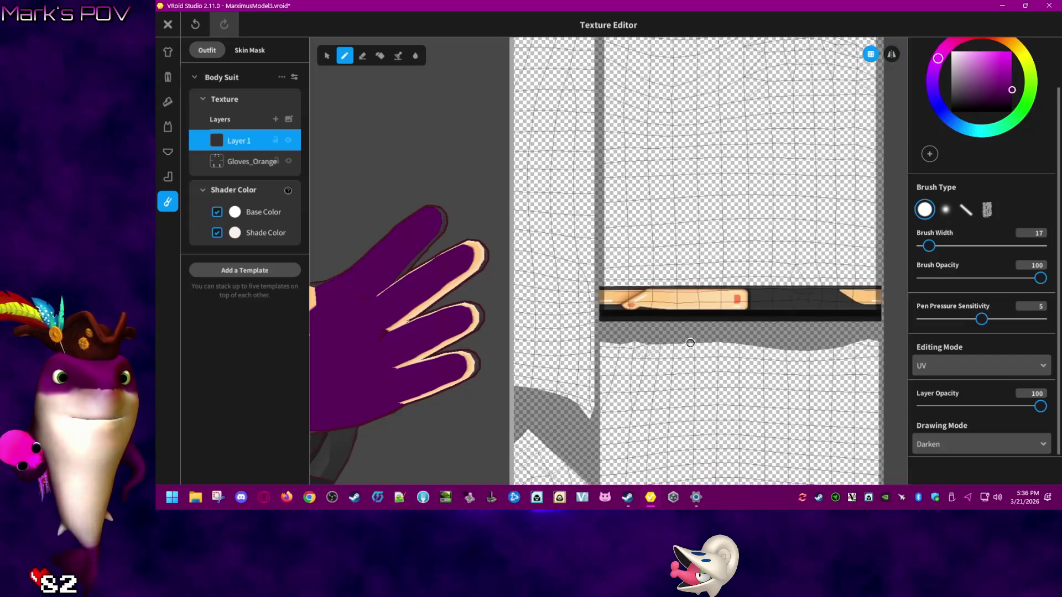
{"action": "middle_click_drag", "start_coordinate": [671, 355], "coordinate": [740, 344]}
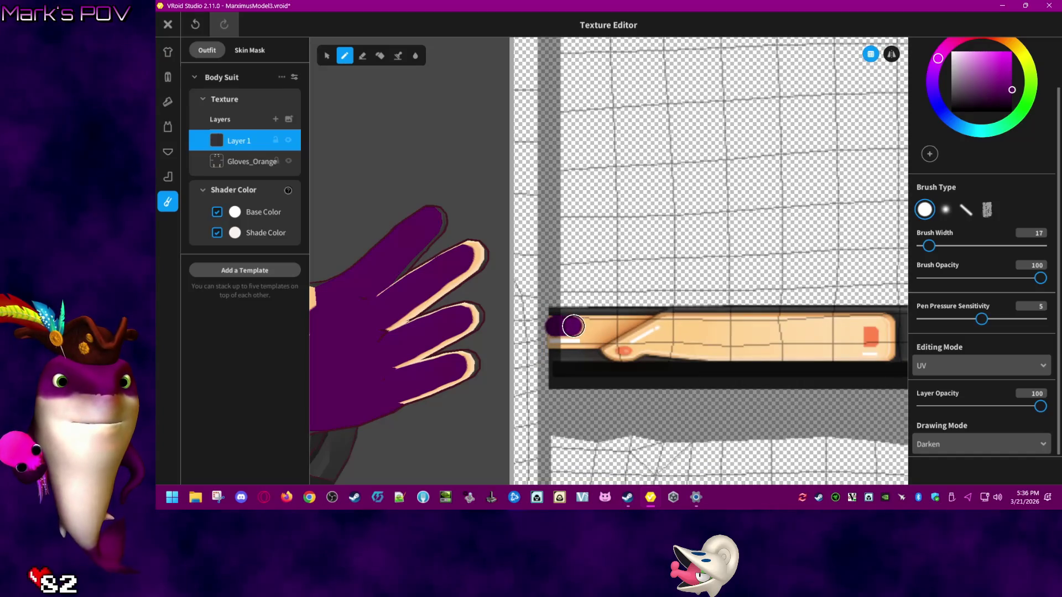
{"action": "left_click_drag", "start_coordinate": [587, 327], "coordinate": [646, 326]}
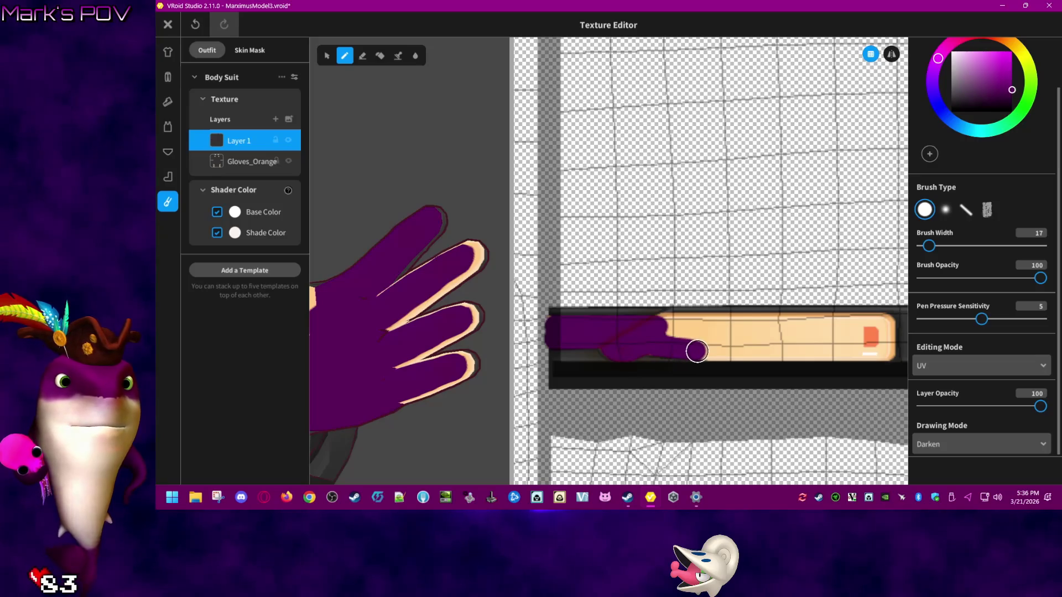
{"action": "scroll", "coordinate": [820, 343], "scroll_direction": "right", "scroll_amount": 3}
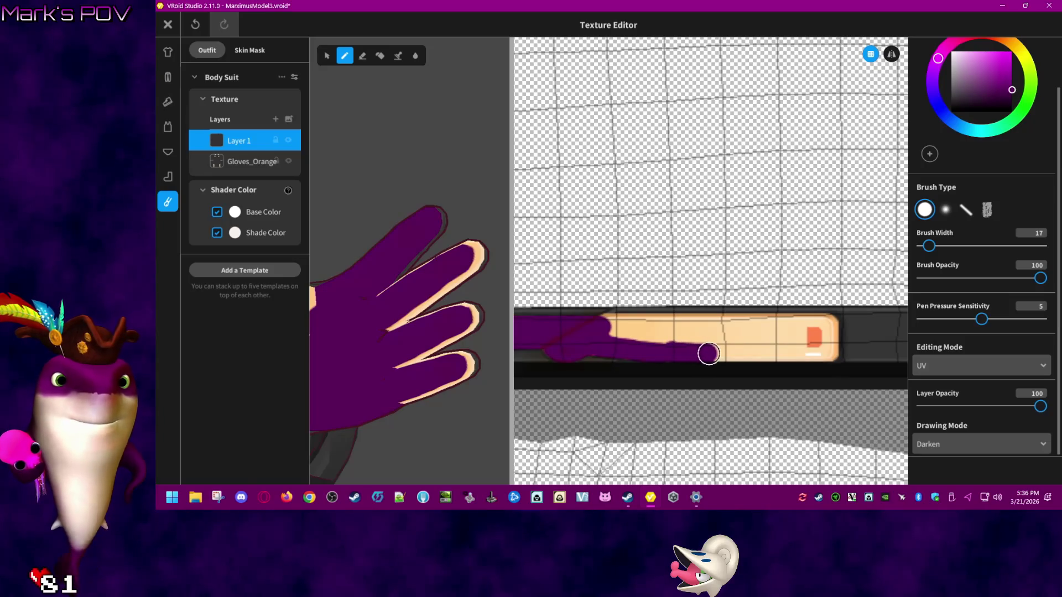
{"action": "left_click_drag", "start_coordinate": [735, 353], "coordinate": [764, 353]}
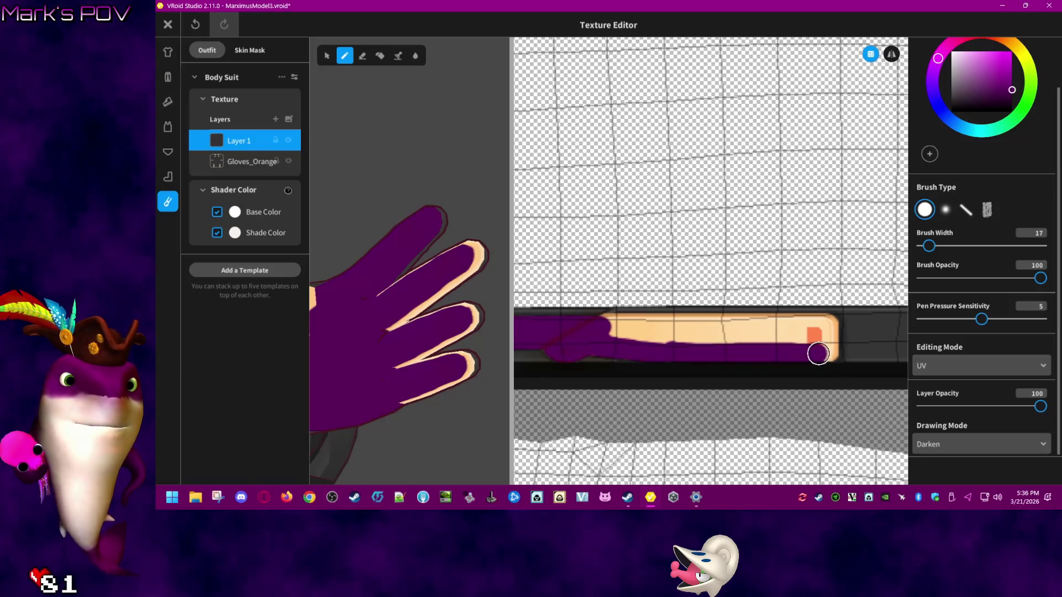
{"action": "mouse_move", "coordinate": [832, 323]}
{"action": "left_mouse_down"}
{"action": "mouse_move", "coordinate": [607, 317]}
{"action": "mouse_move", "coordinate": [645, 332]}
{"action": "mouse_move", "coordinate": [641, 342]}
{"action": "mouse_move", "coordinate": [804, 336]}
{"action": "left_mouse_up"}
- Paint the adjacent orange glove patch purple
{"action": "scroll", "coordinate": [745, 342], "scroll_direction": "down", "scroll_amount": 5}
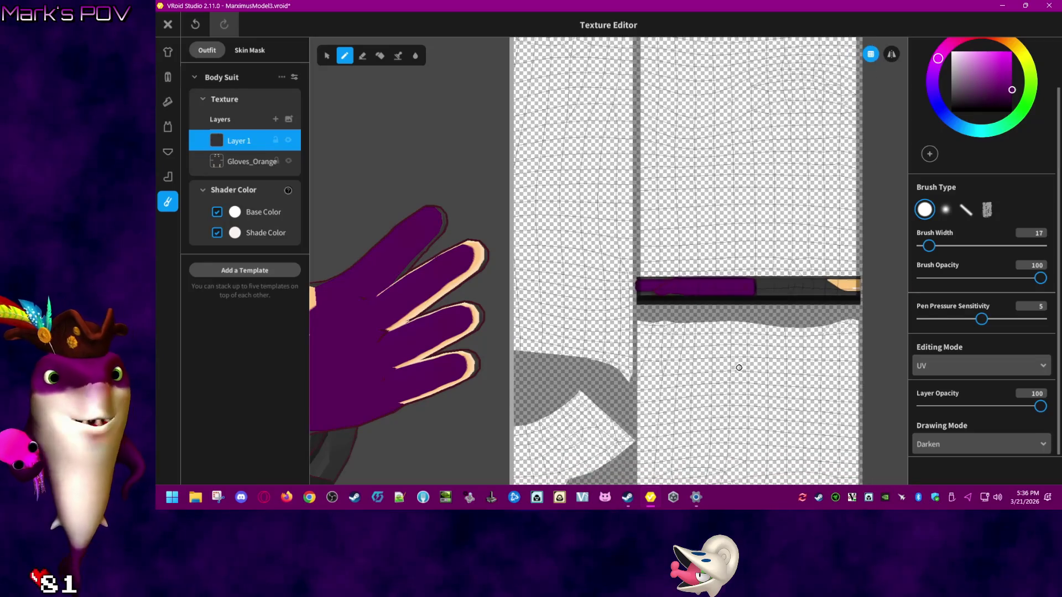
{"action": "scroll", "coordinate": [796, 310], "scroll_direction": "up", "scroll_amount": 6}
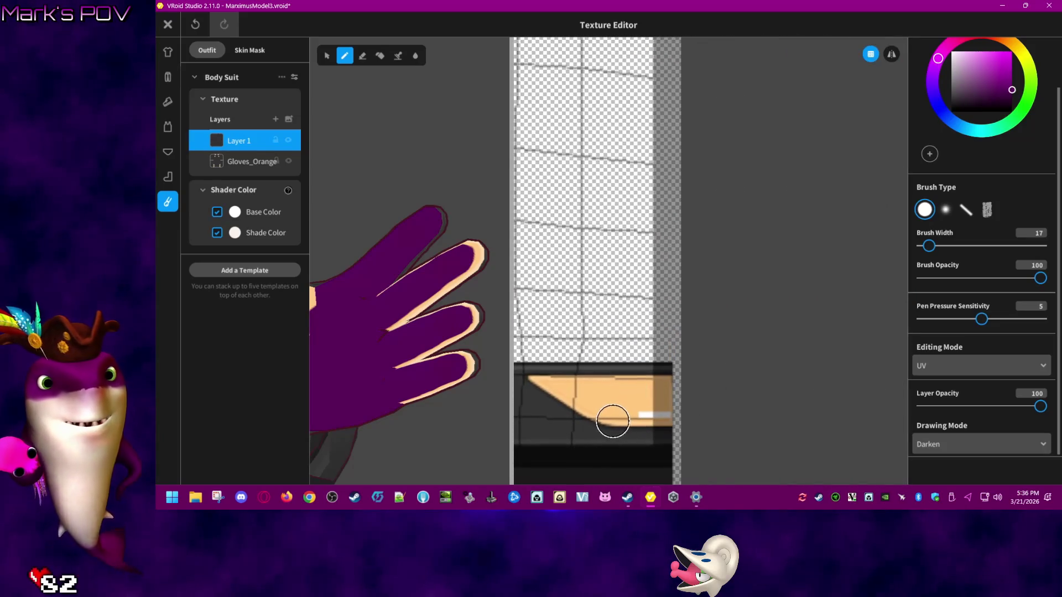
{"action": "middle_click_drag", "start_coordinate": [612, 417], "coordinate": [683, 375]}
{"action": "mouse_move", "coordinate": [704, 374]}
{"action": "left_mouse_down"}
{"action": "mouse_move", "coordinate": [650, 378]}
{"action": "mouse_move", "coordinate": [608, 353]}
{"action": "mouse_move", "coordinate": [704, 355]}
{"action": "left_mouse_up"}
{"action": "scroll", "coordinate": [684, 381], "scroll_direction": "down", "scroll_amount": 2}
- Cover the orange cuff's lower-left corner, top and edges with solid purple
{"action": "scroll", "coordinate": [684, 381], "scroll_direction": "down", "scroll_amount": 3}
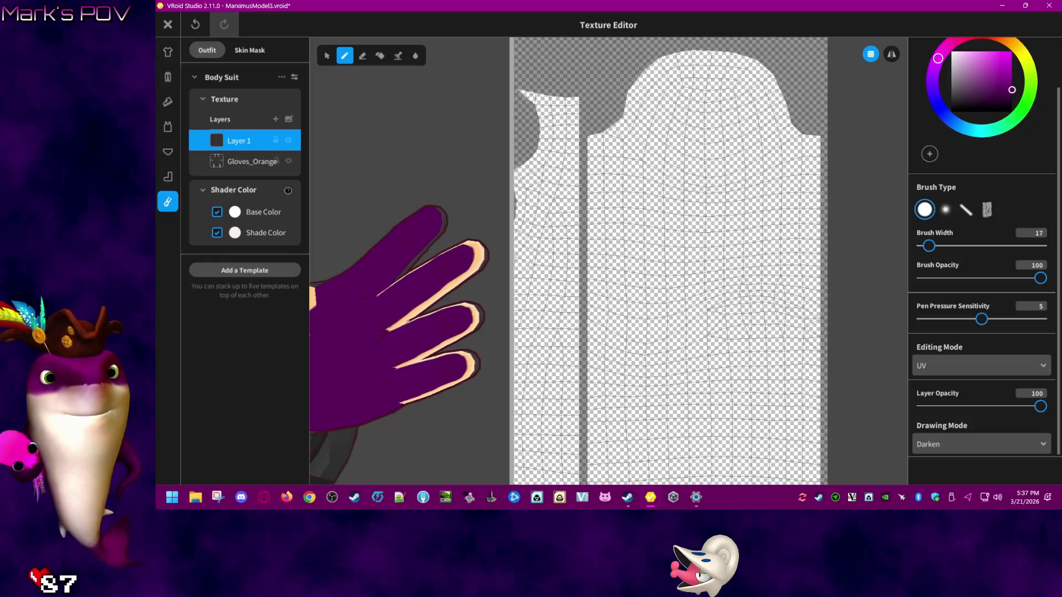
{"action": "scroll", "coordinate": [770, 260], "scroll_direction": "up", "scroll_amount": 3}
{"action": "scroll", "coordinate": [619, 408], "scroll_direction": "up", "scroll_amount": 5}
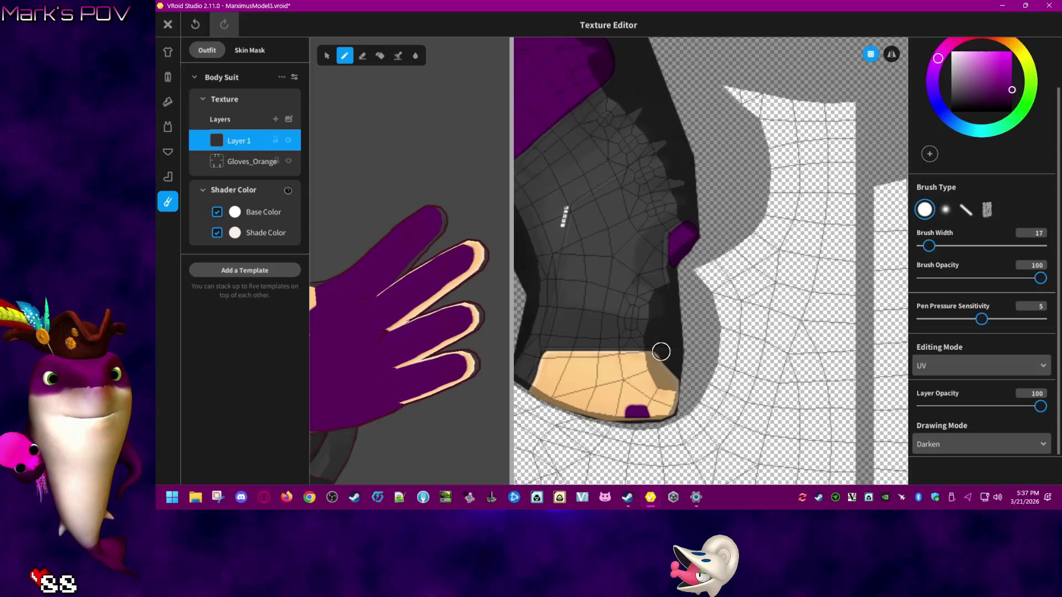
{"action": "scroll", "coordinate": [632, 372], "scroll_direction": "up", "scroll_amount": 2}
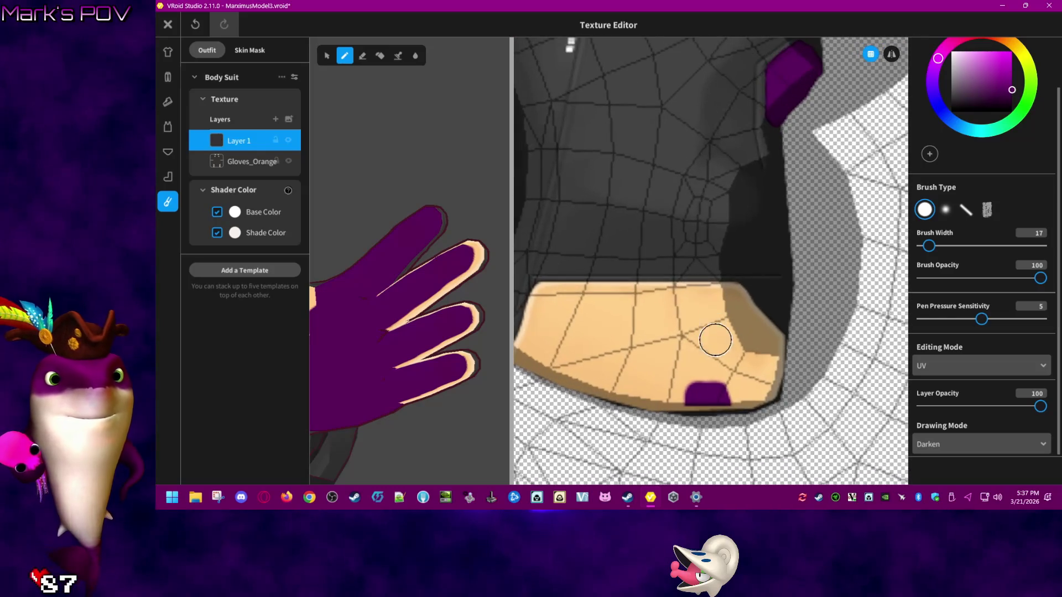
{"action": "left_click_drag", "start_coordinate": [570, 331], "coordinate": [583, 289]}
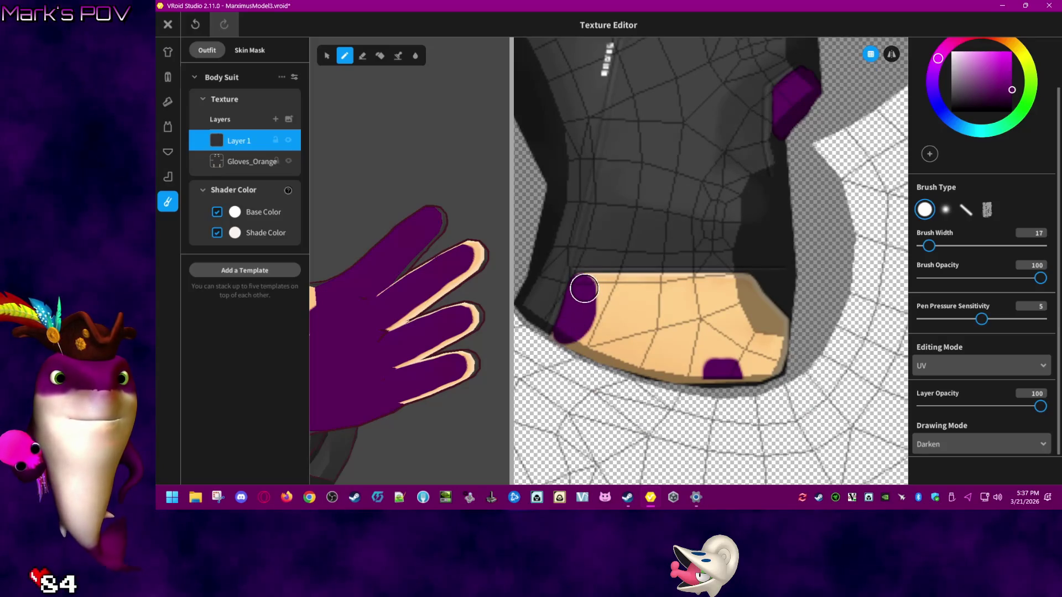
{"action": "mouse_move", "coordinate": [583, 285]}
{"action": "left_mouse_down"}
{"action": "mouse_move", "coordinate": [743, 284]}
{"action": "mouse_move", "coordinate": [777, 334]}
{"action": "mouse_move", "coordinate": [765, 366]}
{"action": "mouse_move", "coordinate": [705, 370]}
{"action": "mouse_move", "coordinate": [659, 368]}
{"action": "mouse_move", "coordinate": [581, 341]}
{"action": "left_mouse_up"}
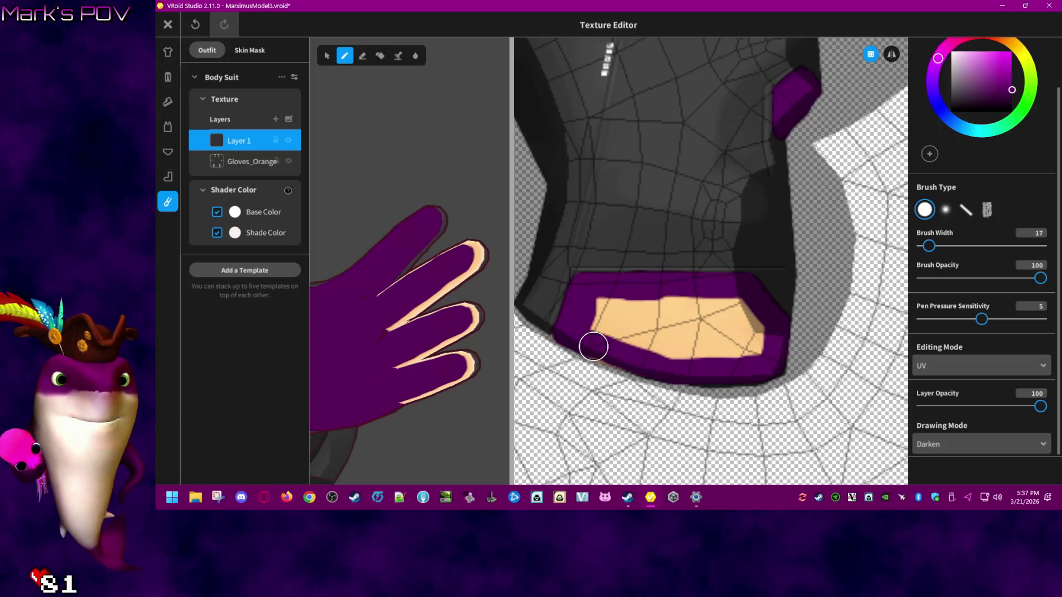
{"action": "mouse_move", "coordinate": [626, 359]}
{"action": "left_mouse_down"}
{"action": "mouse_move", "coordinate": [751, 356]}
{"action": "mouse_move", "coordinate": [736, 303]}
{"action": "mouse_move", "coordinate": [624, 300]}
{"action": "mouse_move", "coordinate": [707, 313]}
{"action": "mouse_move", "coordinate": [712, 347]}
{"action": "mouse_move", "coordinate": [605, 327]}
{"action": "mouse_move", "coordinate": [702, 352]}
{"action": "mouse_move", "coordinate": [697, 337]}
{"action": "left_mouse_up"}
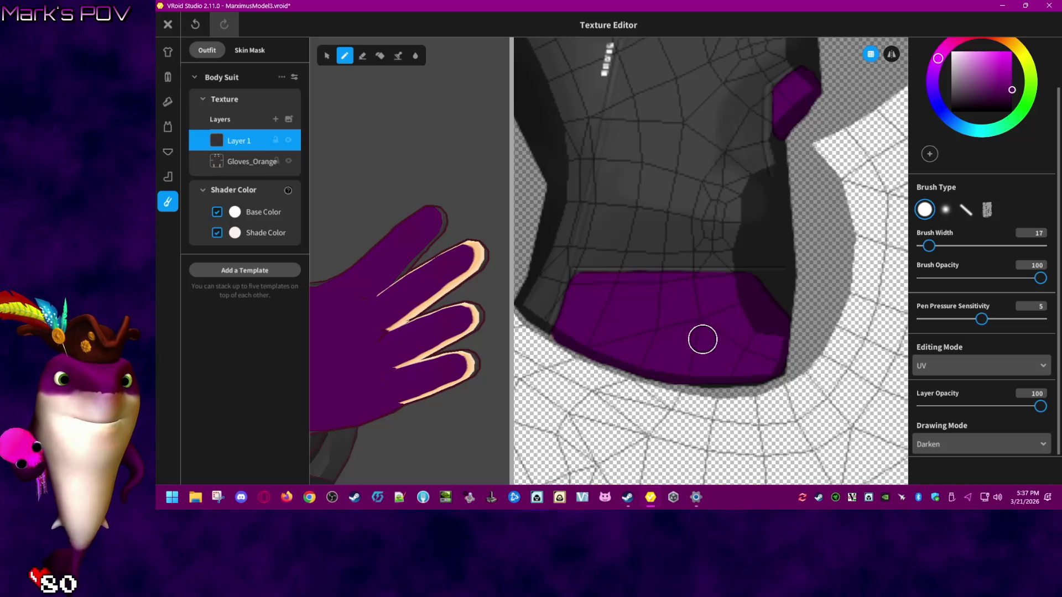
{"action": "scroll", "coordinate": [697, 354], "scroll_direction": "down", "scroll_amount": 10}
{"action": "scroll", "coordinate": [576, 310], "scroll_direction": "down", "scroll_amount": 1}
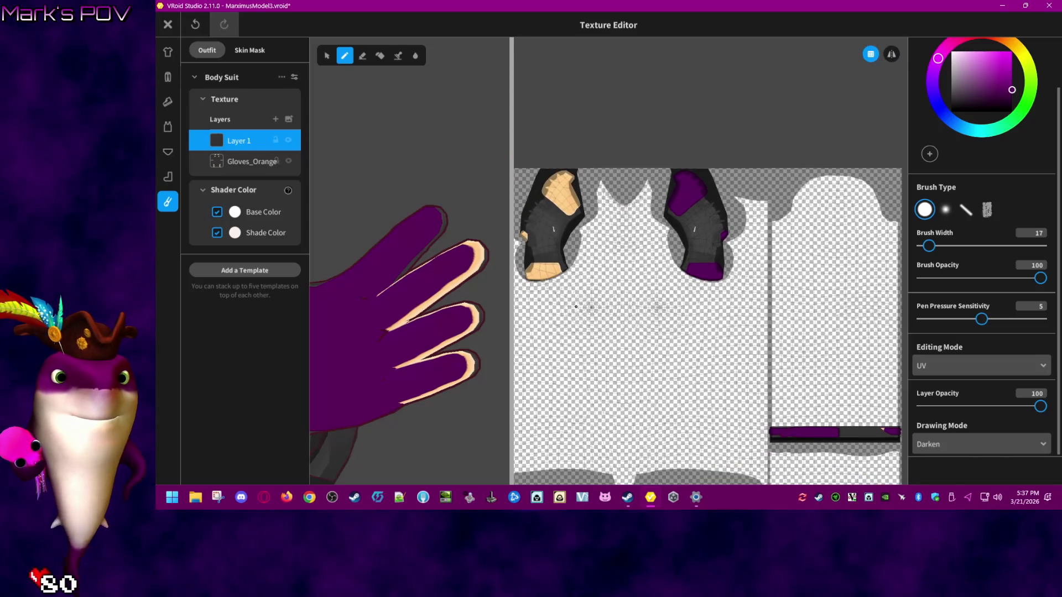
- Paint the large orange glove patch's top edge, notch and right edge purple, covering the last sliver
{"action": "scroll", "coordinate": [549, 247], "scroll_direction": "up", "scroll_amount": 5}
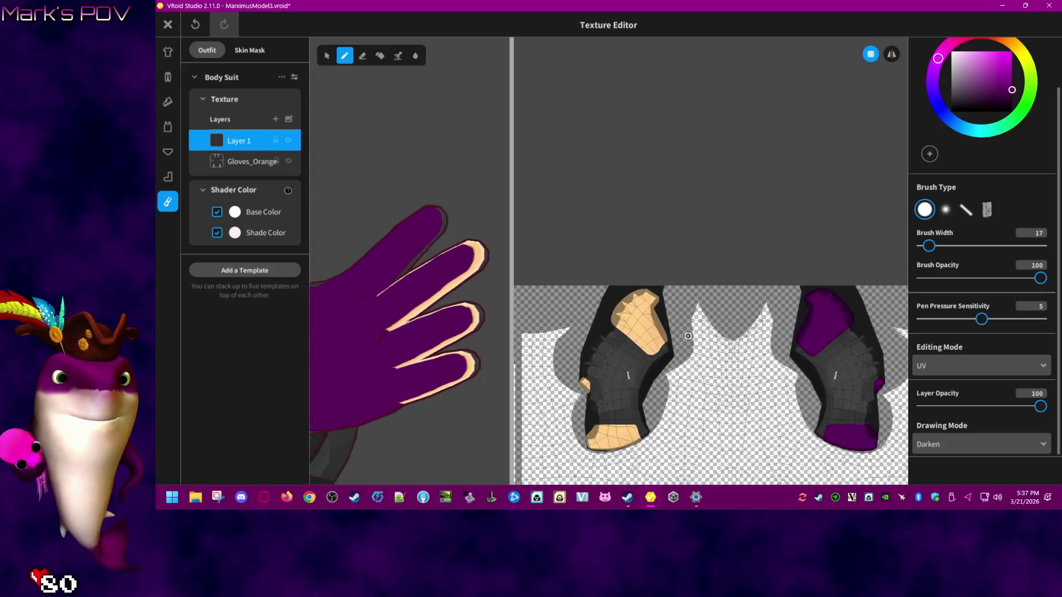
{"action": "scroll", "coordinate": [691, 387], "scroll_direction": "up", "scroll_amount": 4}
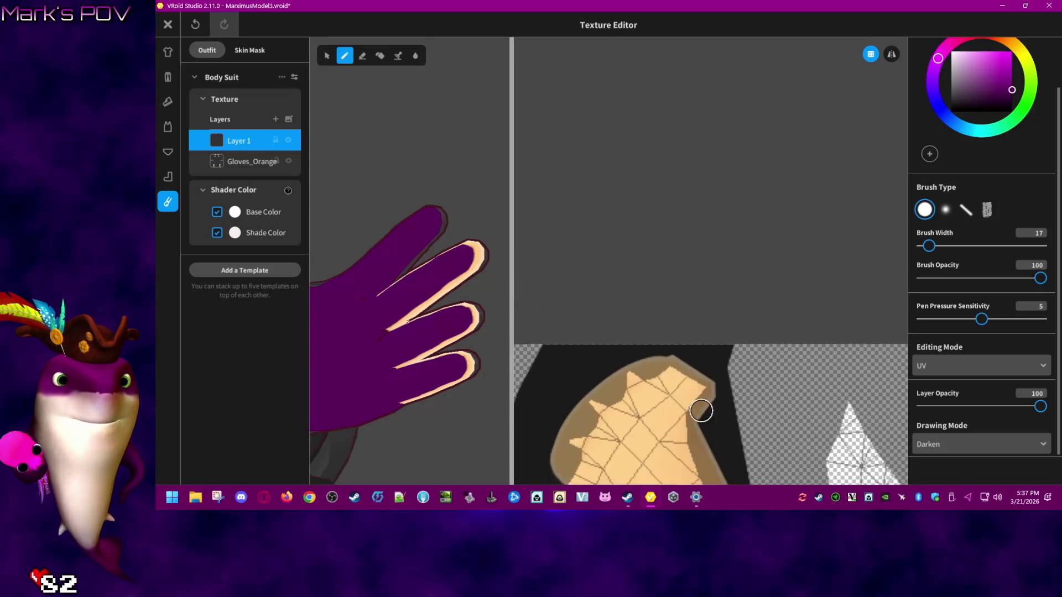
{"action": "scroll", "coordinate": [680, 420], "scroll_direction": "up", "scroll_amount": 1}
{"action": "mouse_move", "coordinate": [680, 415]}
{"action": "right_mouse_down"}
{"action": "mouse_move", "coordinate": [702, 221]}
{"action": "mouse_move", "coordinate": [695, 240]}
{"action": "right_mouse_up"}
{"action": "left_click", "coordinate": [730, 222]}
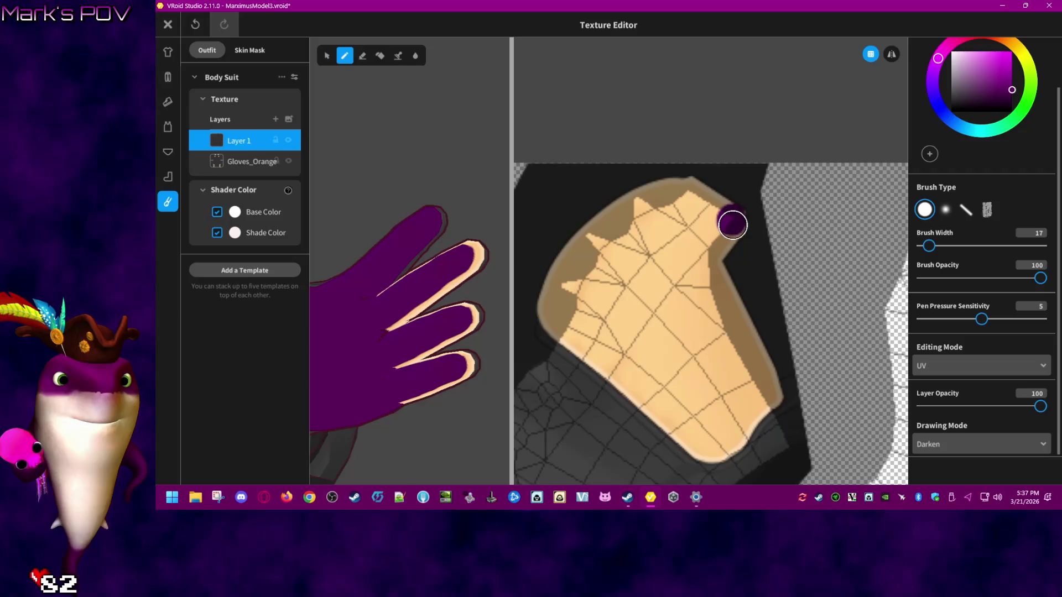
{"action": "mouse_move", "coordinate": [730, 217]}
{"action": "left_mouse_down"}
{"action": "mouse_move", "coordinate": [686, 188]}
{"action": "mouse_move", "coordinate": [637, 194]}
{"action": "mouse_move", "coordinate": [582, 241]}
{"action": "mouse_move", "coordinate": [547, 308]}
{"action": "mouse_move", "coordinate": [561, 334]}
{"action": "mouse_move", "coordinate": [719, 454]}
{"action": "mouse_move", "coordinate": [771, 391]}
{"action": "mouse_move", "coordinate": [712, 261]}
{"action": "left_mouse_up"}
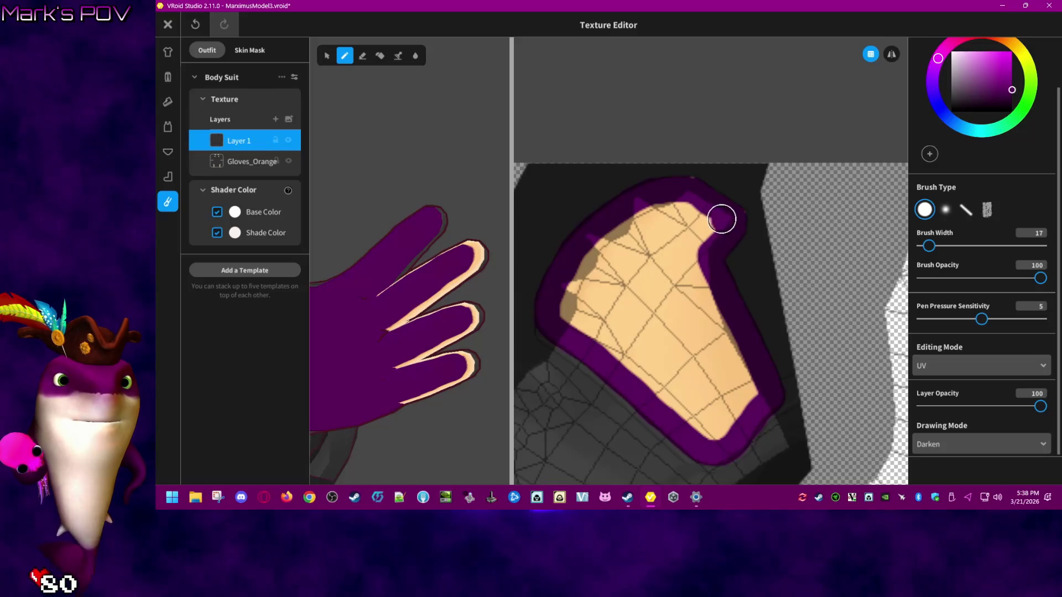
{"action": "mouse_move", "coordinate": [687, 200]}
{"action": "left_mouse_down"}
{"action": "mouse_move", "coordinate": [663, 209]}
{"action": "mouse_move", "coordinate": [688, 218]}
{"action": "mouse_move", "coordinate": [749, 393]}
{"action": "mouse_move", "coordinate": [719, 426]}
{"action": "mouse_move", "coordinate": [674, 406]}
{"action": "mouse_move", "coordinate": [565, 298]}
{"action": "mouse_move", "coordinate": [607, 230]}
{"action": "mouse_move", "coordinate": [607, 247]}
{"action": "mouse_move", "coordinate": [650, 227]}
{"action": "mouse_move", "coordinate": [574, 316]}
{"action": "mouse_move", "coordinate": [719, 420]}
{"action": "mouse_move", "coordinate": [702, 313]}
{"action": "mouse_move", "coordinate": [654, 273]}
{"action": "mouse_move", "coordinate": [736, 375]}
{"action": "mouse_move", "coordinate": [687, 310]}
{"action": "mouse_move", "coordinate": [678, 317]}
{"action": "mouse_move", "coordinate": [686, 356]}
{"action": "mouse_move", "coordinate": [607, 294]}
{"action": "mouse_move", "coordinate": [692, 388]}
{"action": "mouse_move", "coordinate": [645, 294]}
{"action": "mouse_move", "coordinate": [678, 367]}
{"action": "left_mouse_up"}
{"action": "mouse_move", "coordinate": [678, 367]}
{"action": "middle_mouse_down"}
{"action": "mouse_move", "coordinate": [688, 413]}
{"action": "mouse_move", "coordinate": [686, 323]}
{"action": "mouse_move", "coordinate": [763, 154]}
{"action": "mouse_move", "coordinate": [780, 429]}
{"action": "middle_mouse_up"}
- Paint the small upper orange patch and the lower orange waist patch of the glove purple
{"action": "left_click_drag", "start_coordinate": [611, 187], "coordinate": [607, 184]}
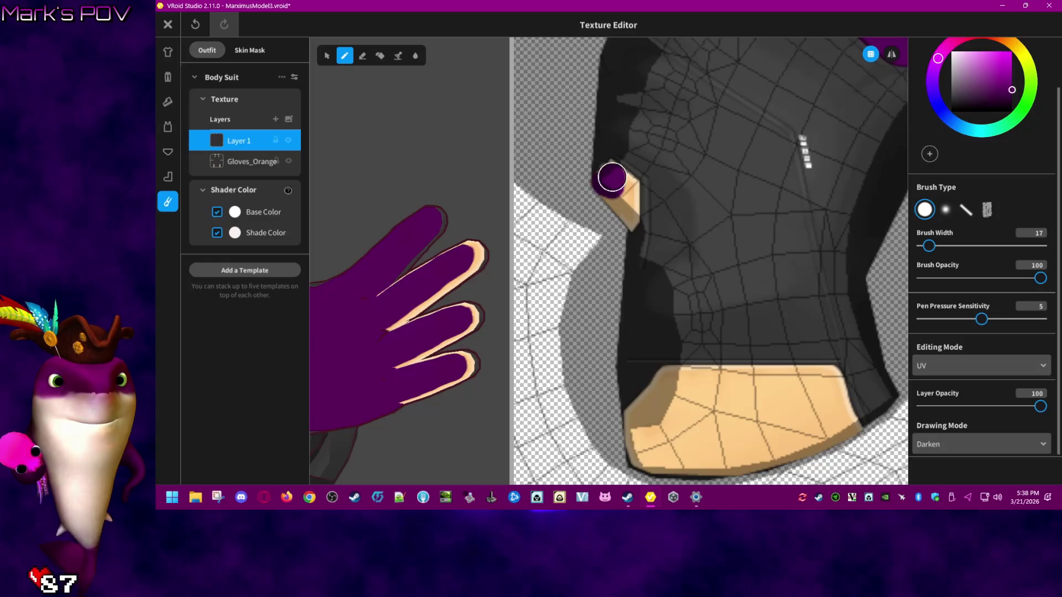
{"action": "left_click_drag", "start_coordinate": [623, 185], "coordinate": [627, 208]}
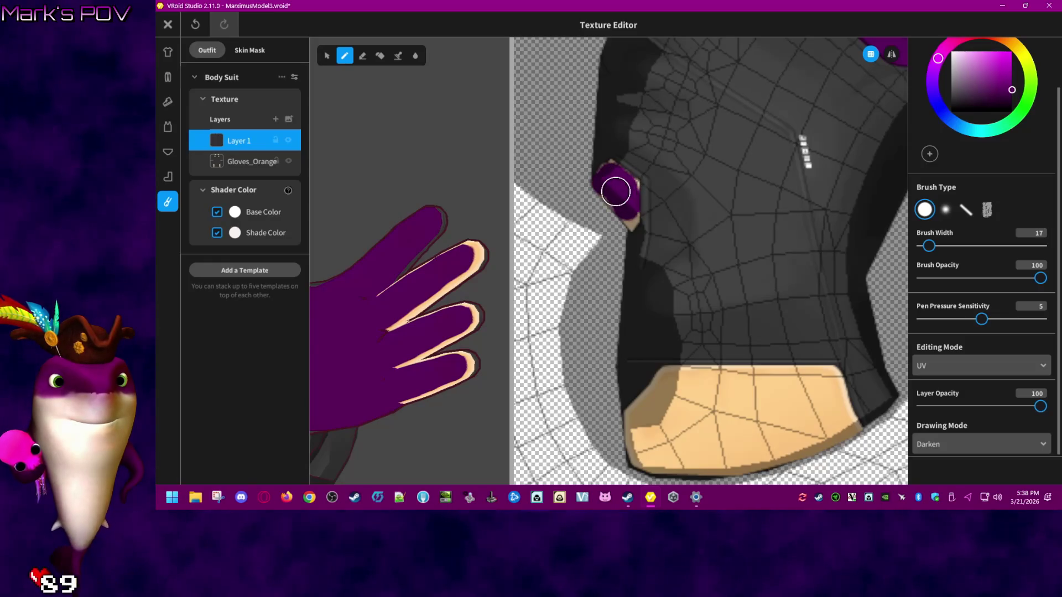
{"action": "middle_click_drag", "start_coordinate": [772, 347], "coordinate": [736, 303]}
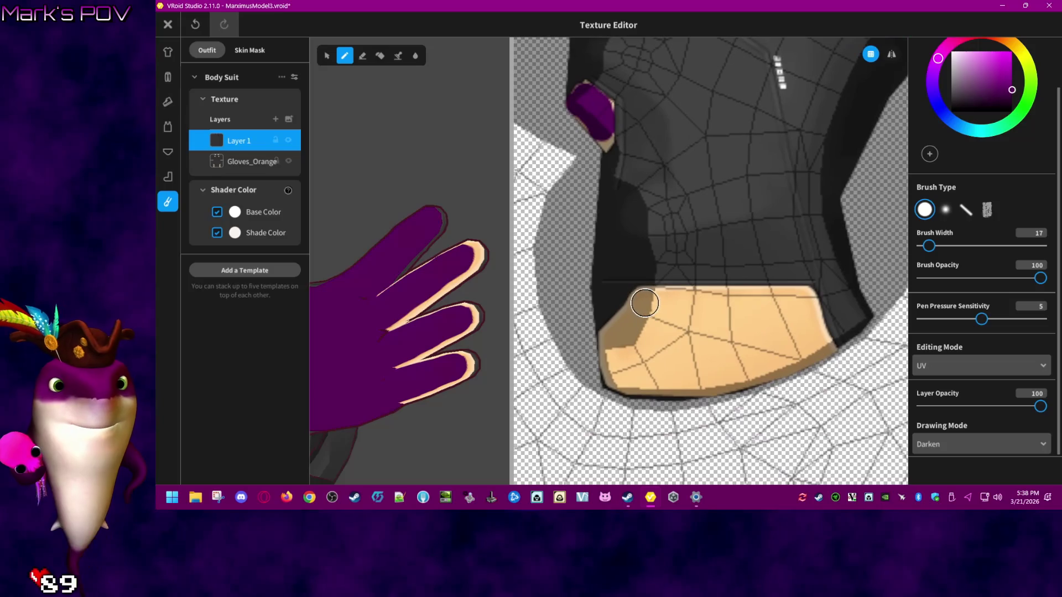
{"action": "mouse_move", "coordinate": [643, 300]}
{"action": "left_mouse_down"}
{"action": "mouse_move", "coordinate": [797, 298]}
{"action": "mouse_move", "coordinate": [822, 345]}
{"action": "mouse_move", "coordinate": [716, 383]}
{"action": "mouse_move", "coordinate": [630, 382]}
{"action": "mouse_move", "coordinate": [613, 368]}
{"action": "mouse_move", "coordinate": [612, 333]}
{"action": "mouse_move", "coordinate": [633, 308]}
{"action": "mouse_move", "coordinate": [638, 321]}
{"action": "mouse_move", "coordinate": [782, 306]}
{"action": "mouse_move", "coordinate": [763, 351]}
{"action": "mouse_move", "coordinate": [649, 366]}
{"action": "mouse_move", "coordinate": [687, 343]}
{"action": "mouse_move", "coordinate": [782, 326]}
{"action": "mouse_move", "coordinate": [695, 330]}
{"action": "left_mouse_up"}
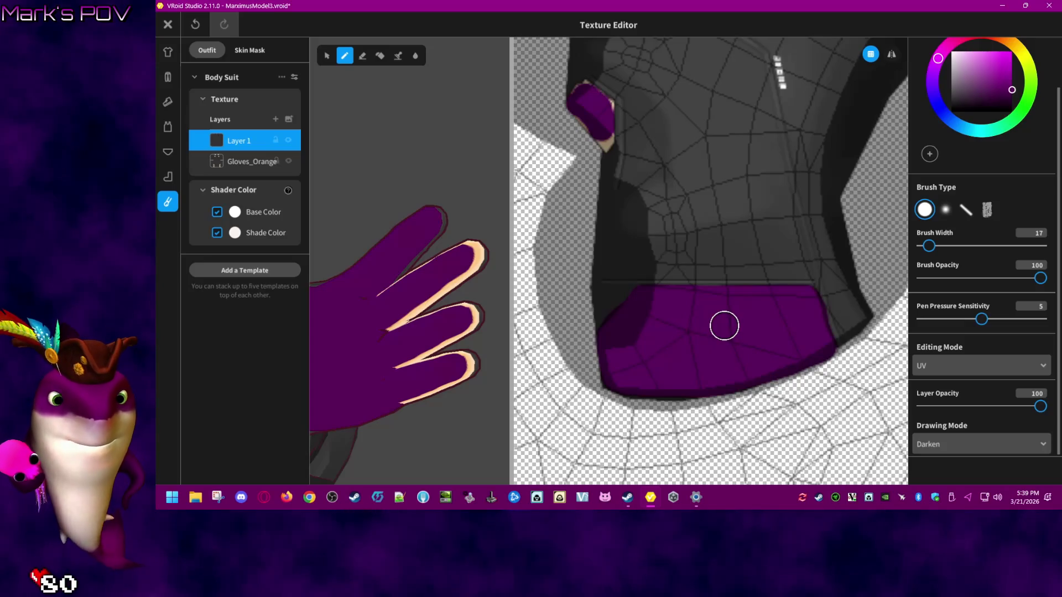
{"action": "right_click_drag", "start_coordinate": [724, 326], "coordinate": [722, 331]}
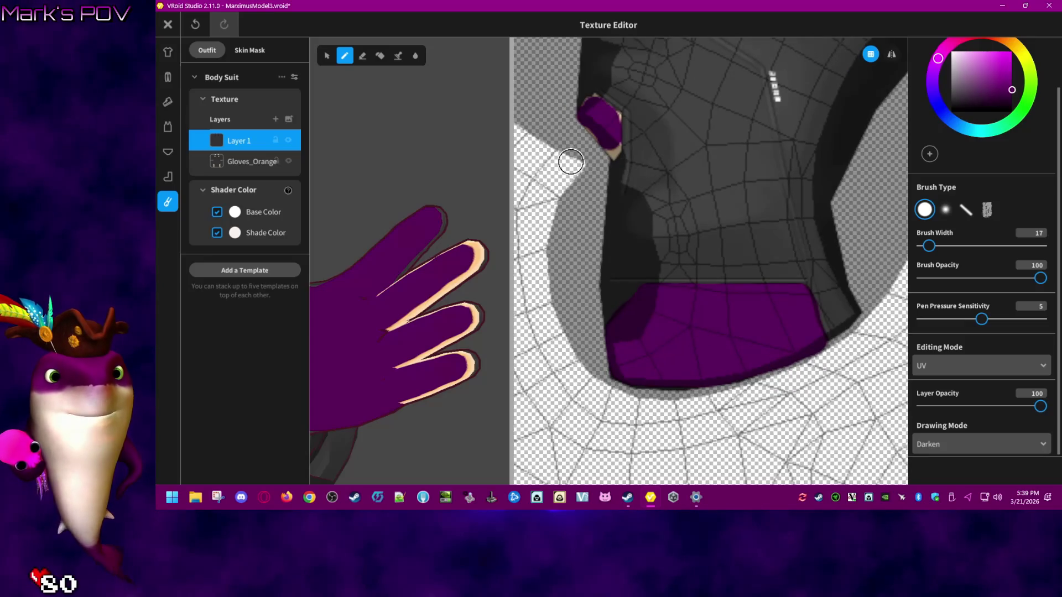
{"action": "mouse_move", "coordinate": [549, 174]}
{"action": "right_mouse_down"}
{"action": "mouse_move", "coordinate": [568, 110]}
{"action": "mouse_move", "coordinate": [864, 404]}
{"action": "right_mouse_up"}
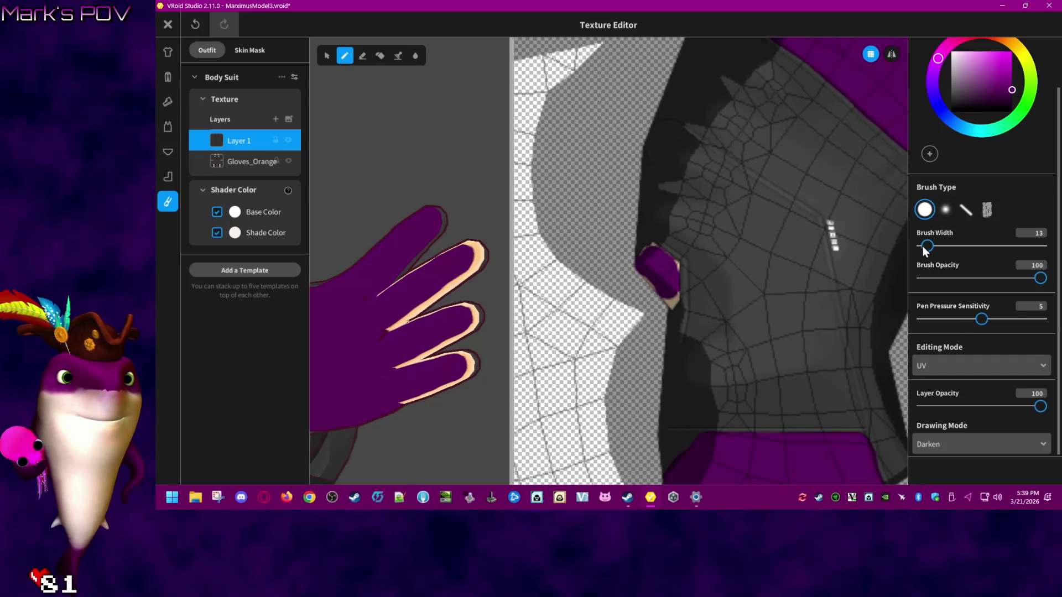
- Zoom and orbit around the glove piece to frame the glove tip
{"action": "scroll", "coordinate": [653, 274], "scroll_direction": "up", "scroll_amount": 3}
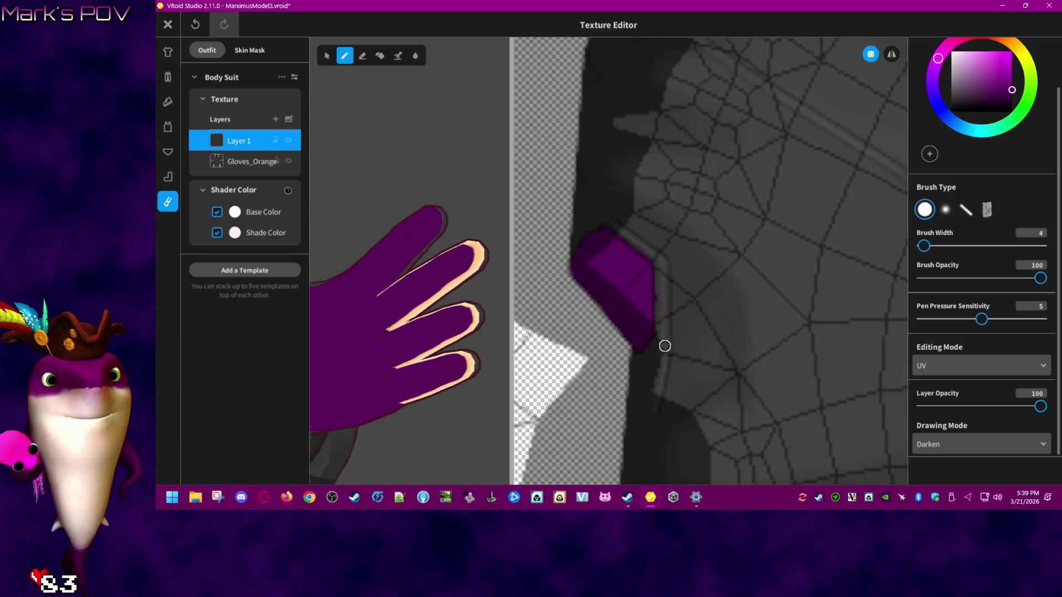
{"action": "scroll", "coordinate": [662, 344], "scroll_direction": "down", "scroll_amount": 5}
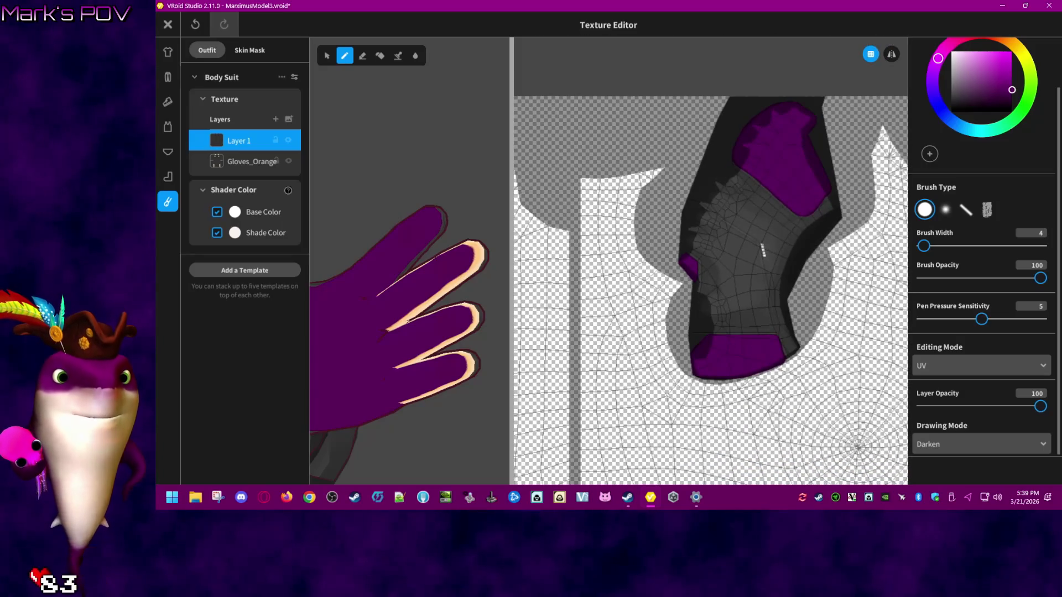
{"action": "mouse_move", "coordinate": [764, 250]}
{"action": "right_mouse_down"}
{"action": "mouse_move", "coordinate": [735, 244]}
{"action": "mouse_move", "coordinate": [796, 237]}
{"action": "mouse_move", "coordinate": [682, 264]}
{"action": "right_mouse_up"}
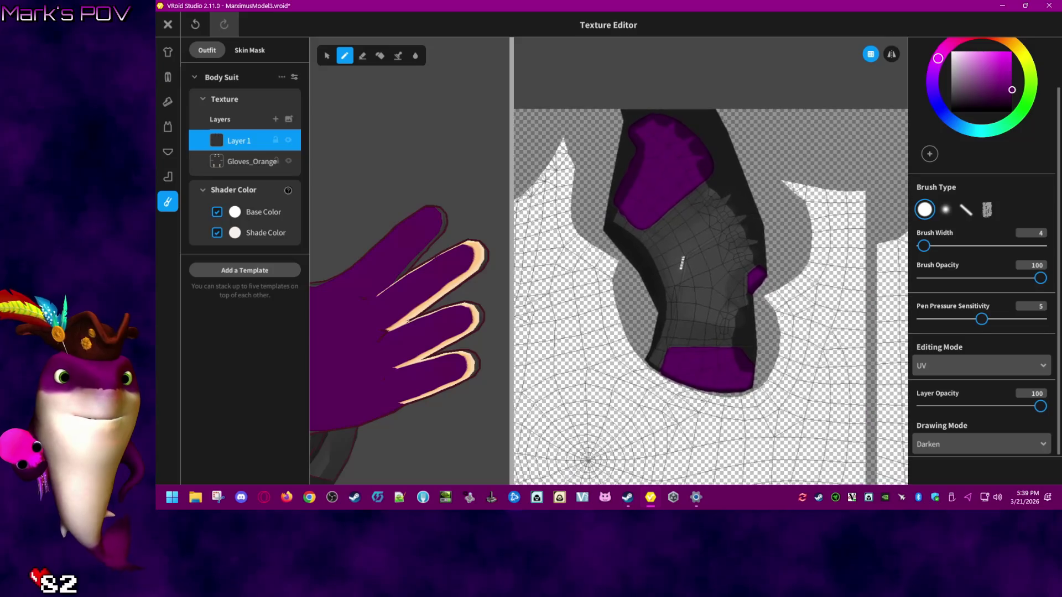
{"action": "scroll", "coordinate": [704, 426], "scroll_direction": "up", "scroll_amount": 5}
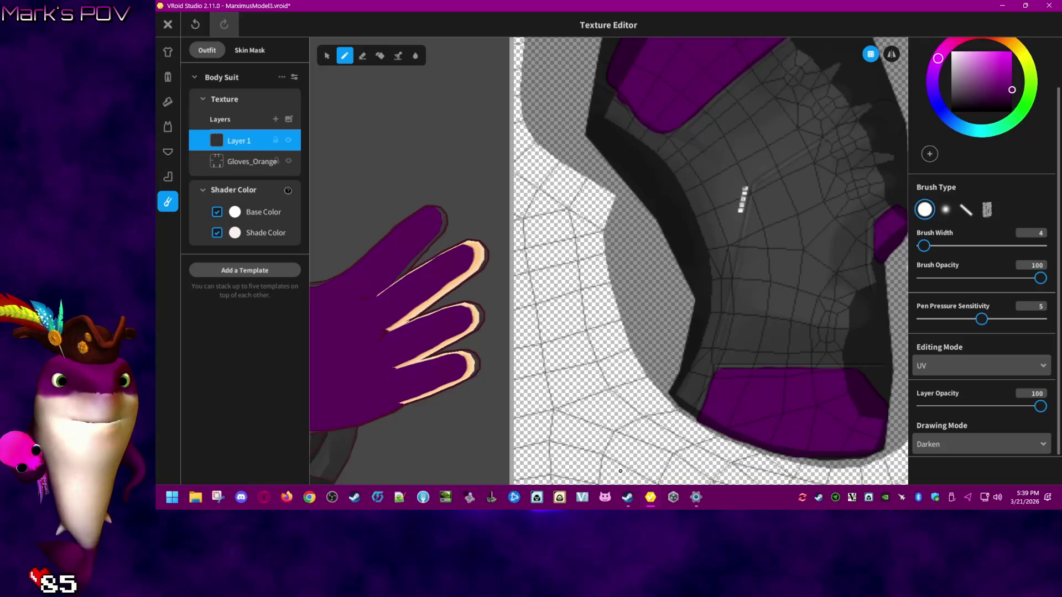
{"action": "scroll", "coordinate": [710, 260], "scroll_direction": "down", "scroll_amount": 8}
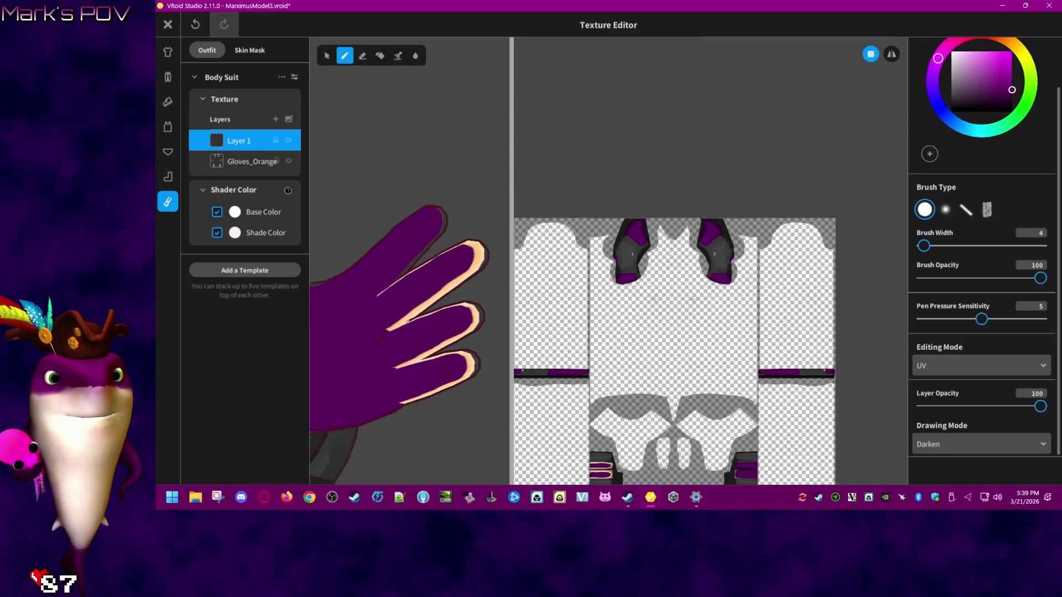
{"action": "scroll", "coordinate": [711, 260], "scroll_direction": "up", "scroll_amount": 5}
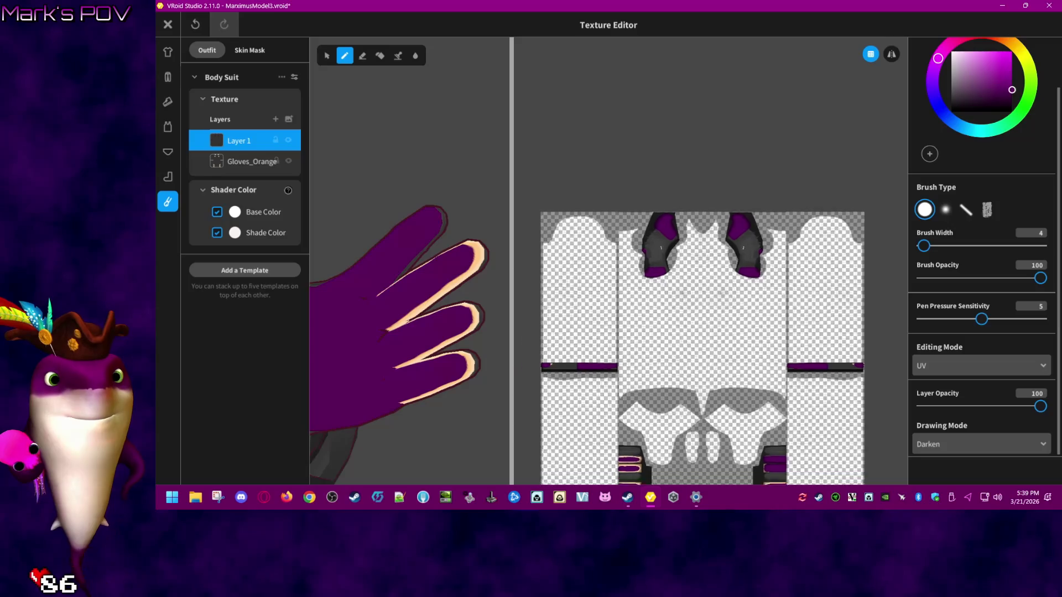
{"action": "scroll", "coordinate": [664, 349], "scroll_direction": "up", "scroll_amount": 5}
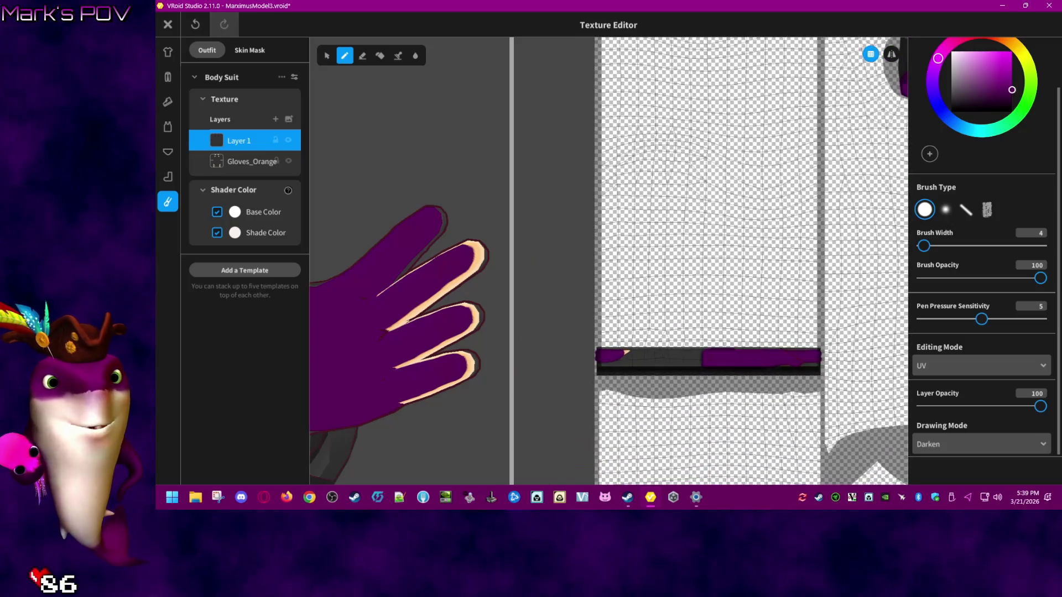
{"action": "scroll", "coordinate": [664, 350], "scroll_direction": "up", "scroll_amount": 5}
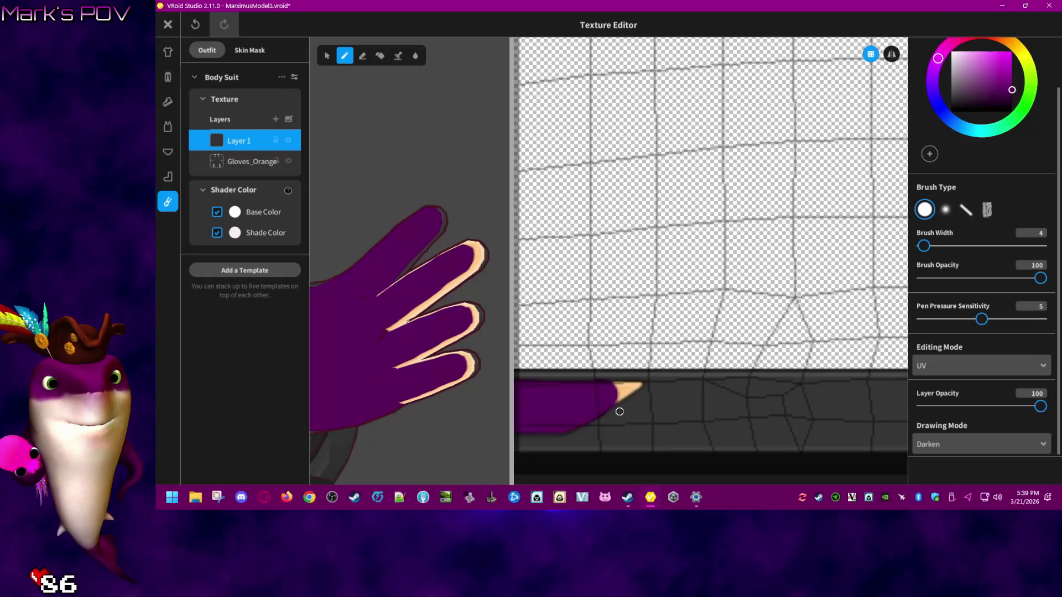
{"action": "scroll", "coordinate": [645, 396], "scroll_direction": "up", "scroll_amount": 4}
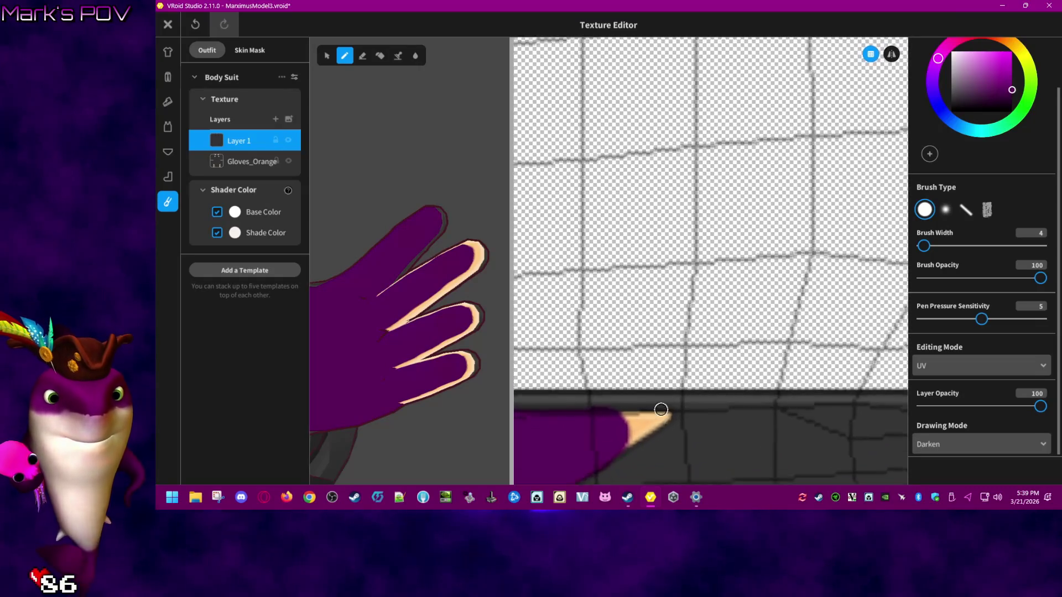
{"action": "right_click_drag", "start_coordinate": [646, 435], "coordinate": [642, 391]}
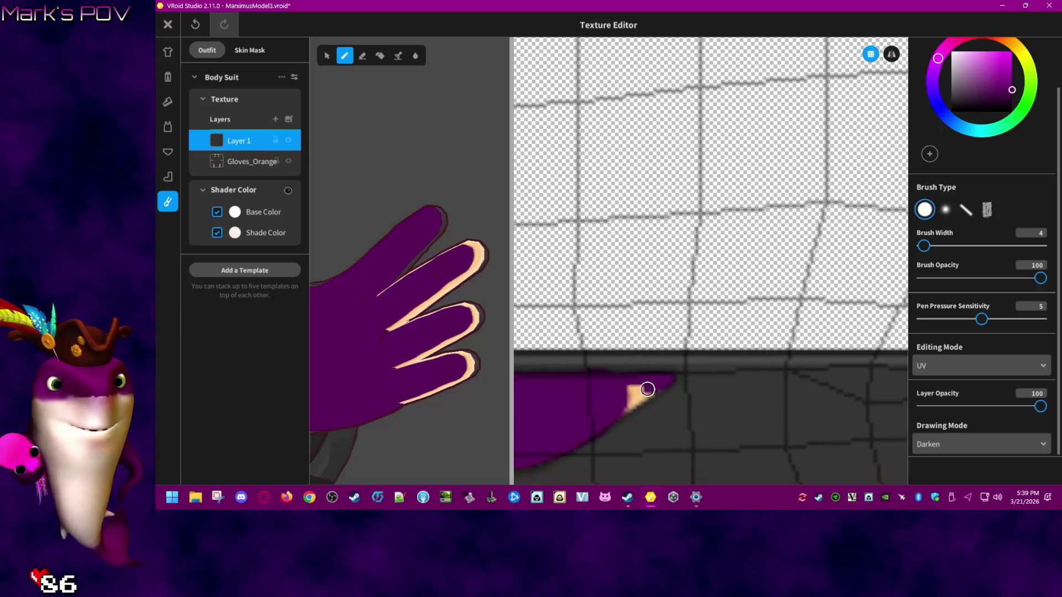
{"action": "scroll", "coordinate": [807, 418], "scroll_direction": "down", "scroll_amount": 3}
- Pan the texture view to bring the glove tip, dark strip and purple finger strips into view
{"action": "mouse_move", "coordinate": [852, 378]}
{"action": "right_mouse_down"}
{"action": "mouse_move", "coordinate": [768, 372]}
{"action": "mouse_move", "coordinate": [806, 363]}
{"action": "mouse_move", "coordinate": [494, 368]}
{"action": "right_mouse_up"}
{"action": "scroll", "coordinate": [675, 380], "scroll_direction": "up", "scroll_amount": 3}
{"action": "scroll", "coordinate": [674, 379], "scroll_direction": "down", "scroll_amount": 3}
{"action": "scroll", "coordinate": [645, 388], "scroll_direction": "up", "scroll_amount": 3}
{"action": "scroll", "coordinate": [633, 395], "scroll_direction": "down", "scroll_amount": 3}
{"action": "right_click_drag", "start_coordinate": [778, 398], "coordinate": [738, 382]}
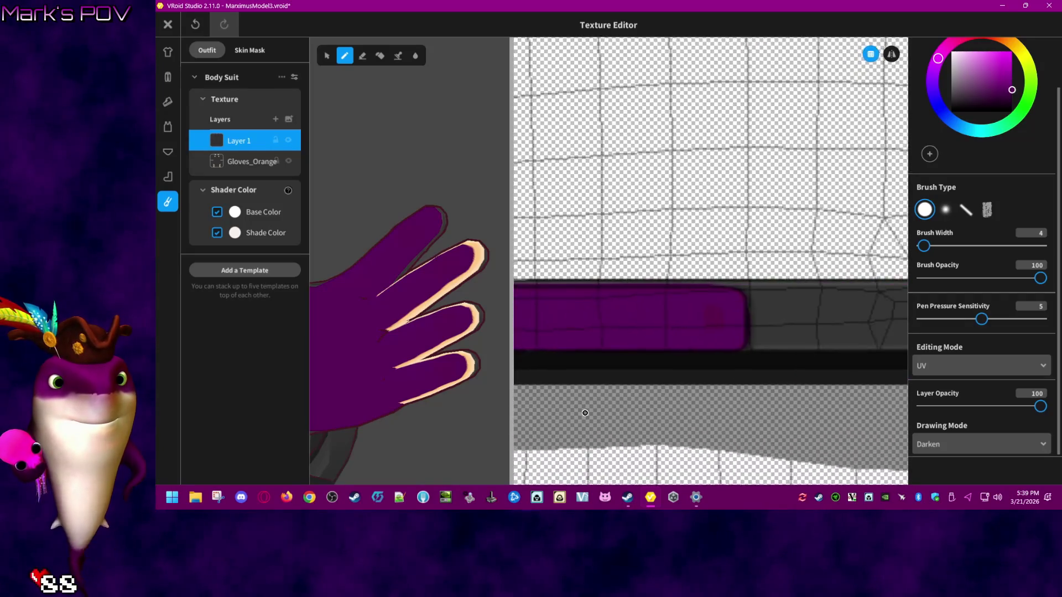
{"action": "scroll", "coordinate": [739, 382], "scroll_direction": "up", "scroll_amount": 2}
{"action": "scroll", "coordinate": [738, 381], "scroll_direction": "up", "scroll_amount": 2}
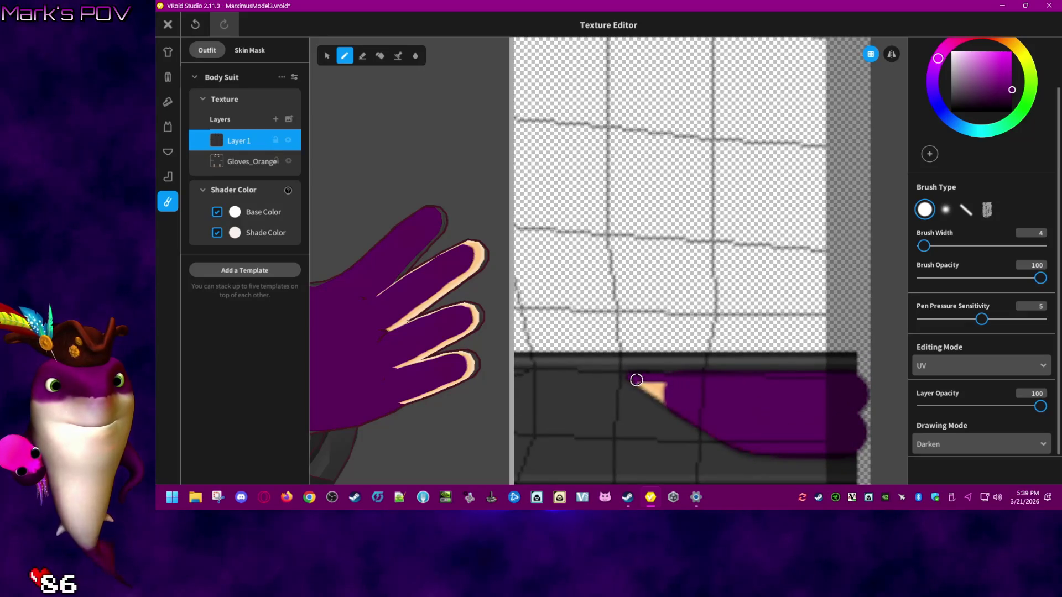
{"action": "scroll", "coordinate": [674, 388], "scroll_direction": "down", "scroll_amount": 5}
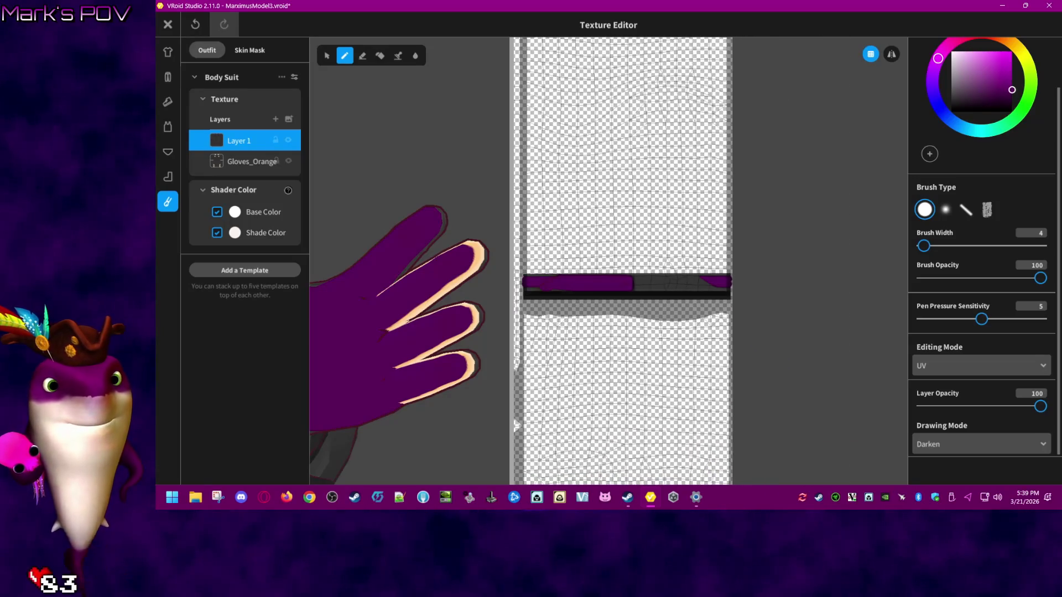
{"action": "mouse_move", "coordinate": [636, 332]}
{"action": "right_mouse_down"}
{"action": "mouse_move", "coordinate": [654, 358]}
{"action": "mouse_move", "coordinate": [602, 380]}
{"action": "mouse_move", "coordinate": [588, 403]}
{"action": "right_mouse_up"}
{"action": "scroll", "coordinate": [654, 358], "scroll_direction": "up", "scroll_amount": 3}
{"action": "scroll", "coordinate": [804, 380], "scroll_direction": "up", "scroll_amount": 3}
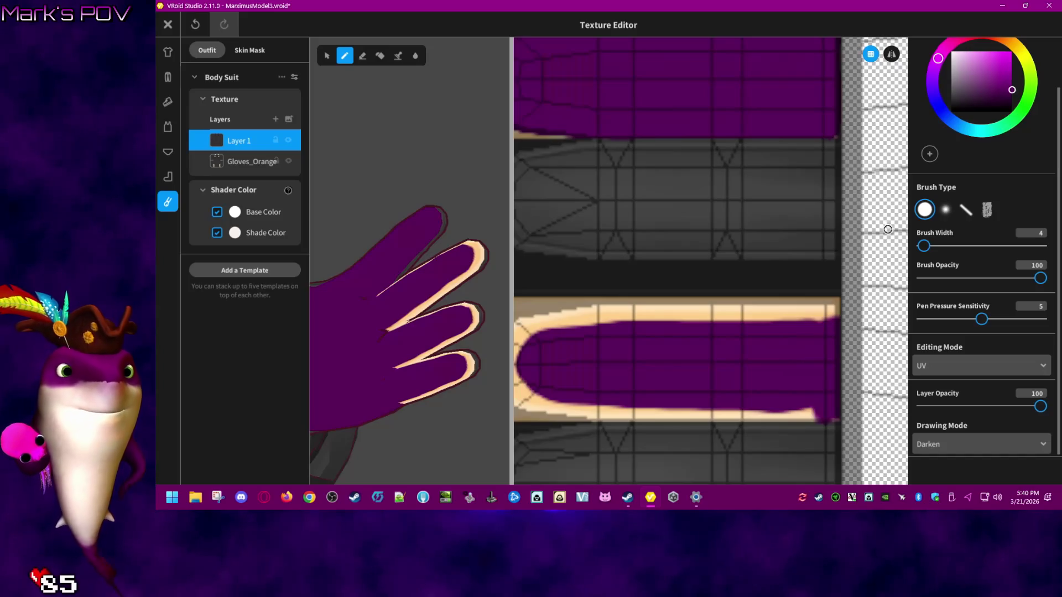
- Set brush width to 9 and paint purple over the finger strip's cream top edge
{"action": "left_click", "coordinate": [927, 248]}
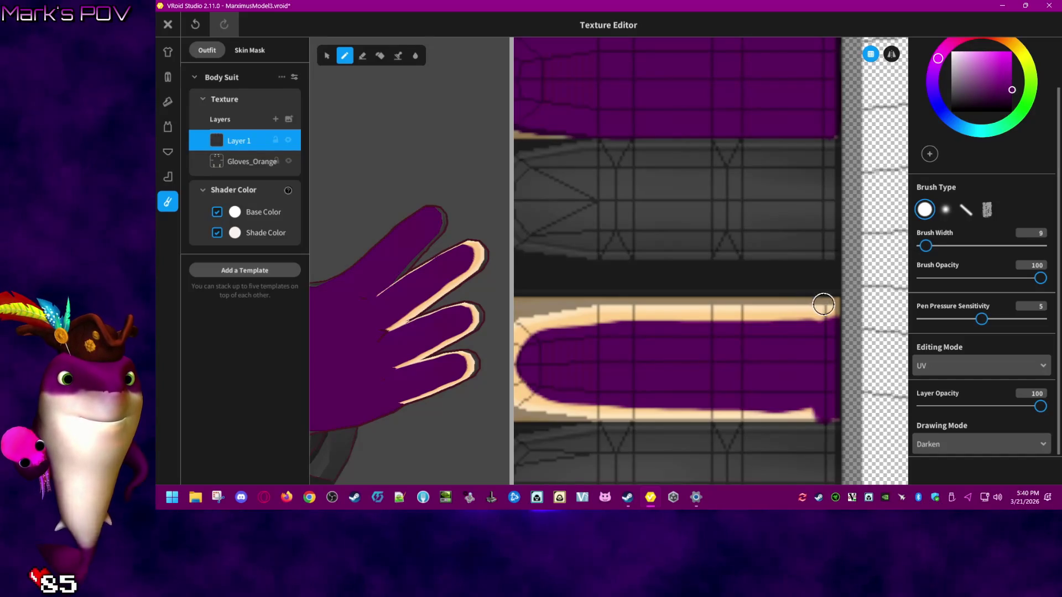
{"action": "left_click_drag", "start_coordinate": [810, 316], "coordinate": [743, 315]}
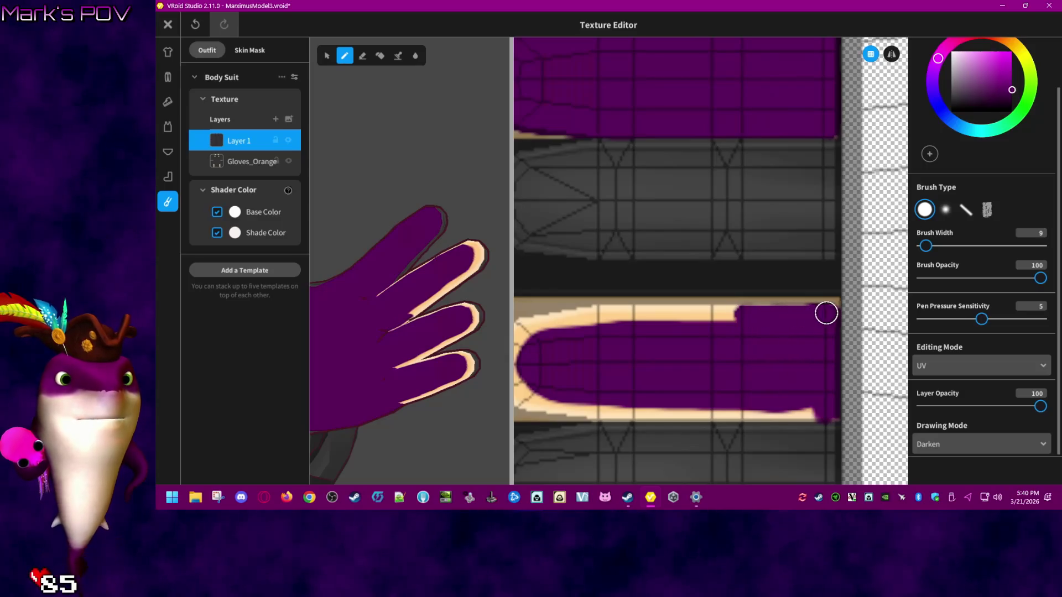
{"action": "mouse_move", "coordinate": [818, 308]}
{"action": "left_mouse_down"}
{"action": "mouse_move", "coordinate": [754, 305]}
{"action": "mouse_move", "coordinate": [780, 307]}
{"action": "left_mouse_up"}
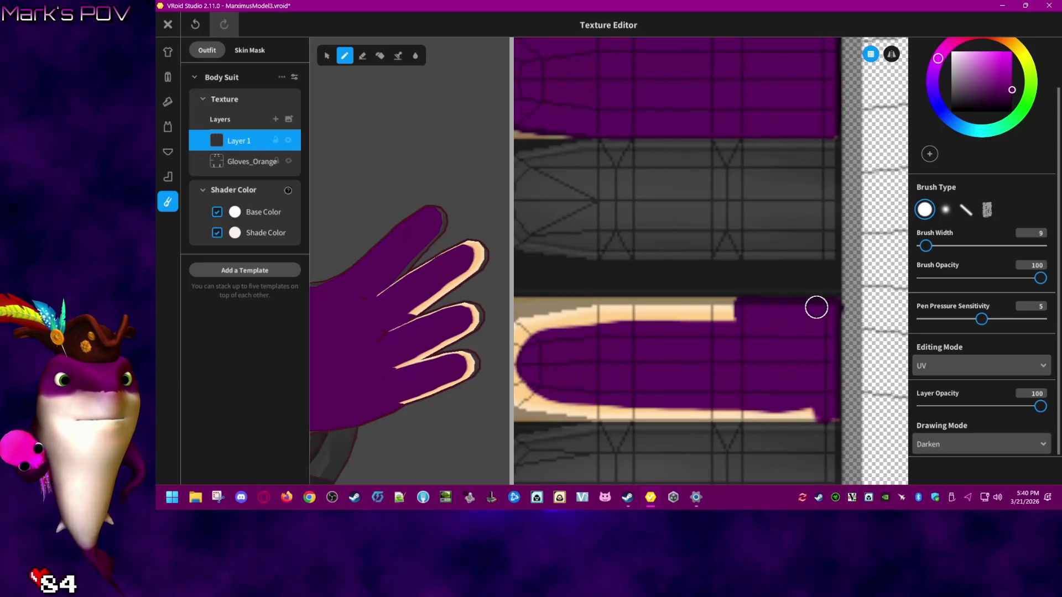
{"action": "middle_click_drag", "start_coordinate": [682, 353], "coordinate": [770, 346]}
{"action": "mouse_move", "coordinate": [797, 318]}
{"action": "left_mouse_down"}
{"action": "mouse_move", "coordinate": [839, 301]}
{"action": "mouse_move", "coordinate": [692, 299]}
{"action": "mouse_move", "coordinate": [622, 311]}
{"action": "mouse_move", "coordinate": [733, 316]}
{"action": "mouse_move", "coordinate": [708, 301]}
{"action": "mouse_move", "coordinate": [607, 325]}
{"action": "mouse_move", "coordinate": [607, 372]}
{"action": "mouse_move", "coordinate": [597, 332]}
{"action": "mouse_move", "coordinate": [624, 391]}
{"action": "mouse_move", "coordinate": [711, 403]}
{"action": "left_mouse_up"}
- Cover the strip's bottom cream edge, beige end and lower-right outline with purple
{"action": "middle_click_drag", "start_coordinate": [828, 389], "coordinate": [704, 372]}
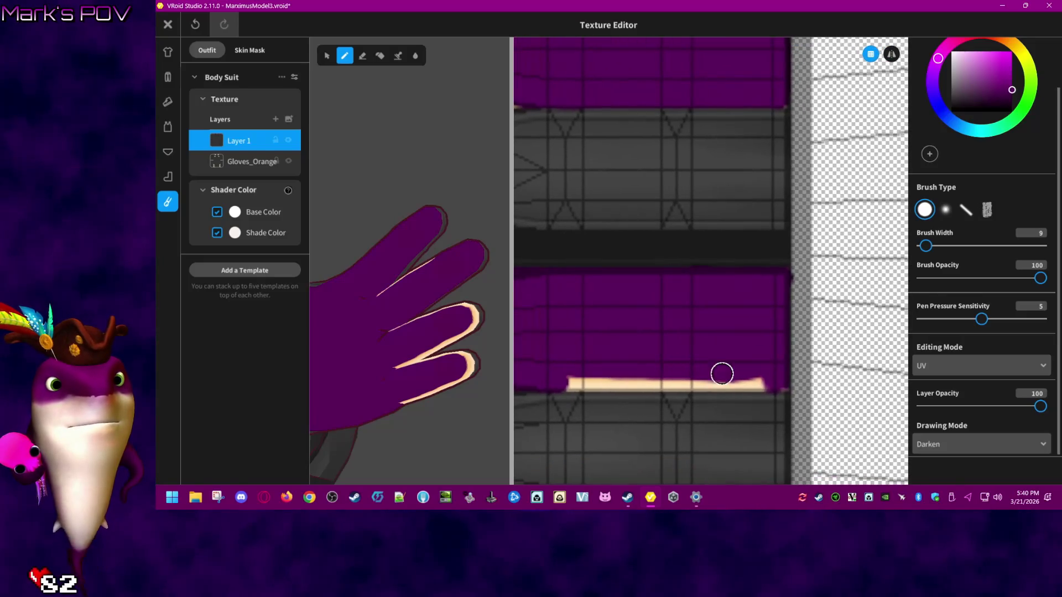
{"action": "mouse_move", "coordinate": [774, 383]}
{"action": "left_mouse_down"}
{"action": "mouse_move", "coordinate": [785, 382]}
{"action": "mouse_move", "coordinate": [566, 381]}
{"action": "left_mouse_up"}
{"action": "scroll", "coordinate": [707, 372], "scroll_direction": "down", "scroll_amount": 2}
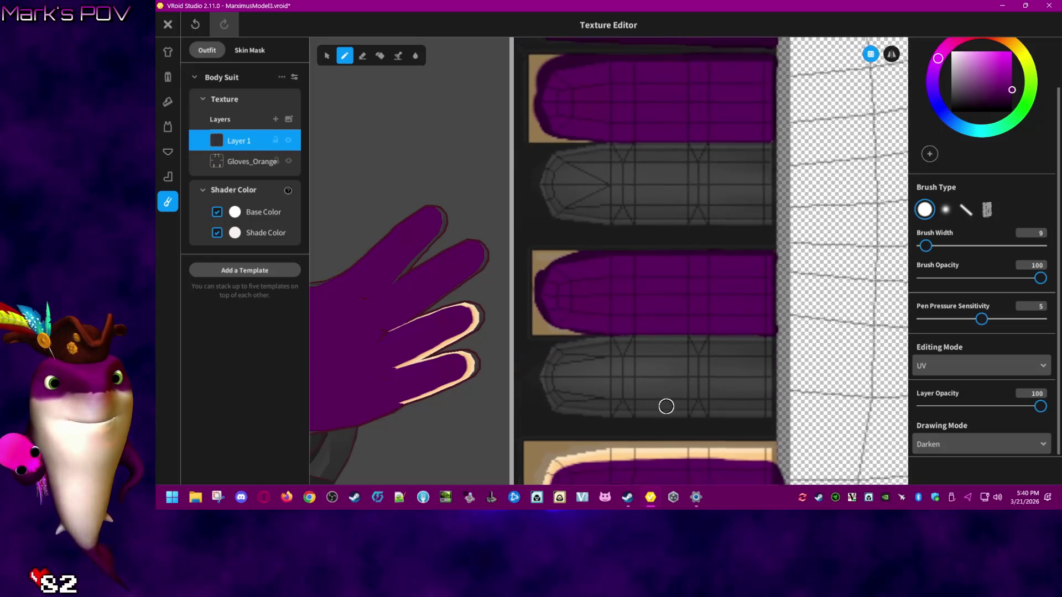
{"action": "scroll", "coordinate": [810, 336], "scroll_direction": "up", "scroll_amount": 1}
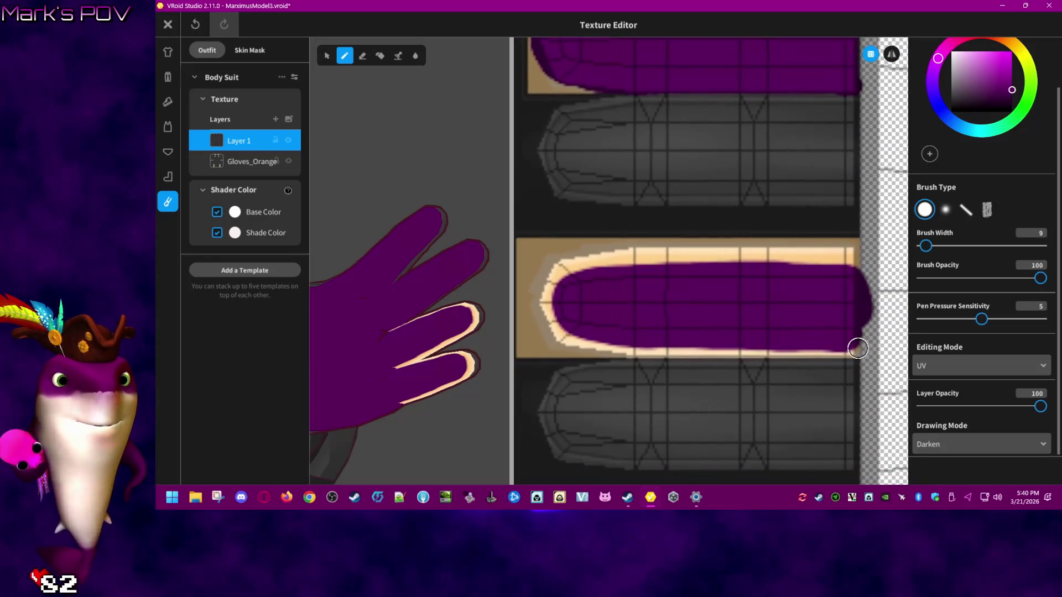
{"action": "mouse_move", "coordinate": [853, 348]}
{"action": "left_mouse_down"}
{"action": "mouse_move", "coordinate": [621, 346]}
{"action": "mouse_move", "coordinate": [636, 349]}
{"action": "mouse_move", "coordinate": [553, 330]}
{"action": "mouse_move", "coordinate": [548, 279]}
{"action": "mouse_move", "coordinate": [541, 304]}
{"action": "mouse_move", "coordinate": [571, 263]}
{"action": "mouse_move", "coordinate": [562, 275]}
{"action": "mouse_move", "coordinate": [855, 266]}
{"action": "mouse_move", "coordinate": [848, 255]}
{"action": "mouse_move", "coordinate": [791, 250]}
{"action": "mouse_move", "coordinate": [601, 257]}
{"action": "left_mouse_up"}
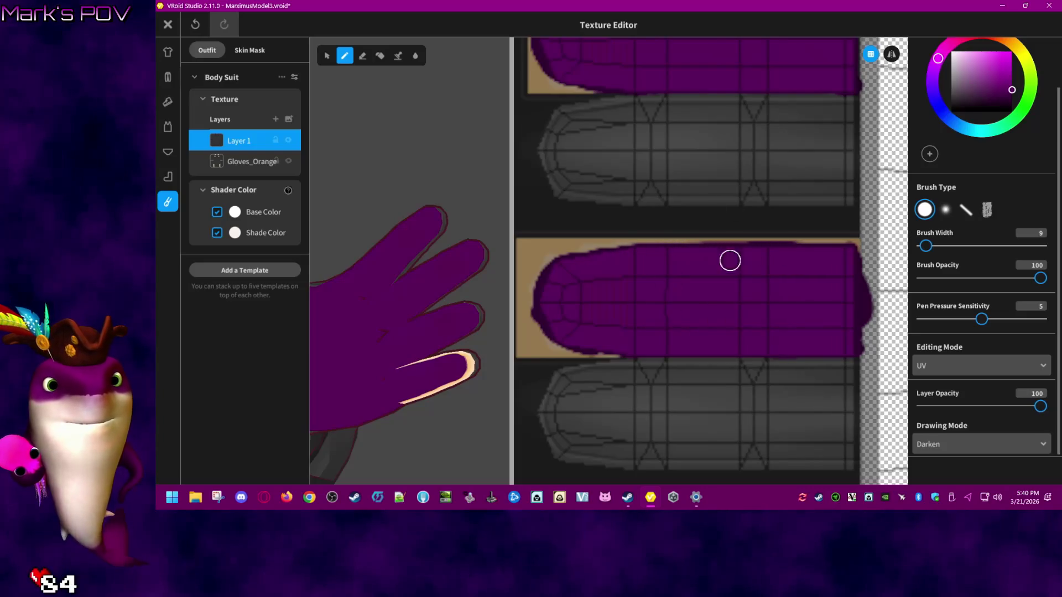
{"action": "scroll", "coordinate": [730, 260], "scroll_direction": "down", "scroll_amount": 5}
{"action": "mouse_move", "coordinate": [863, 382]}
{"action": "left_mouse_down"}
{"action": "mouse_move", "coordinate": [572, 375]}
{"action": "mouse_move", "coordinate": [557, 314]}
{"action": "mouse_move", "coordinate": [555, 363]}
{"action": "mouse_move", "coordinate": [564, 301]}
{"action": "mouse_move", "coordinate": [852, 296]}
{"action": "mouse_move", "coordinate": [834, 284]}
{"action": "mouse_move", "coordinate": [671, 283]}
{"action": "mouse_move", "coordinate": [631, 308]}
{"action": "left_mouse_up"}
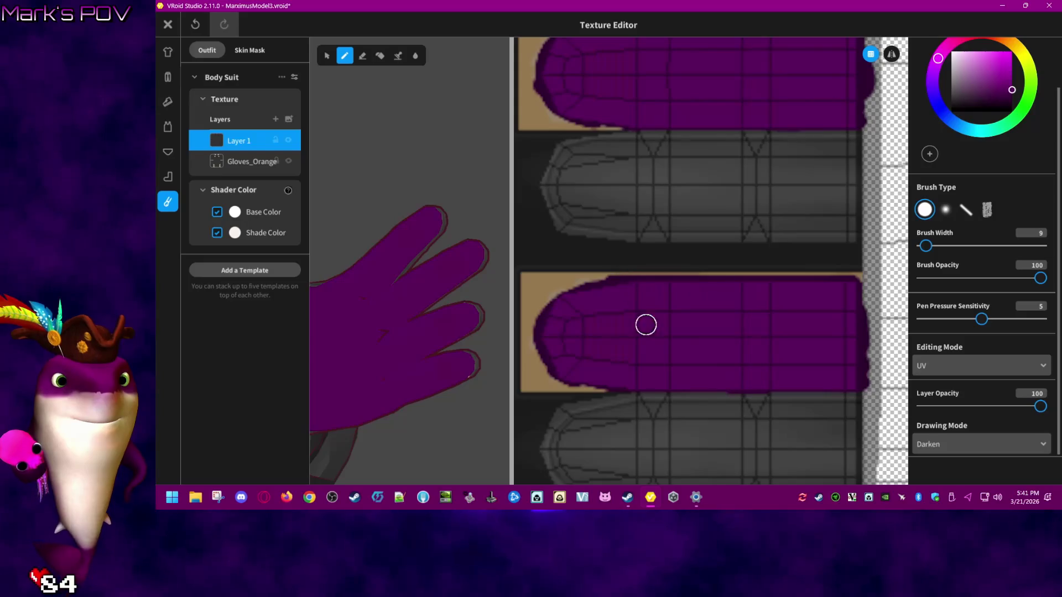
- Finish the top cream outline, then paint the next finger strip's top edge purple
{"action": "scroll", "coordinate": [762, 246], "scroll_direction": "down", "scroll_amount": 2}
{"action": "mouse_move", "coordinate": [761, 247]}
{"action": "middle_mouse_down"}
{"action": "mouse_move", "coordinate": [671, 254]}
{"action": "mouse_move", "coordinate": [818, 349]}
{"action": "middle_mouse_up"}
{"action": "scroll", "coordinate": [705, 308], "scroll_direction": "down", "scroll_amount": 2}
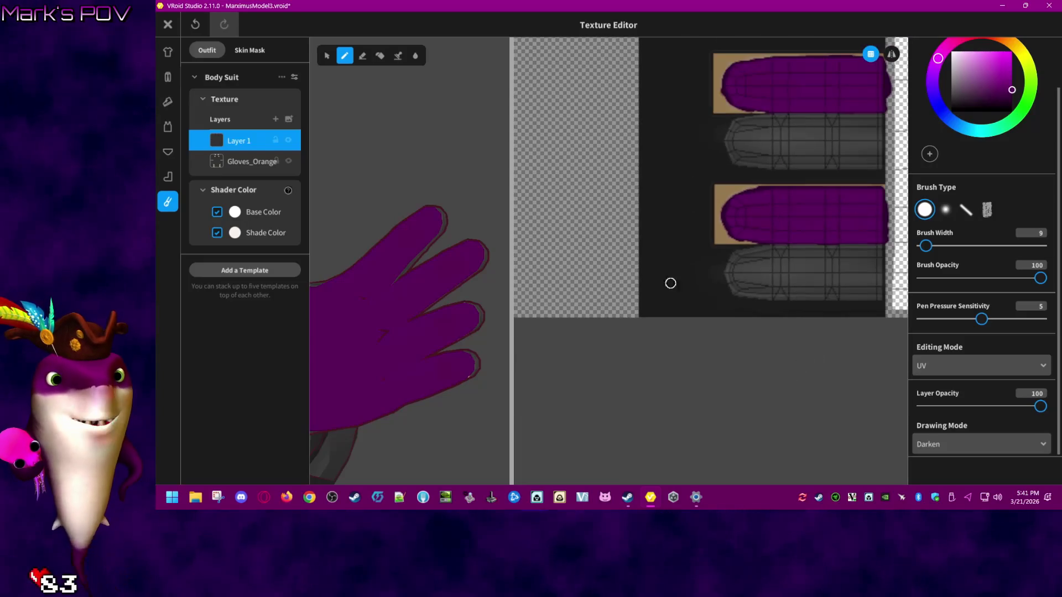
{"action": "middle_click_drag", "start_coordinate": [705, 308], "coordinate": [931, 286]}
{"action": "middle_click_drag", "start_coordinate": [578, 289], "coordinate": [764, 344]}
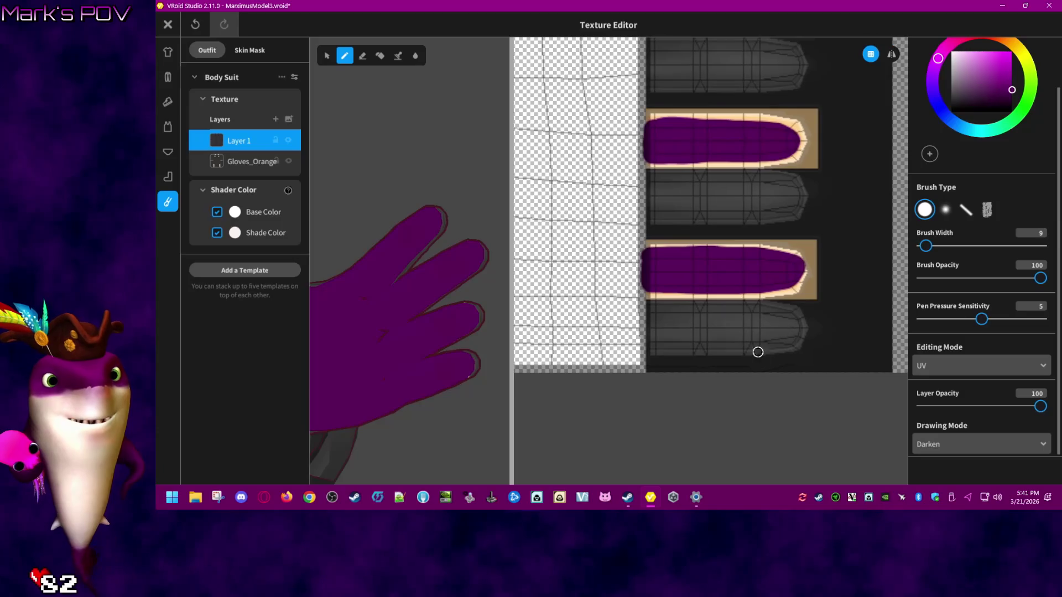
{"action": "scroll", "coordinate": [782, 363], "scroll_direction": "up", "scroll_amount": 5}
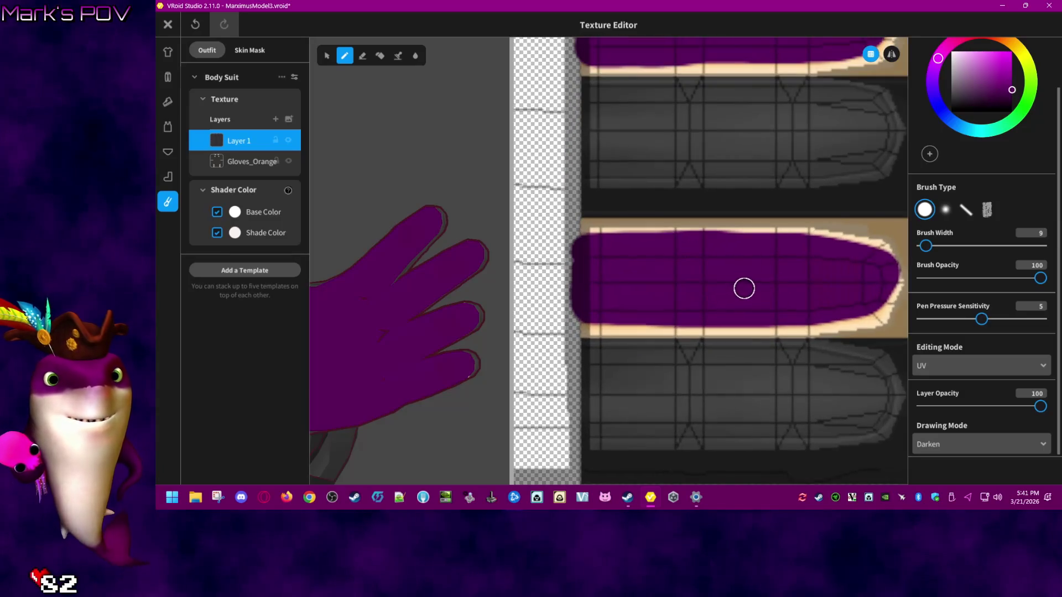
{"action": "mouse_move", "coordinate": [597, 232]}
{"action": "left_mouse_down"}
{"action": "mouse_move", "coordinate": [865, 237]}
{"action": "mouse_move", "coordinate": [897, 273]}
{"action": "mouse_move", "coordinate": [885, 310]}
{"action": "mouse_move", "coordinate": [840, 325]}
{"action": "mouse_move", "coordinate": [891, 319]}
{"action": "mouse_move", "coordinate": [585, 327]}
{"action": "mouse_move", "coordinate": [848, 326]}
{"action": "left_mouse_up"}
- Fill the strip's top-left corner, undo it, repaint the top edge and cover the lower-left band purple
{"action": "scroll", "coordinate": [792, 277], "scroll_direction": "up", "scroll_amount": 2}
{"action": "scroll", "coordinate": [791, 277], "scroll_direction": "down", "scroll_amount": 3}
{"action": "mouse_move", "coordinate": [567, 199]}
{"action": "left_mouse_down"}
{"action": "mouse_move", "coordinate": [555, 197]}
{"action": "mouse_move", "coordinate": [721, 182]}
{"action": "mouse_move", "coordinate": [843, 200]}
{"action": "mouse_move", "coordinate": [863, 246]}
{"action": "mouse_move", "coordinate": [785, 202]}
{"action": "mouse_move", "coordinate": [759, 203]}
{"action": "mouse_move", "coordinate": [846, 268]}
{"action": "mouse_move", "coordinate": [557, 287]}
{"action": "mouse_move", "coordinate": [850, 277]}
{"action": "left_mouse_up"}
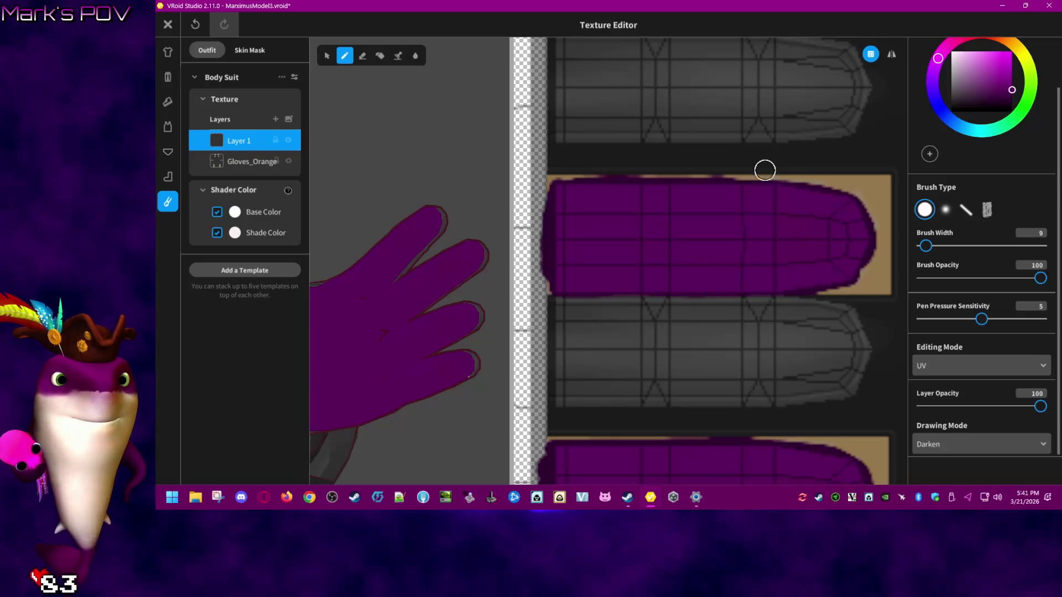
{"action": "key", "text": "ctrl+z"}
{"action": "mouse_move", "coordinate": [571, 195]}
{"action": "left_mouse_down"}
{"action": "mouse_move", "coordinate": [797, 189]}
{"action": "mouse_move", "coordinate": [882, 215]}
{"action": "mouse_move", "coordinate": [874, 266]}
{"action": "mouse_move", "coordinate": [856, 273]}
{"action": "mouse_move", "coordinate": [858, 214]}
{"action": "mouse_move", "coordinate": [681, 201]}
{"action": "mouse_move", "coordinate": [855, 247]}
{"action": "mouse_move", "coordinate": [818, 279]}
{"action": "mouse_move", "coordinate": [632, 272]}
{"action": "left_mouse_up"}
{"action": "mouse_move", "coordinate": [566, 278]}
{"action": "left_mouse_down"}
{"action": "mouse_move", "coordinate": [592, 289]}
{"action": "mouse_move", "coordinate": [815, 287]}
{"action": "mouse_move", "coordinate": [827, 258]}
{"action": "left_mouse_up"}
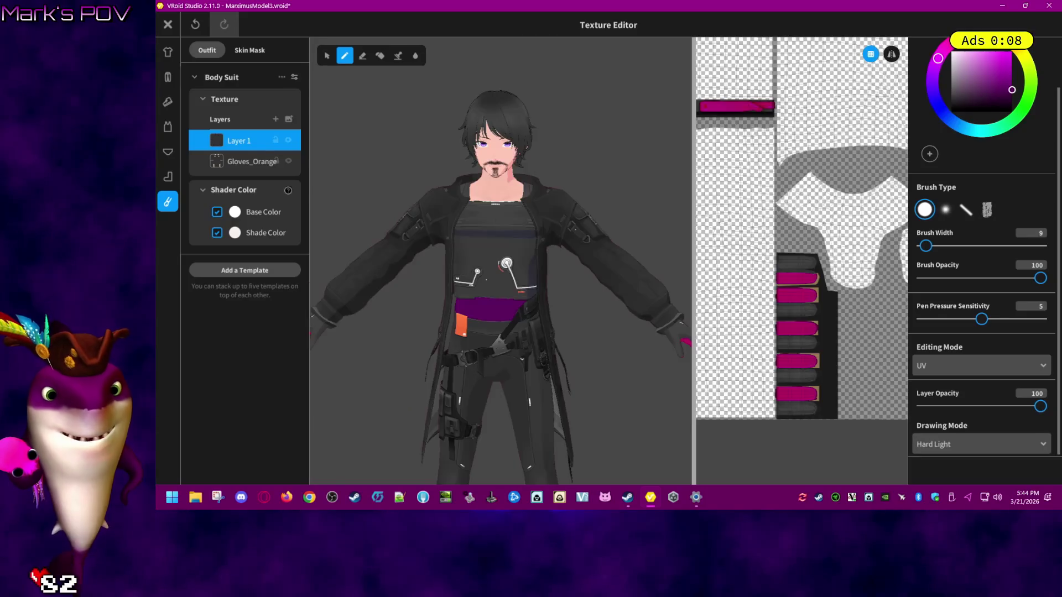
- Switch the drawing blend mode back to Default and close the Texture Editor
{"action": "middle_click_drag", "start_coordinate": [308, 116], "coordinate": [323, 118]}
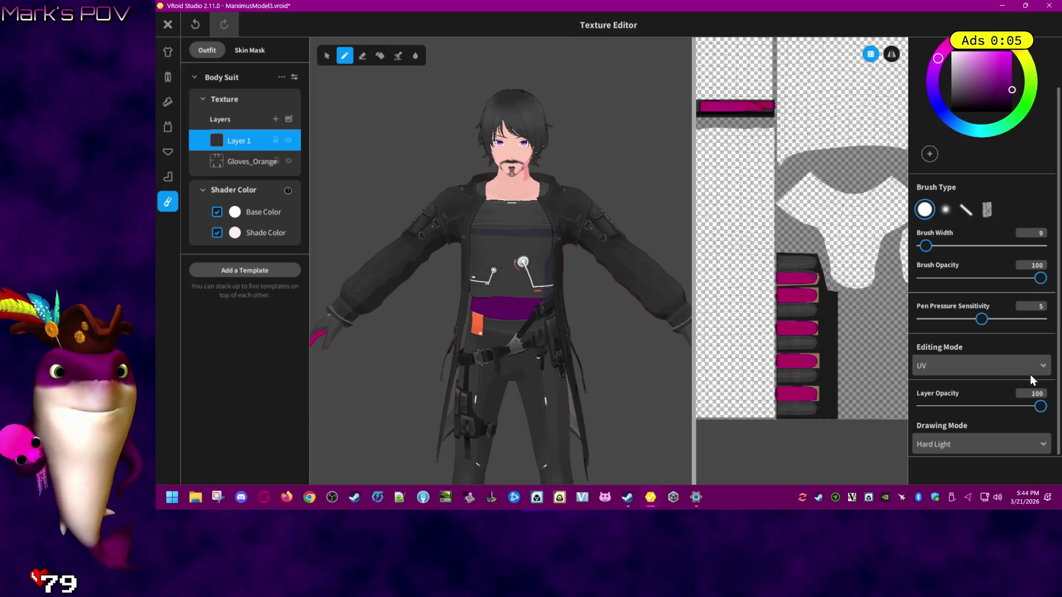
{"action": "left_click", "coordinate": [1021, 445]}
{"action": "left_click", "coordinate": [970, 362]}
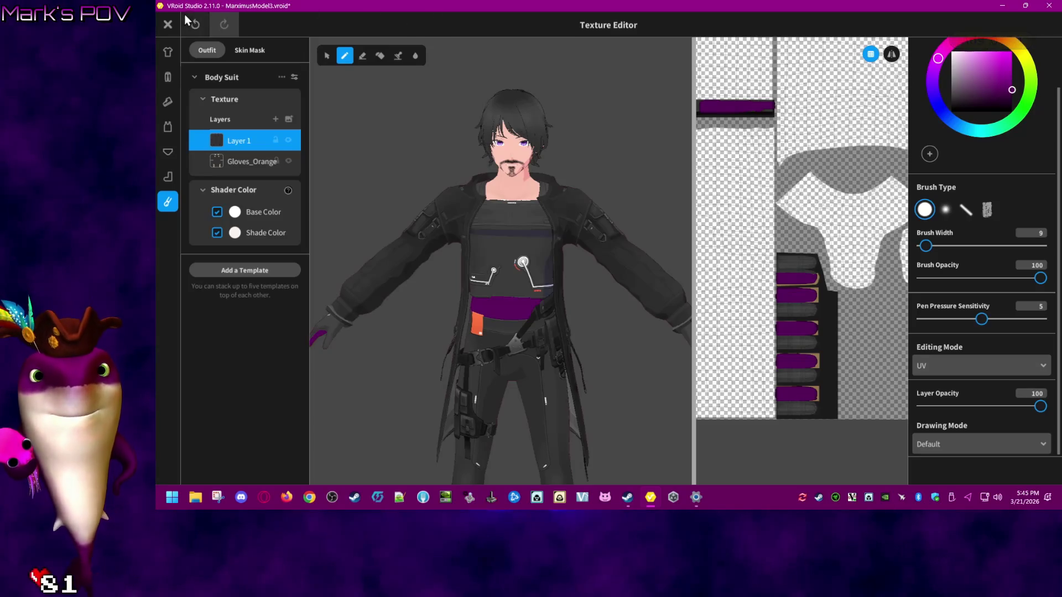
{"action": "left_click", "coordinate": [168, 24]}
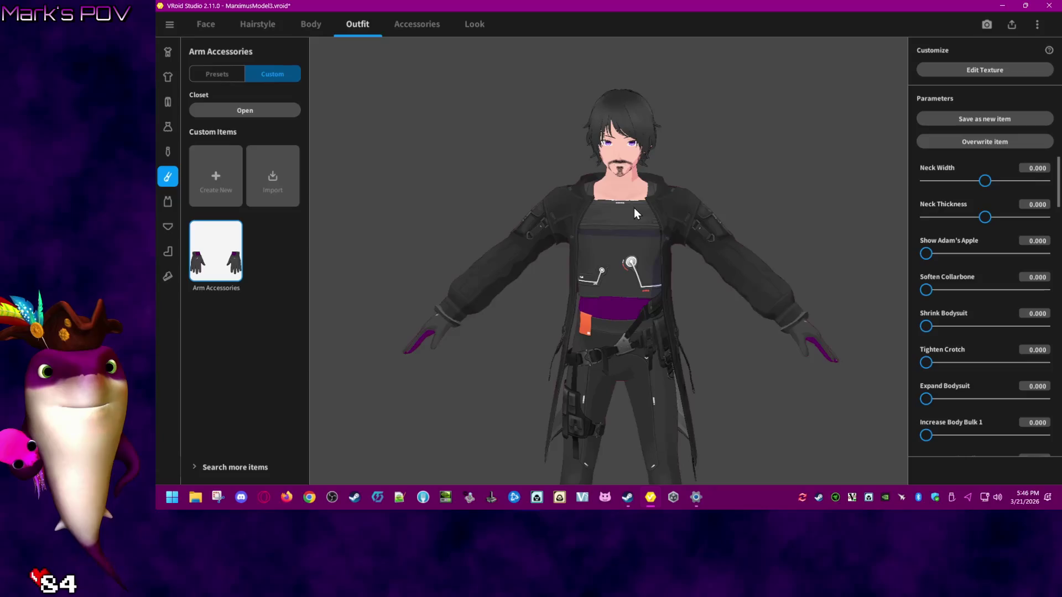
- Browse the Face, Body and Hairstyle tabs, settle on whole-body settings, and edit the Skin texture
{"action": "left_click", "coordinate": [214, 26]}
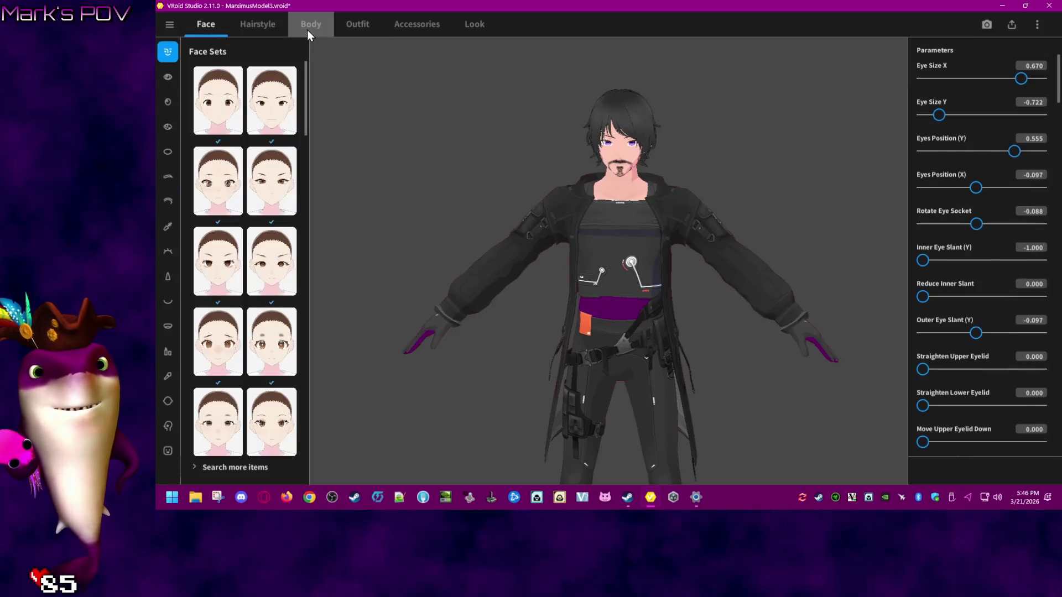
{"action": "left_click", "coordinate": [307, 30]}
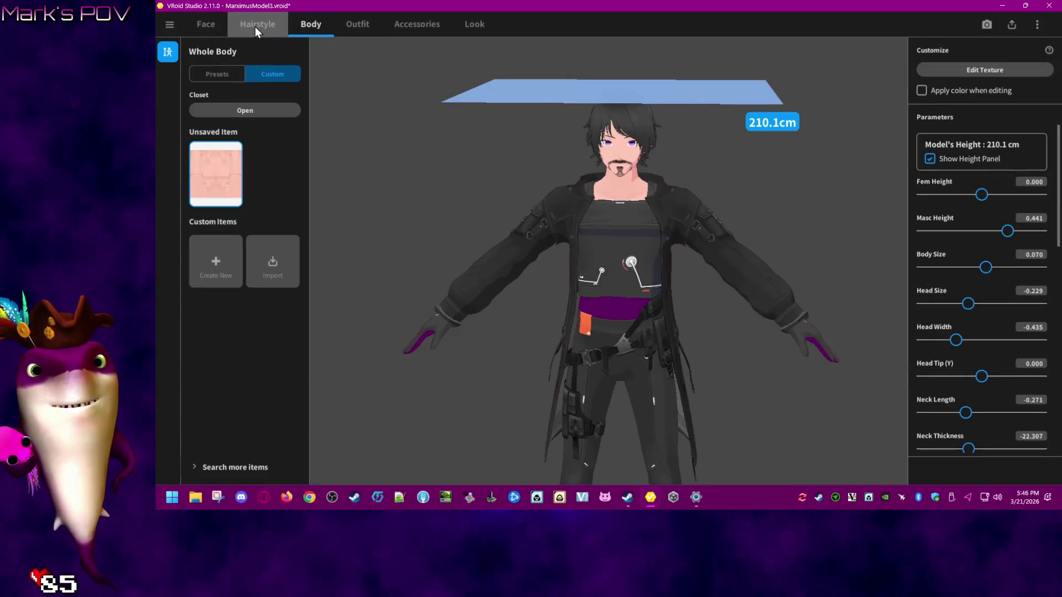
{"action": "left_click", "coordinate": [227, 76]}
{"action": "left_click", "coordinate": [280, 75]}
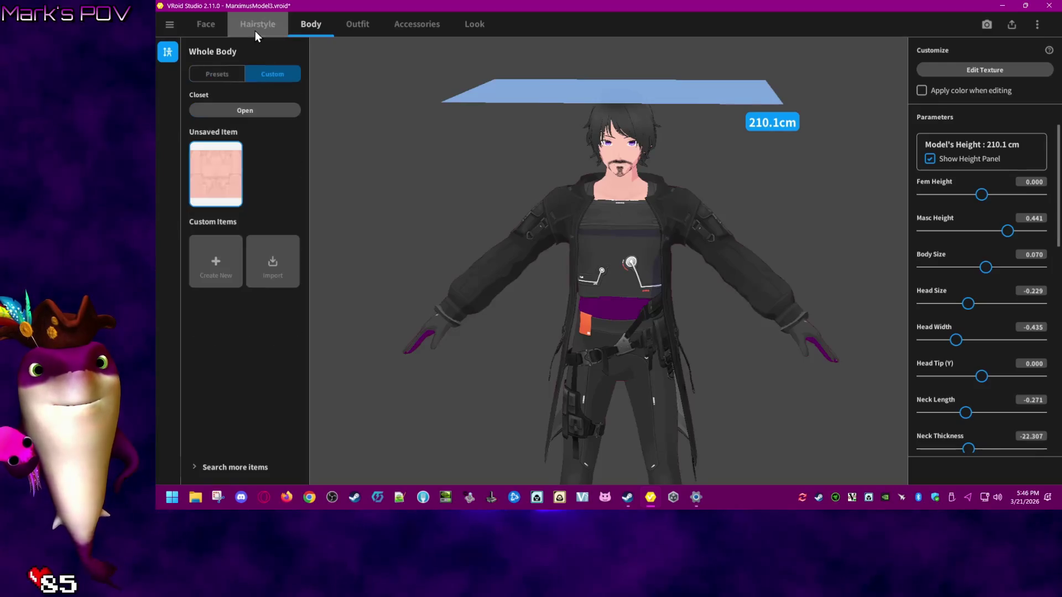
{"action": "left_click", "coordinate": [254, 29]}
{"action": "left_click", "coordinate": [214, 26]}
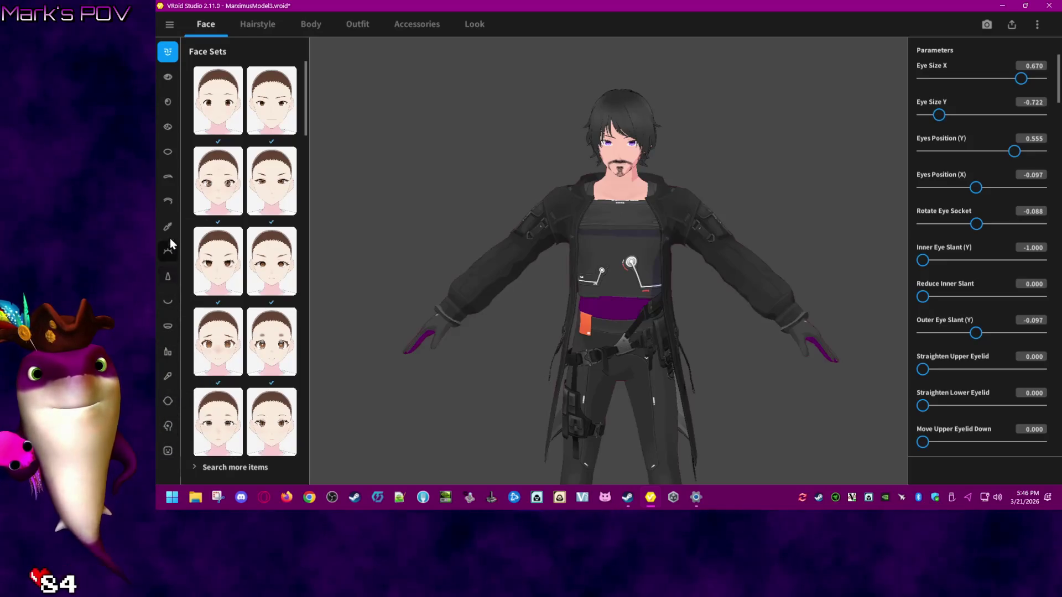
{"action": "left_click", "coordinate": [302, 20]}
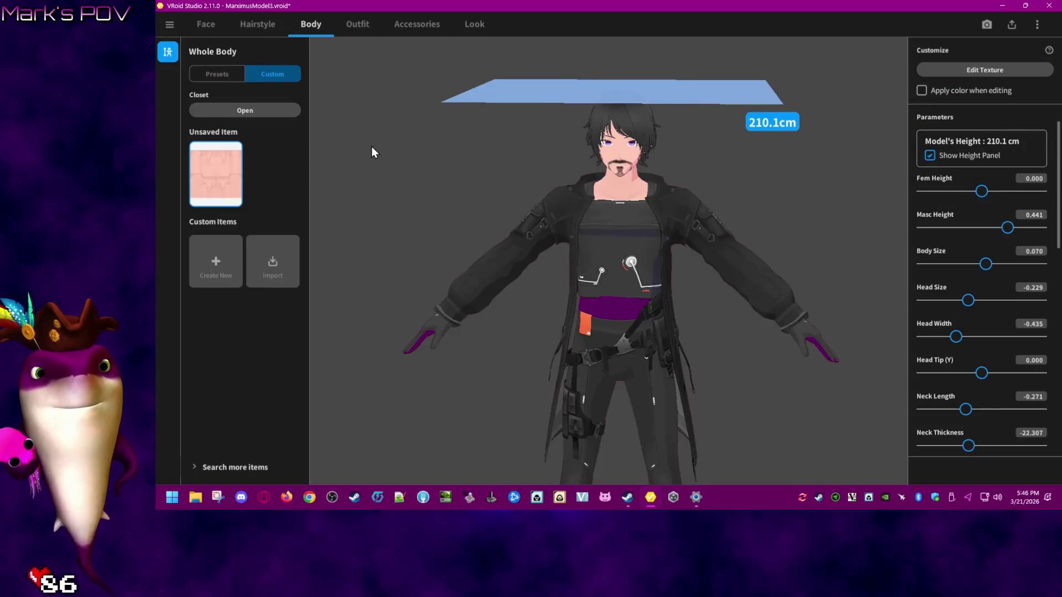
{"action": "left_click", "coordinate": [984, 75]}
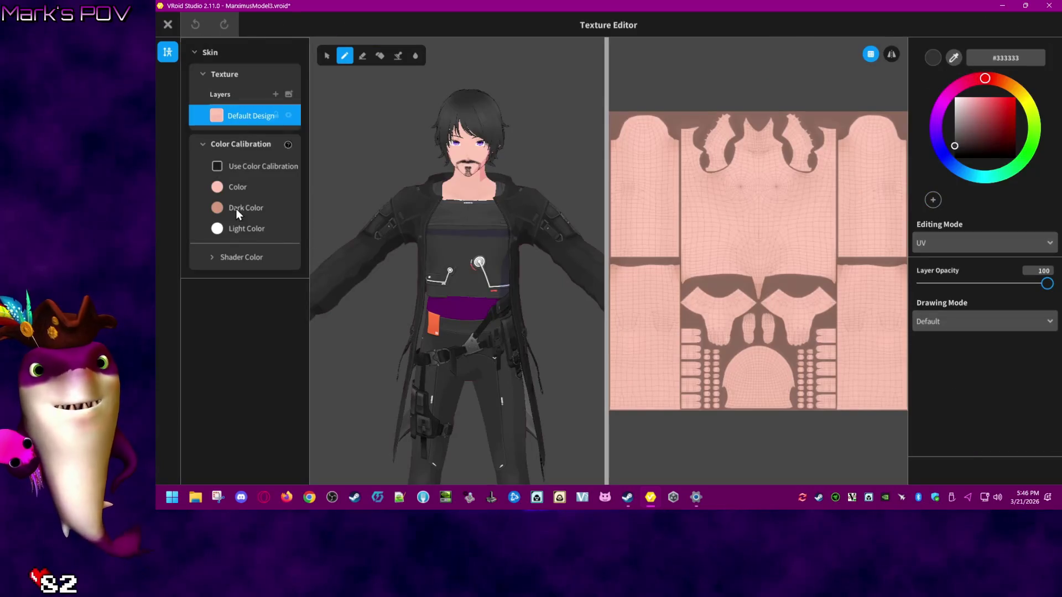
- Make the skin base Color more saturated, try a red-orange Dark Color, then undo it
{"action": "left_click", "coordinate": [217, 187]}
{"action": "left_click", "coordinate": [292, 235]}
{"action": "mouse_move", "coordinate": [292, 234]}
{"action": "left_mouse_down"}
{"action": "mouse_move", "coordinate": [303, 237]}
{"action": "mouse_move", "coordinate": [298, 277]}
{"action": "mouse_move", "coordinate": [278, 231]}
{"action": "left_mouse_up"}
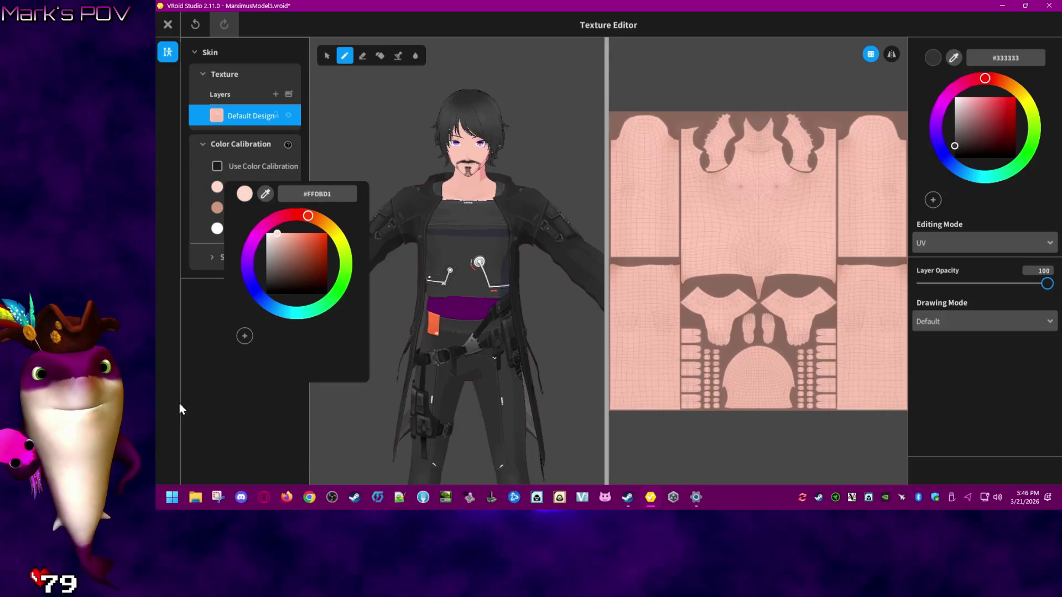
{"action": "left_click", "coordinate": [207, 419]}
{"action": "left_click", "coordinate": [241, 208]}
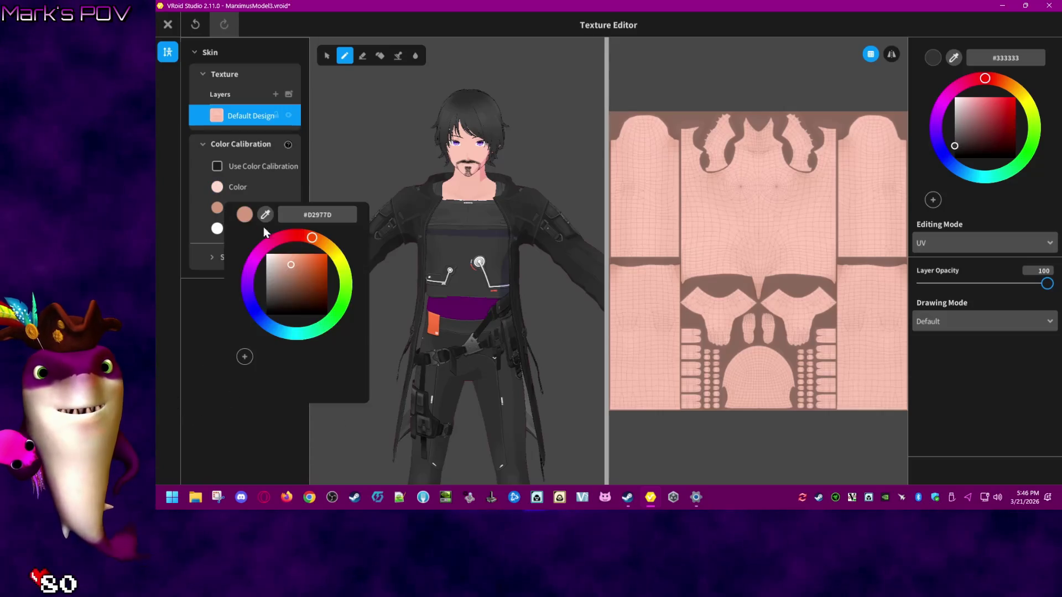
{"action": "left_click_drag", "start_coordinate": [308, 275], "coordinate": [325, 264]}
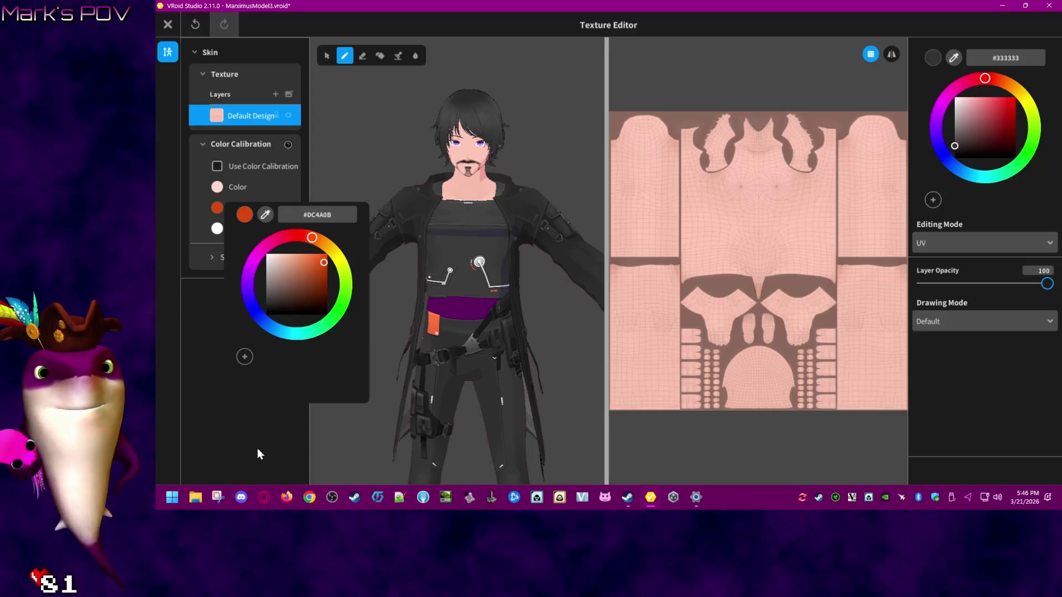
{"action": "left_click", "coordinate": [258, 449]}
{"action": "key", "text": "ctrl+z"}
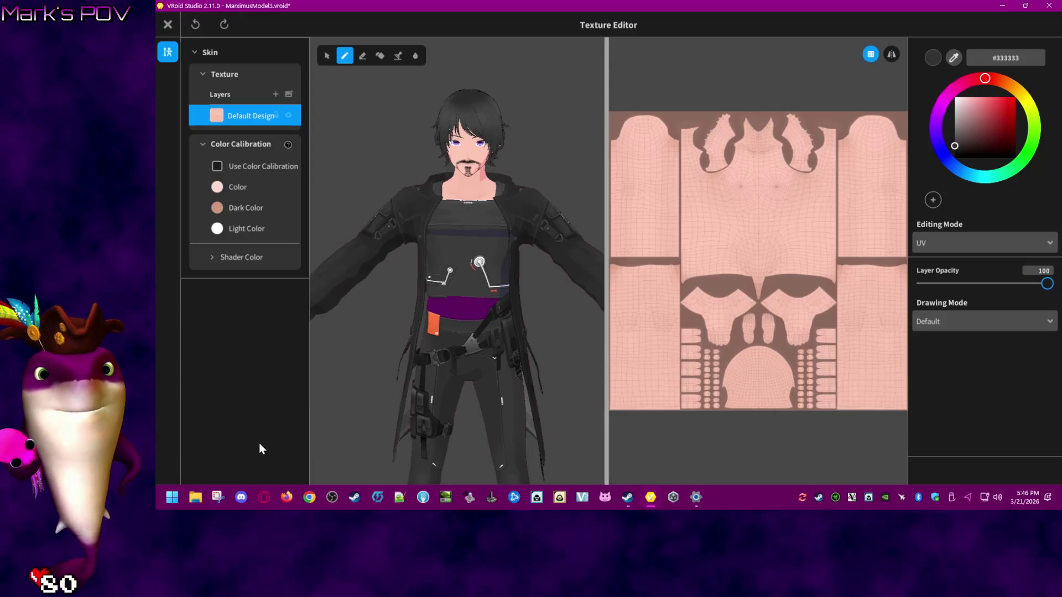
- Turn on skin colour calibration and paste a new peach Light Color hex value
{"action": "left_click", "coordinate": [218, 166]}
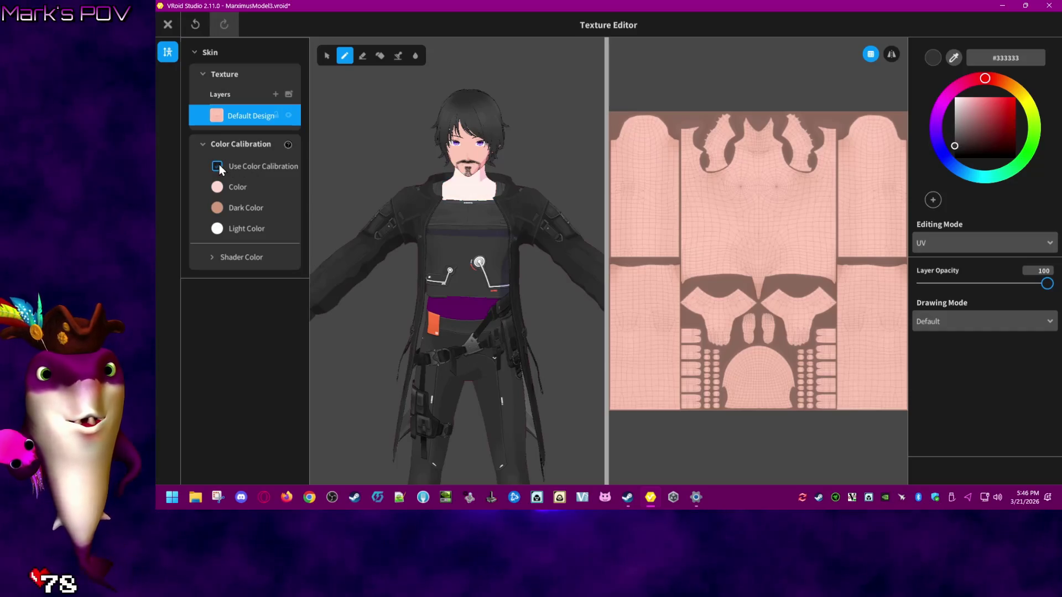
{"action": "left_click", "coordinate": [218, 229]}
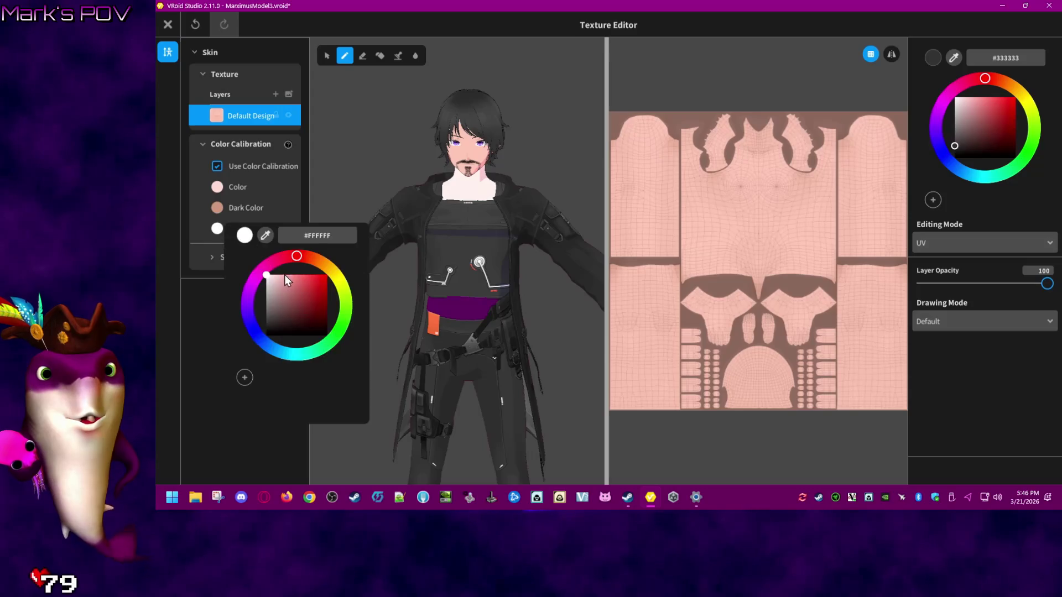
{"action": "left_click", "coordinate": [217, 208]}
{"action": "left_click", "coordinate": [341, 213]}
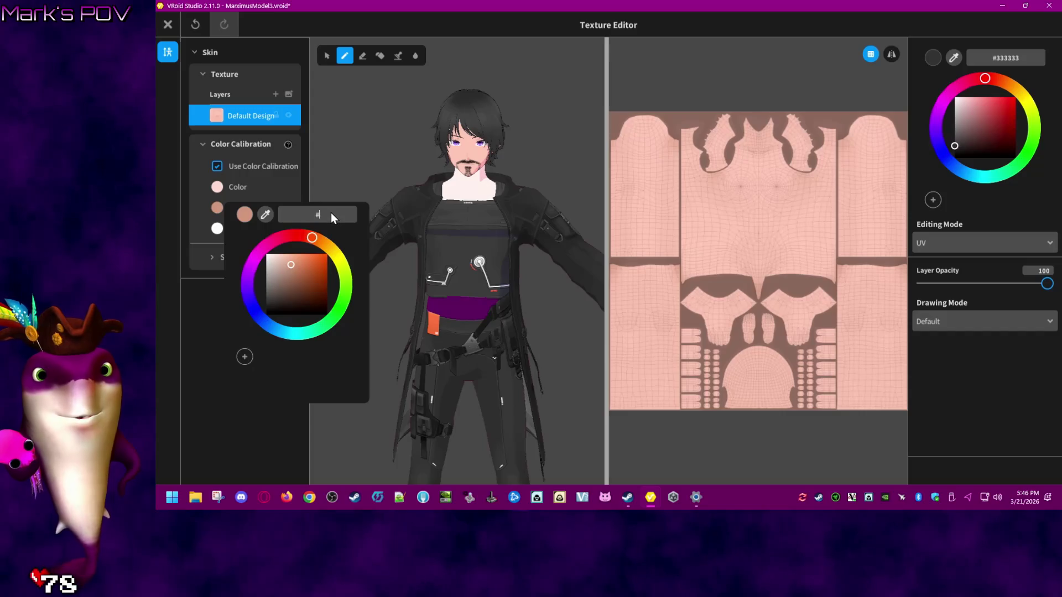
{"action": "left_click", "coordinate": [216, 244]}
{"action": "left_click", "coordinate": [217, 229]}
{"action": "left_click", "coordinate": [323, 234]}
{"action": "type", "text": "#D2977D"}
{"action": "left_click", "coordinate": [205, 331]}
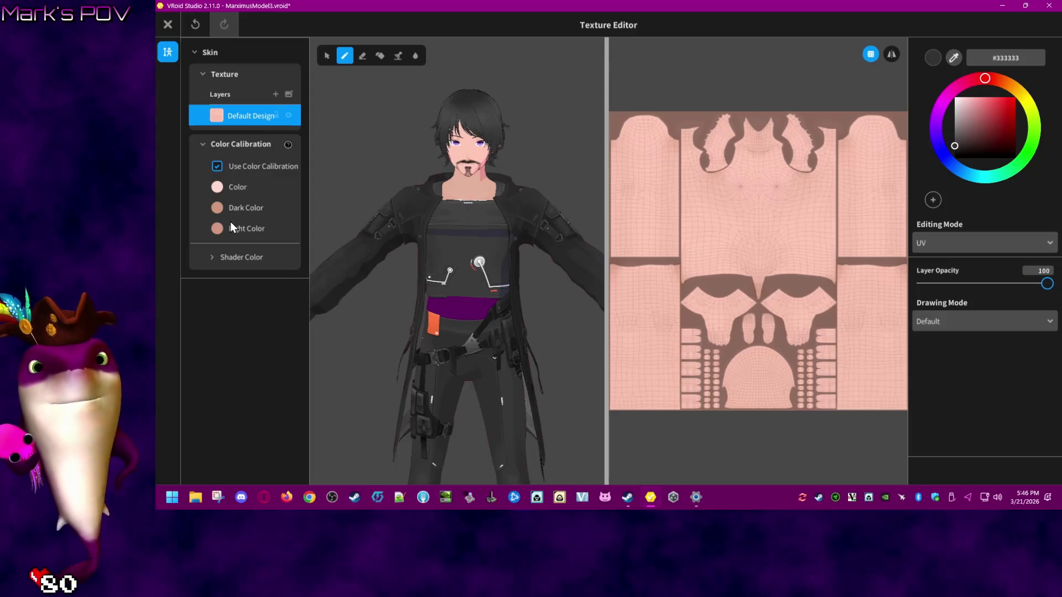
- Darken the Light Color, deepen the Dark Color, warm the base Color, and begin closing the editor
{"action": "left_click", "coordinate": [217, 229]}
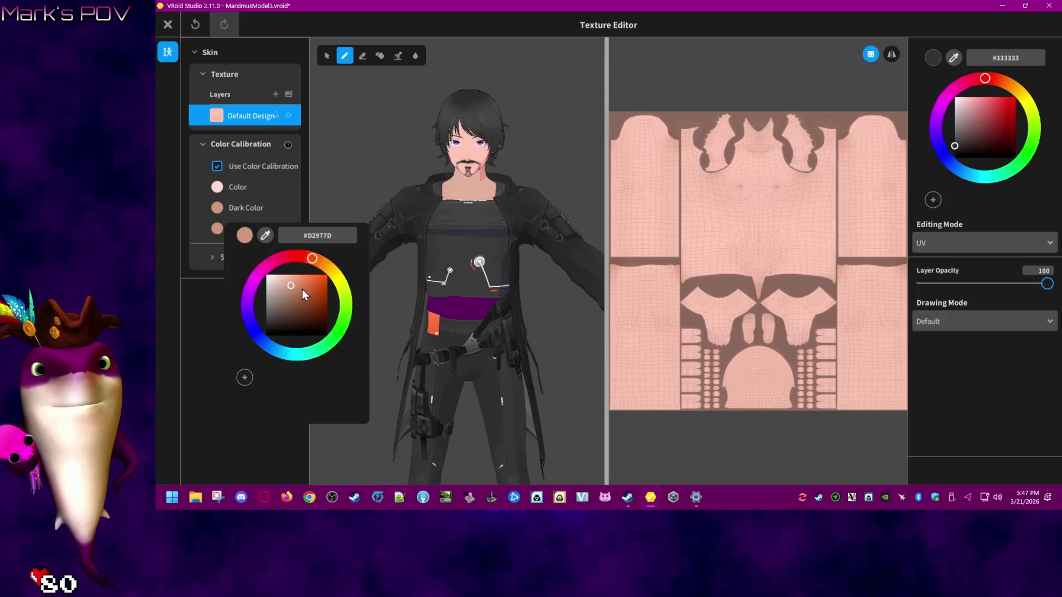
{"action": "left_click_drag", "start_coordinate": [294, 285], "coordinate": [305, 270]}
{"action": "left_click", "coordinate": [218, 208]}
{"action": "left_click", "coordinate": [217, 207]}
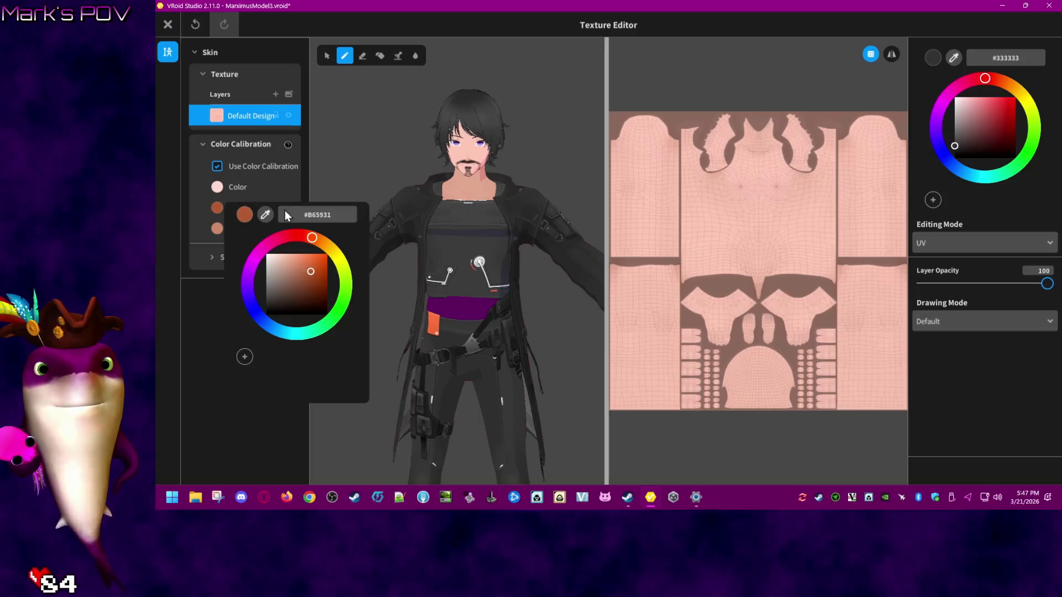
{"action": "left_click", "coordinate": [242, 188]}
{"action": "left_click", "coordinate": [217, 187]}
{"action": "mouse_move", "coordinate": [294, 237]}
{"action": "left_mouse_down"}
{"action": "mouse_move", "coordinate": [319, 251]}
{"action": "mouse_move", "coordinate": [270, 232]}
{"action": "mouse_move", "coordinate": [281, 232]}
{"action": "left_mouse_up"}
{"action": "left_click", "coordinate": [314, 138]}
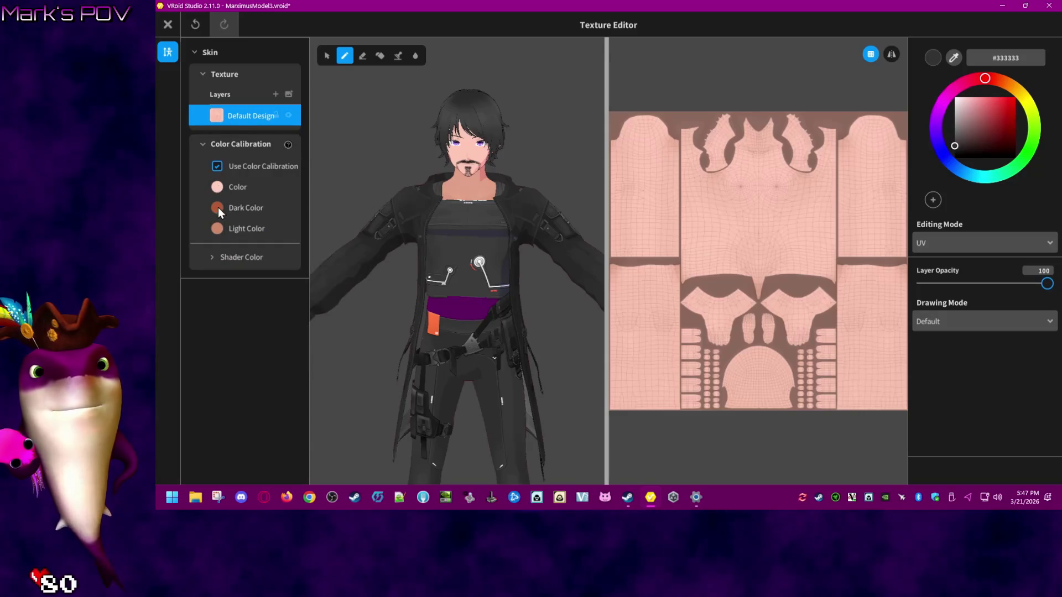
{"action": "left_click", "coordinate": [174, 26]}
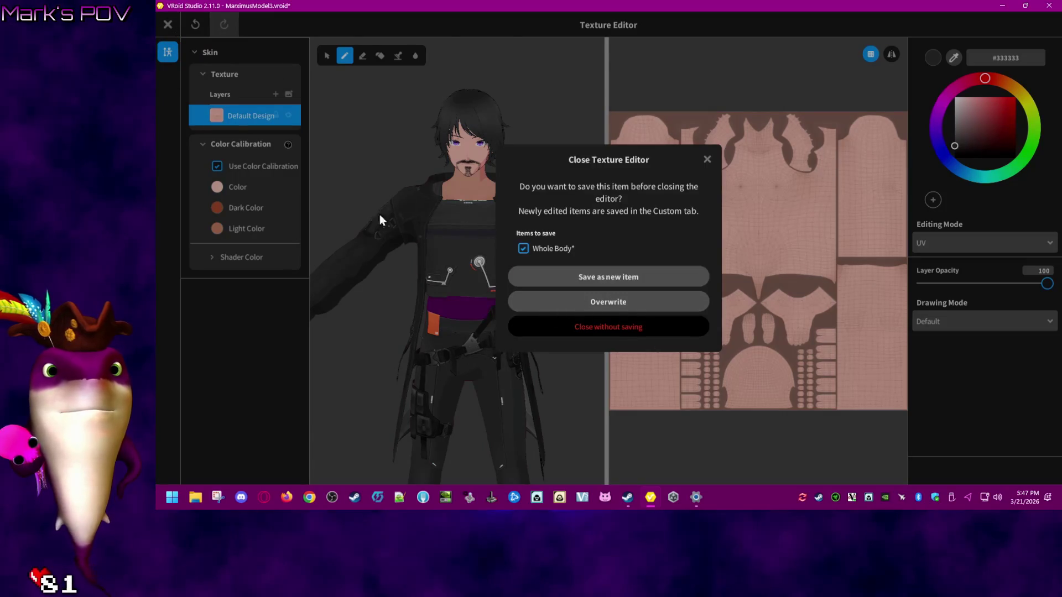
- Close the texture editor without saving, then toggle Use Color Calibration off and on to compare
{"action": "left_click", "coordinate": [608, 327]}
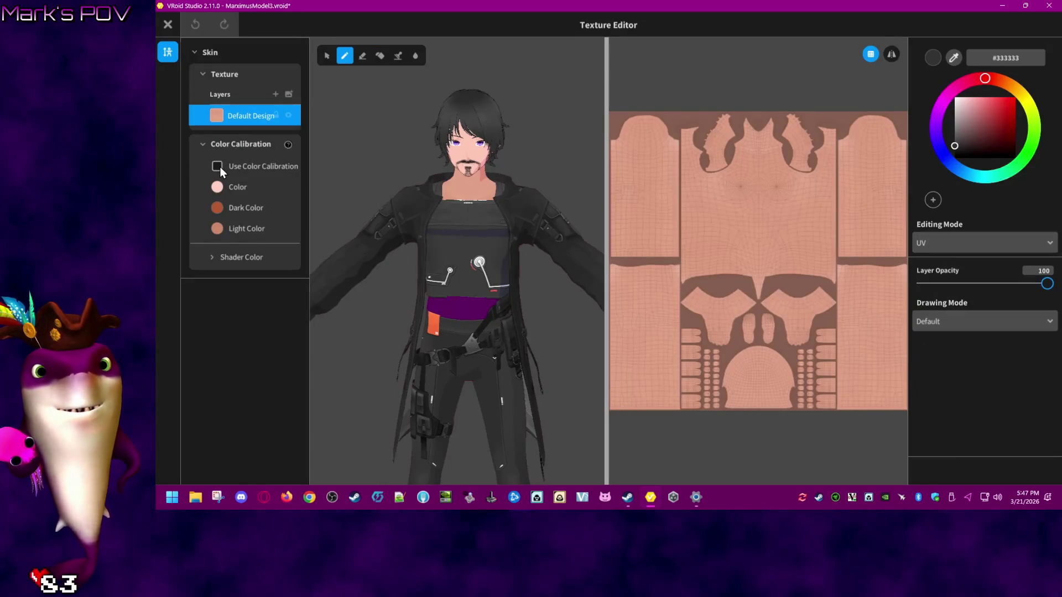
{"action": "left_click", "coordinate": [218, 167]}
{"action": "left_click", "coordinate": [218, 167]}
{"action": "left_click", "coordinate": [218, 162]}
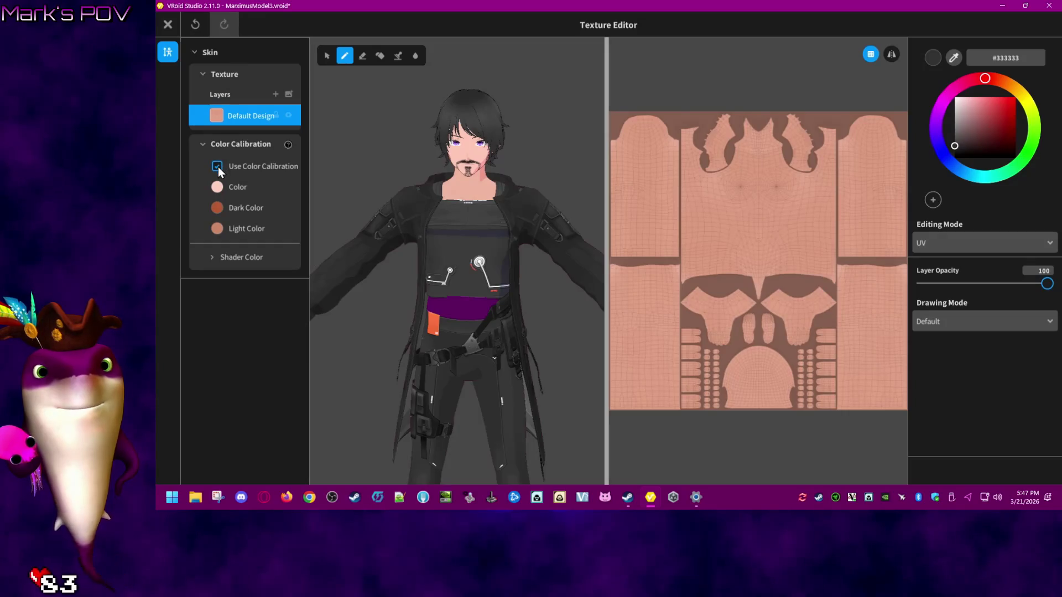
{"action": "left_click", "coordinate": [218, 167]}
{"action": "left_click", "coordinate": [218, 168]}
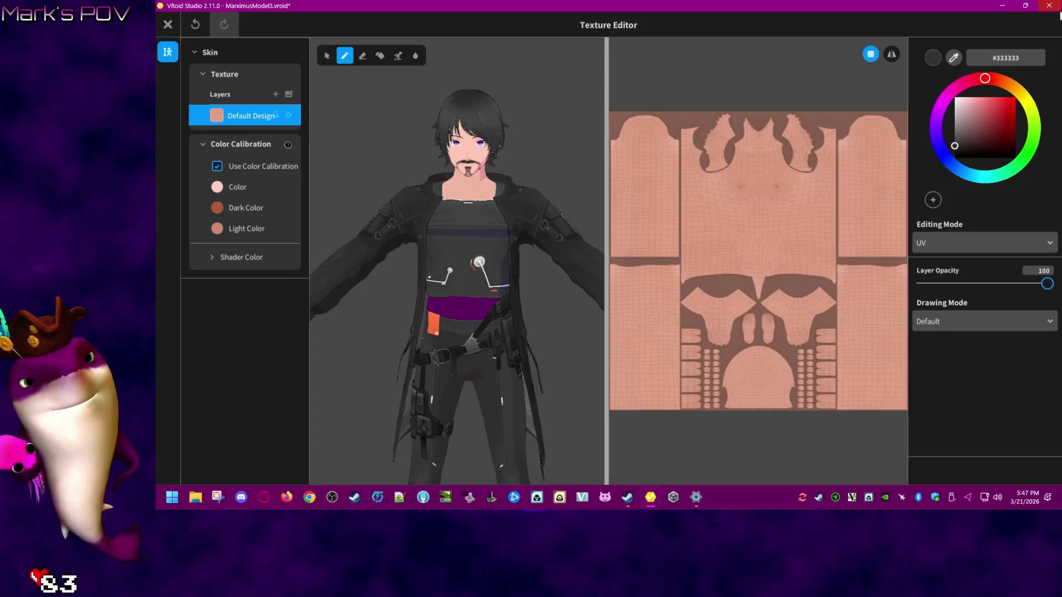
- Close the texture editor again without saving, answer the unsaved edits prompt, and relaunch VRoid Studio
{"action": "left_click", "coordinate": [1049, 5]}
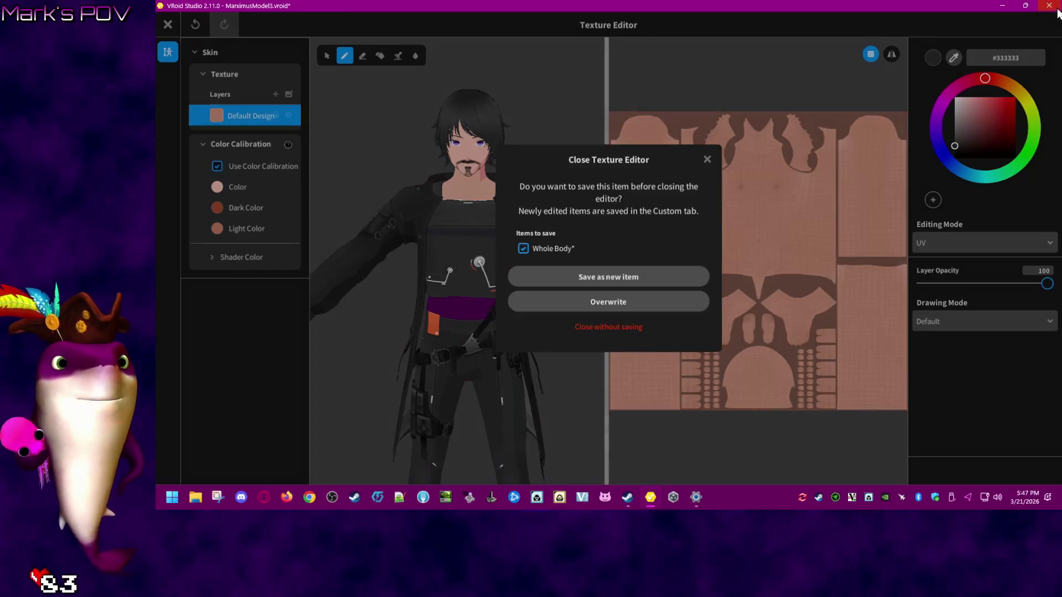
{"action": "left_click", "coordinate": [609, 327]}
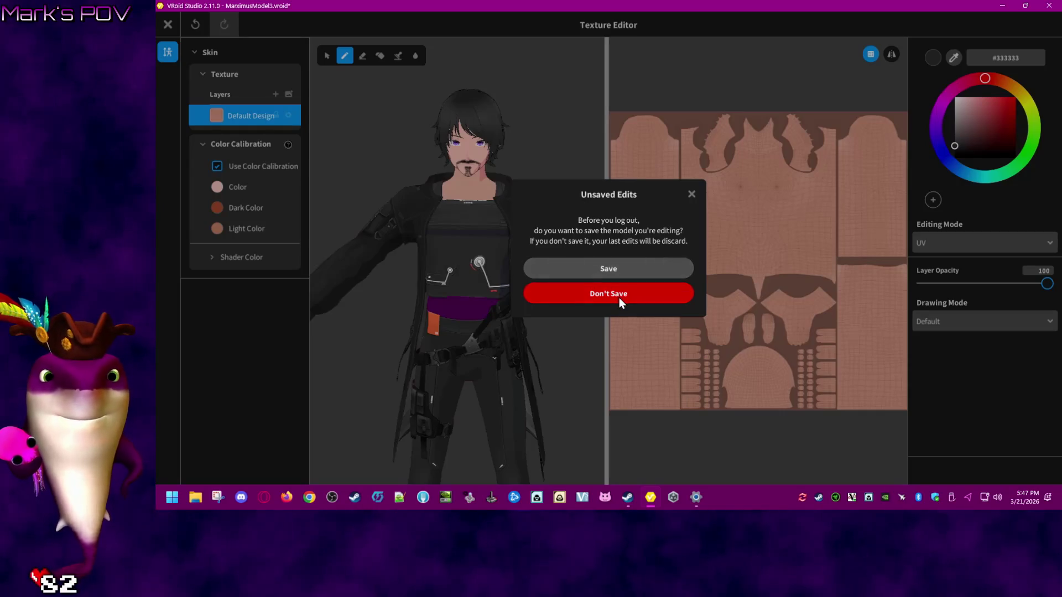
{"action": "left_click", "coordinate": [604, 265]}
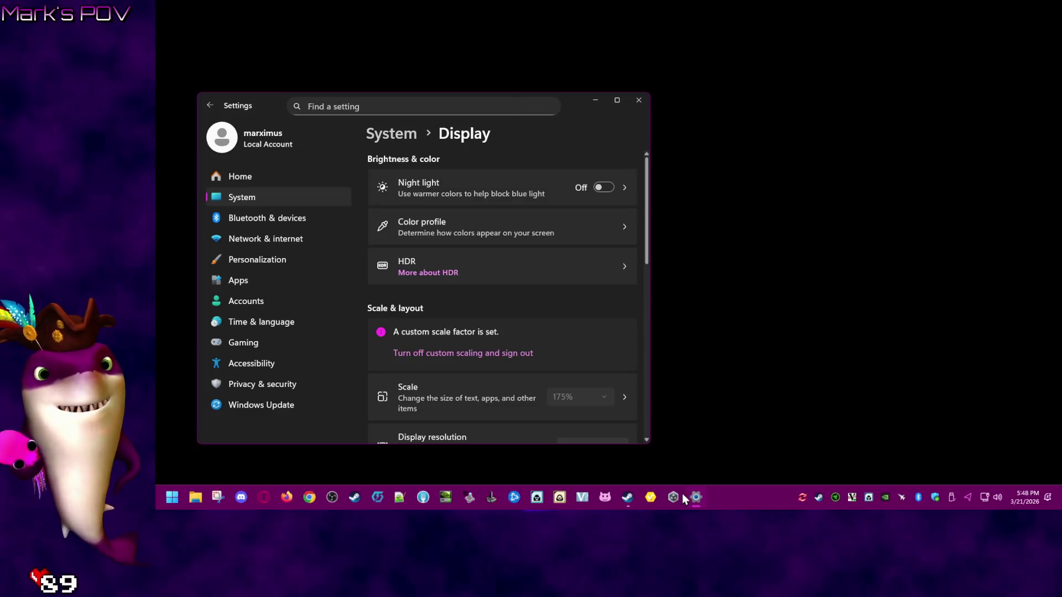
{"action": "left_click", "coordinate": [651, 498]}
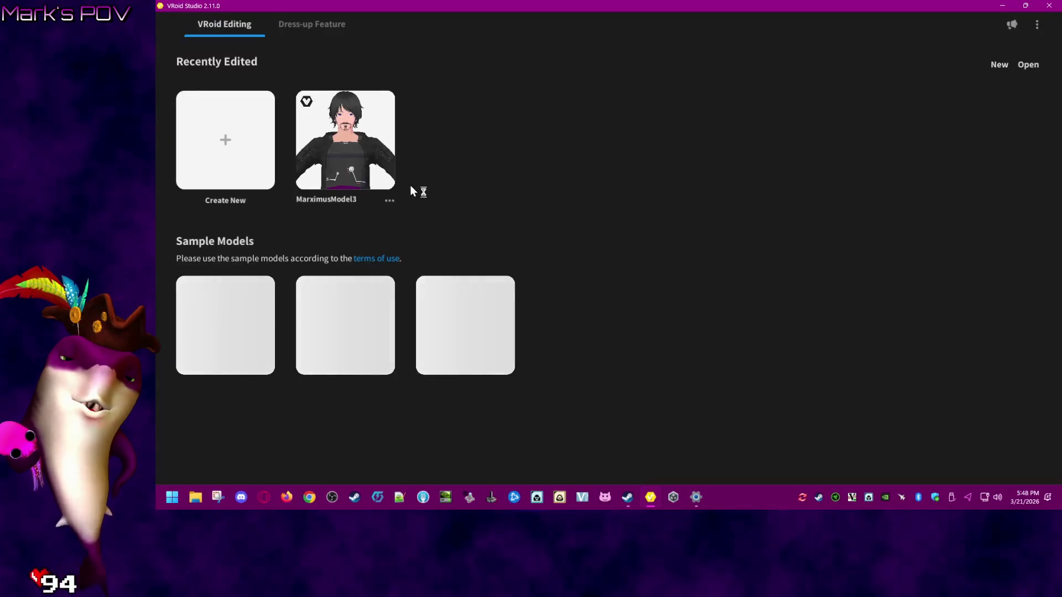
- Open the recent model, then open the home folder from the Explorer taskbar jump list
{"action": "left_click", "coordinate": [351, 140]}
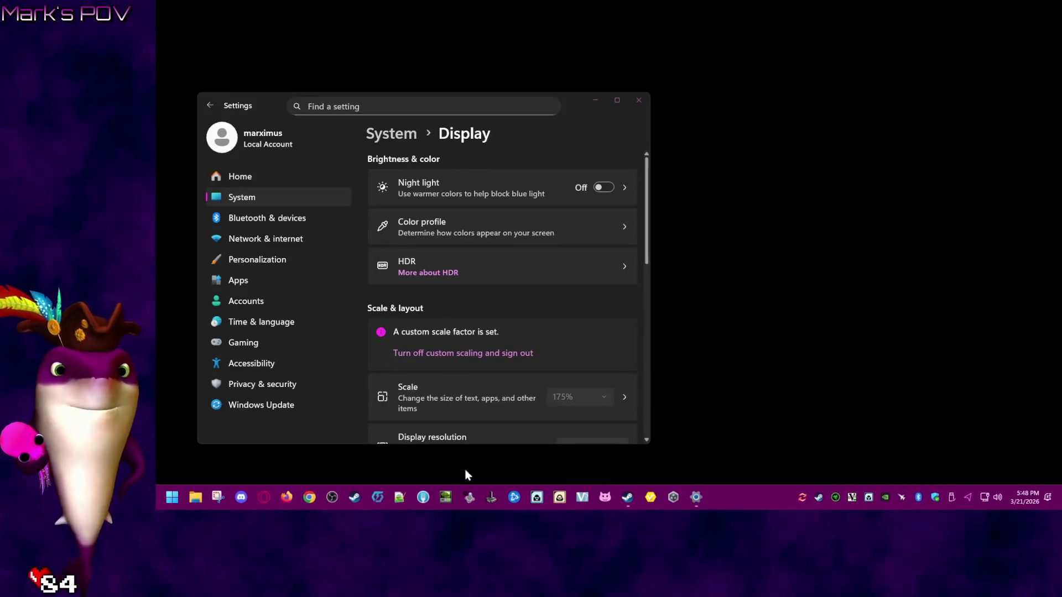
{"action": "right_click", "coordinate": [197, 496]}
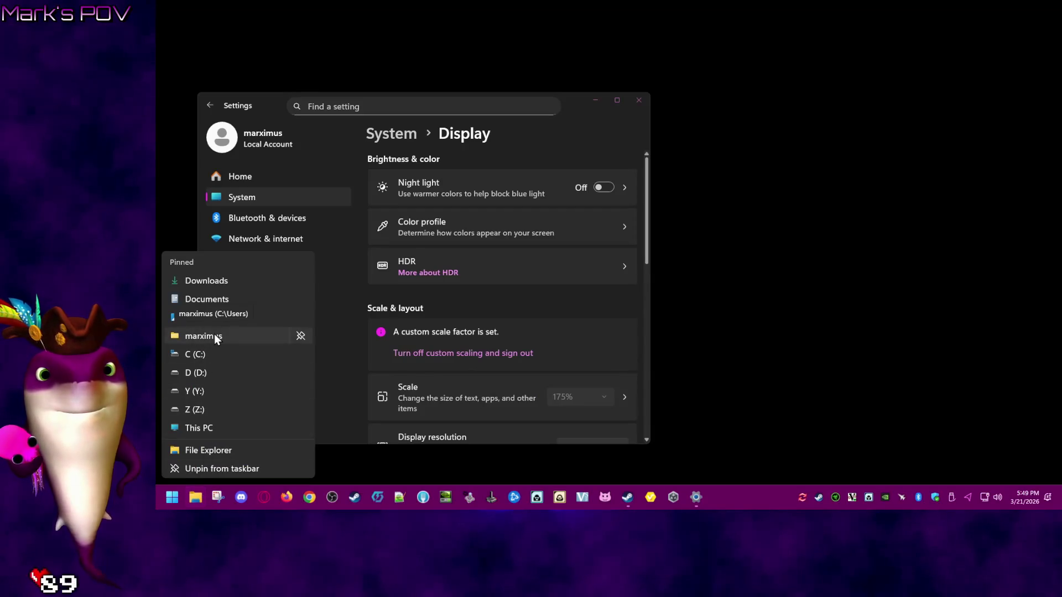
{"action": "left_click", "coordinate": [215, 338]}
- Navigate to Documents > personal files > Model > VRoid and select fohawk.zip
{"action": "scroll", "coordinate": [476, 337], "scroll_direction": "down", "scroll_amount": 5}
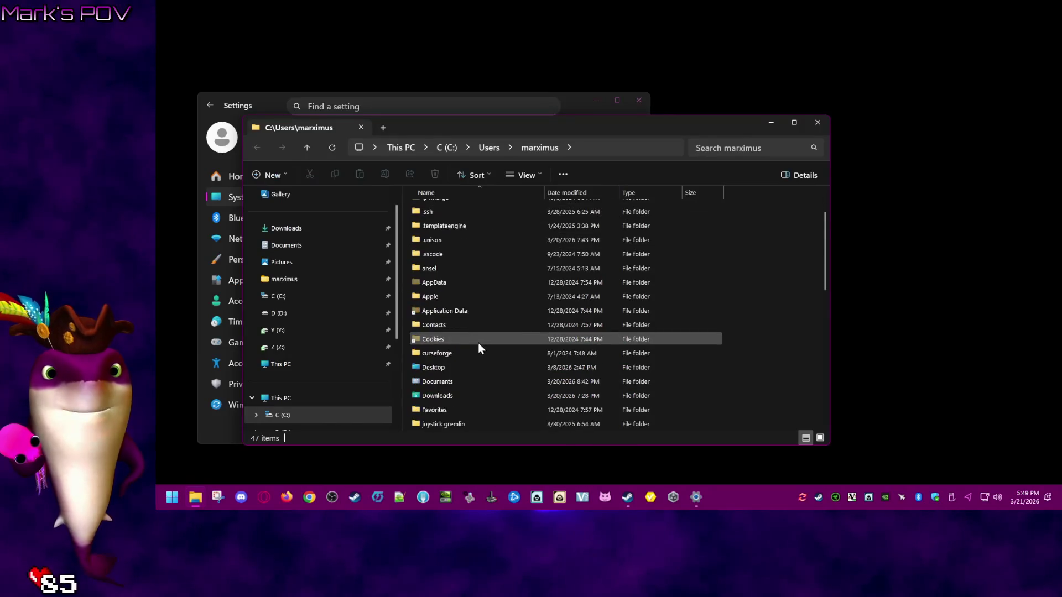
{"action": "double_click", "coordinate": [452, 267]}
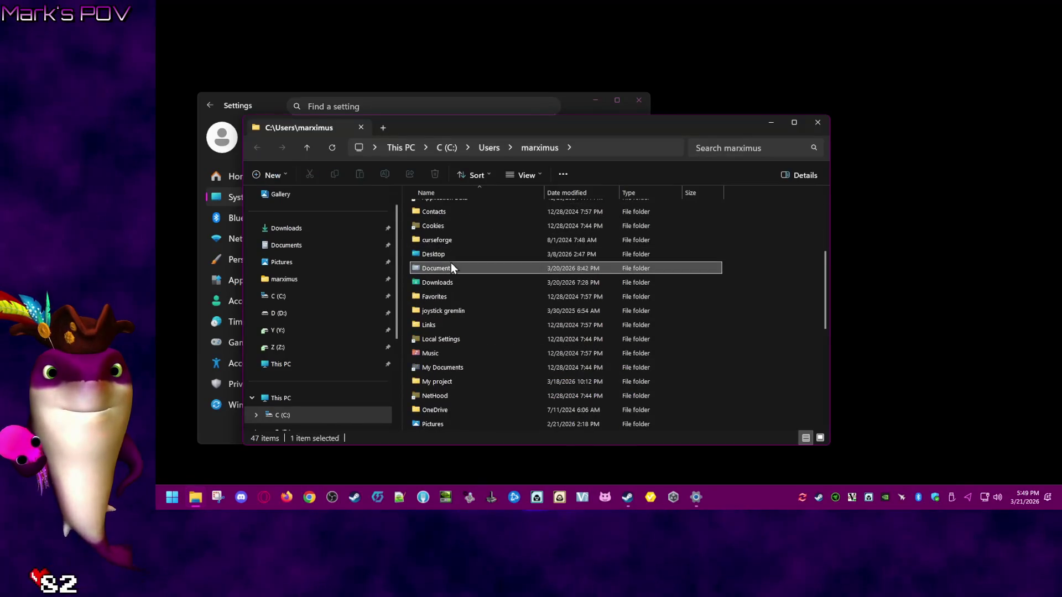
{"action": "double_click", "coordinate": [465, 377]}
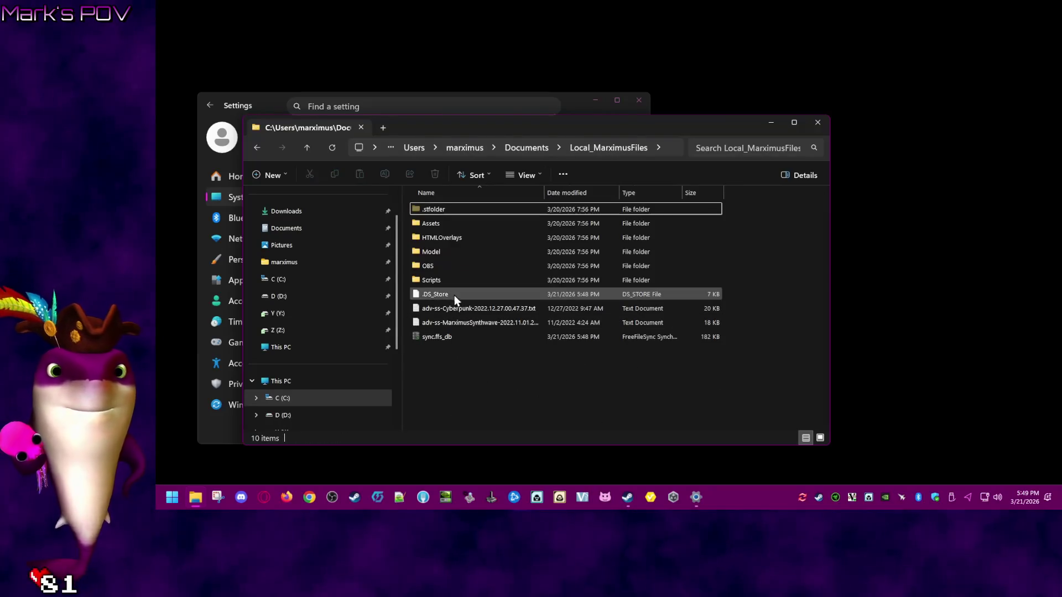
{"action": "double_click", "coordinate": [458, 250]}
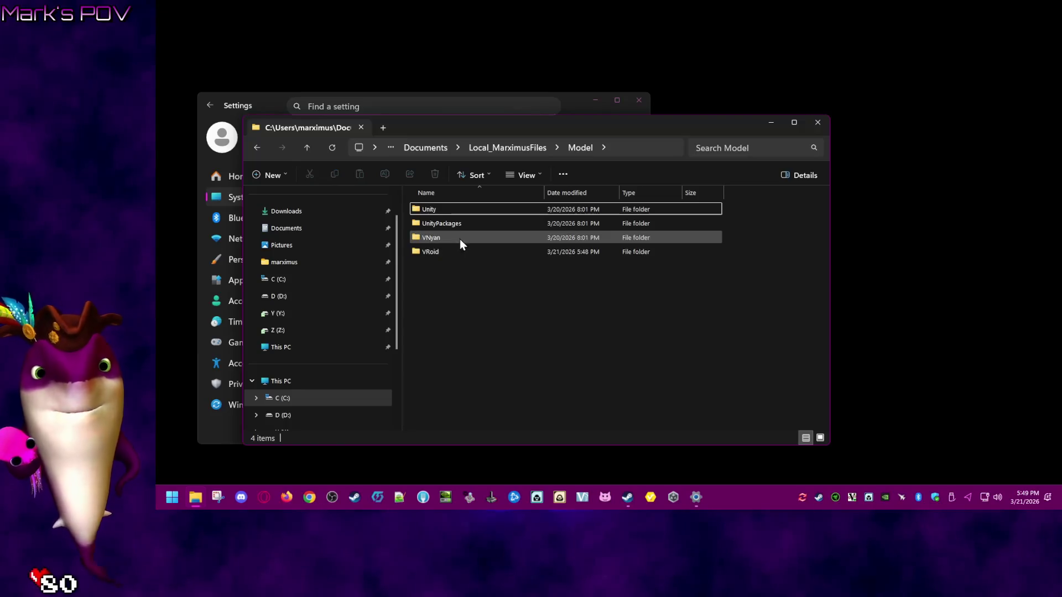
{"action": "double_click", "coordinate": [457, 251]}
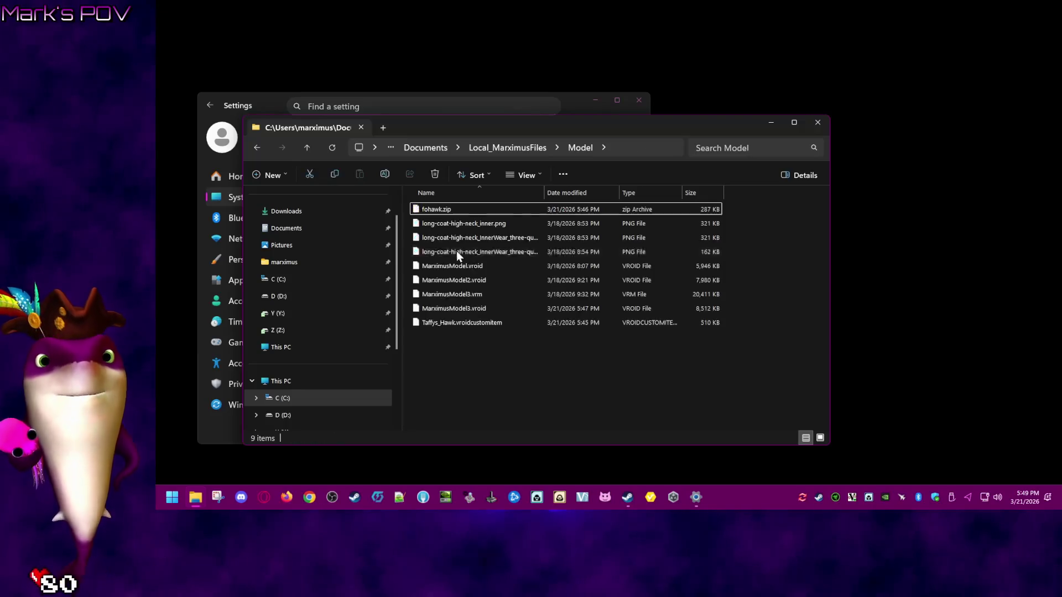
{"action": "left_click", "coordinate": [491, 326]}
{"action": "left_click", "coordinate": [463, 210]}
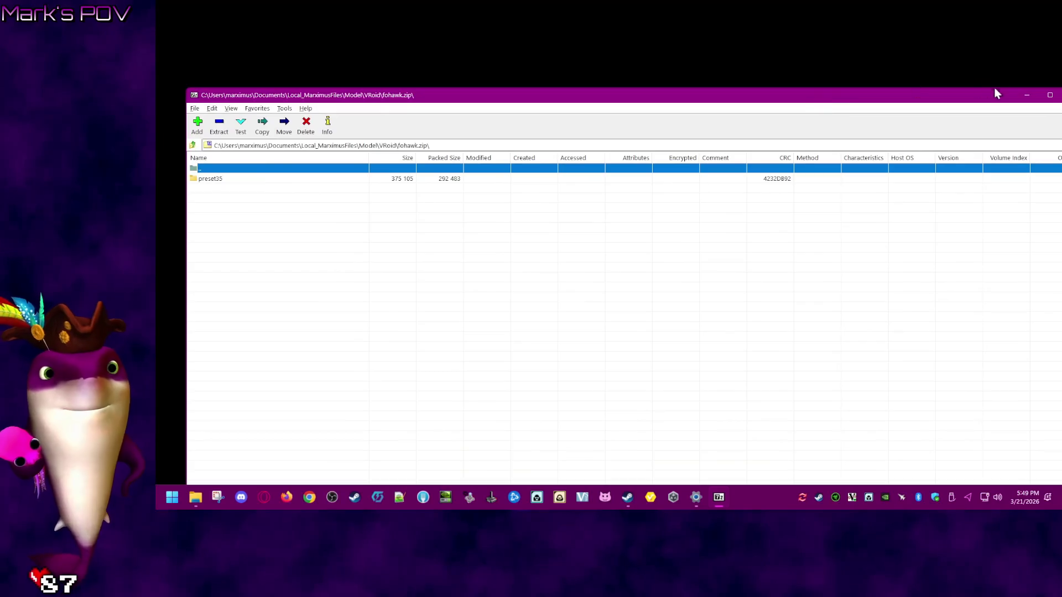
- Bring the 7-Zip window on screen and extract the preset35 folder into the VRoid folder
{"action": "mouse_move", "coordinate": [1023, 97]}
{"action": "left_mouse_down"}
{"action": "mouse_move", "coordinate": [247, 207]}
{"action": "mouse_move", "coordinate": [412, 220]}
{"action": "mouse_move", "coordinate": [394, 217]}
{"action": "left_mouse_up"}
{"action": "mouse_move", "coordinate": [310, 222]}
{"action": "left_mouse_down"}
{"action": "mouse_move", "coordinate": [382, 135]}
{"action": "mouse_move", "coordinate": [393, 73]}
{"action": "left_mouse_up"}
{"action": "left_click", "coordinate": [221, 157]}
{"action": "left_click_drag", "start_coordinate": [216, 164], "coordinate": [632, 389]}
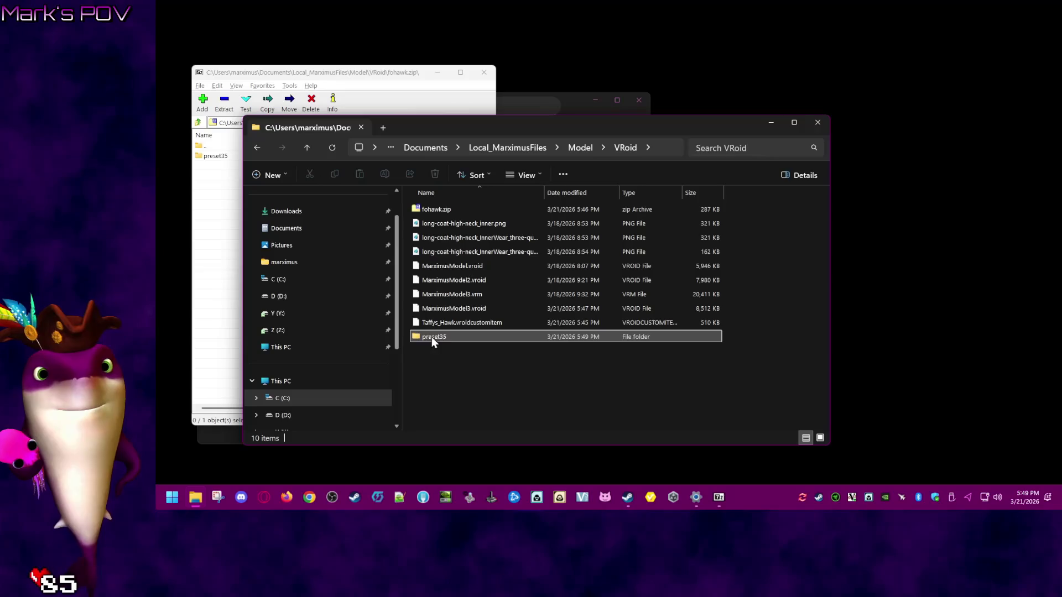
{"action": "right_click", "coordinate": [195, 497]}
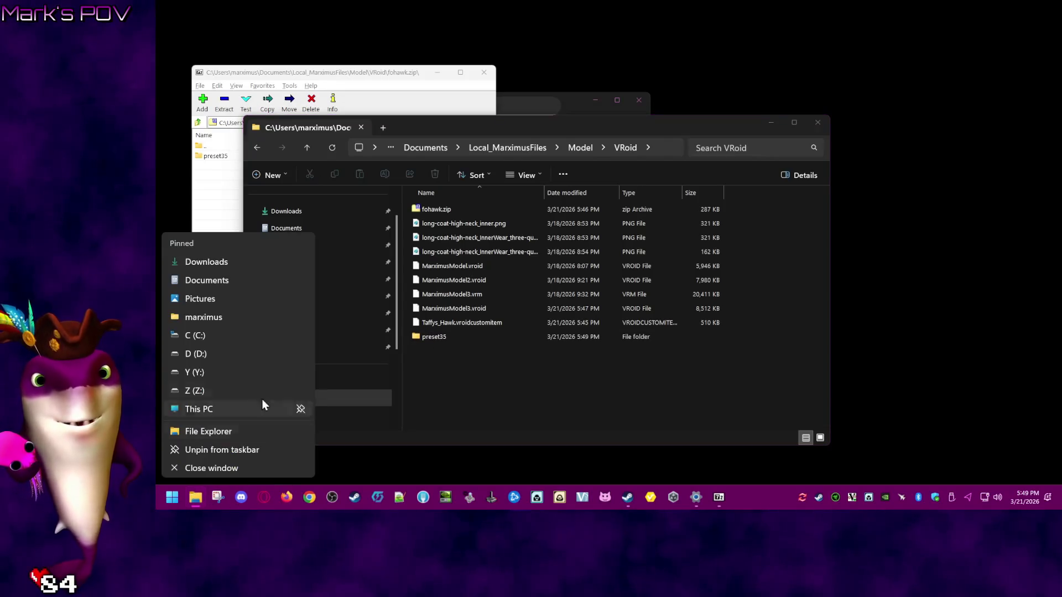
- Open the C drive's Program Files folder in a new File Explorer window
{"action": "left_click", "coordinate": [234, 336]}
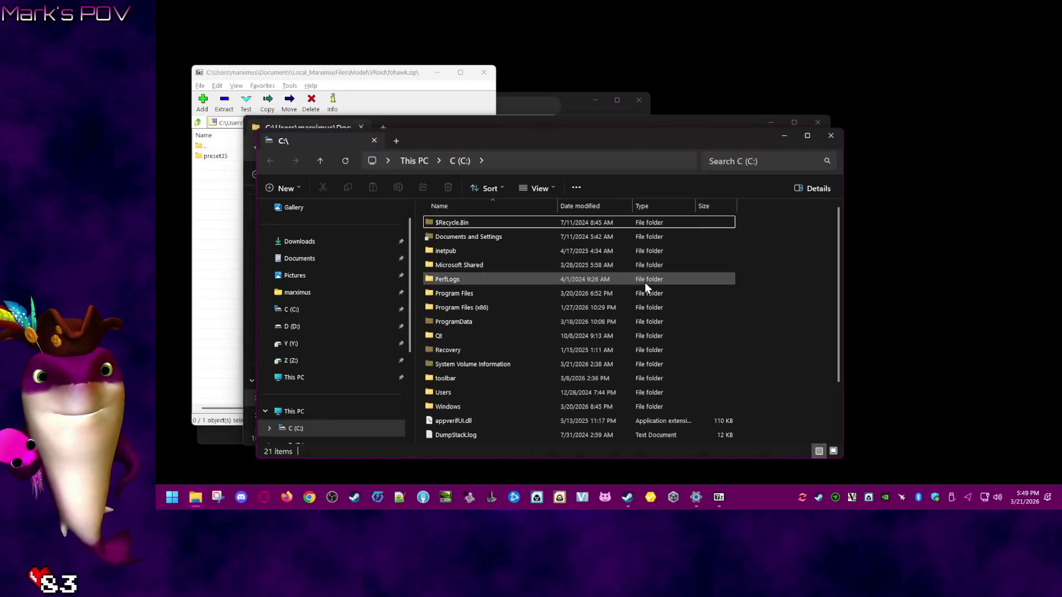
{"action": "double_click", "coordinate": [499, 294]}
{"action": "scroll", "coordinate": [656, 372], "scroll_direction": "down", "scroll_amount": 2}
{"action": "mouse_move", "coordinate": [840, 260]}
{"action": "left_mouse_down"}
{"action": "mouse_move", "coordinate": [835, 424]}
{"action": "mouse_move", "coordinate": [836, 392]}
{"action": "left_mouse_up"}
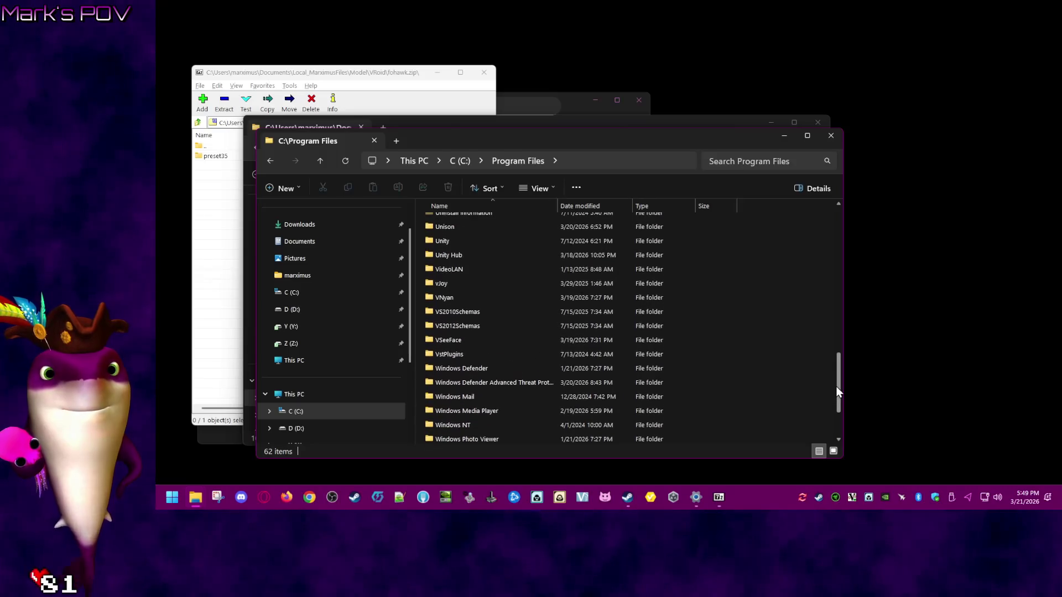
- Check the VRoid Studio shortcut's target install path in Properties, then cancel
{"action": "right_click", "coordinate": [653, 497]}
{"action": "right_click", "coordinate": [674, 452]}
{"action": "left_click", "coordinate": [714, 440]}
{"action": "mouse_move", "coordinate": [775, 307]}
{"action": "left_mouse_down"}
{"action": "mouse_move", "coordinate": [666, 307]}
{"action": "mouse_move", "coordinate": [823, 310]}
{"action": "mouse_move", "coordinate": [676, 308]}
{"action": "left_mouse_up"}
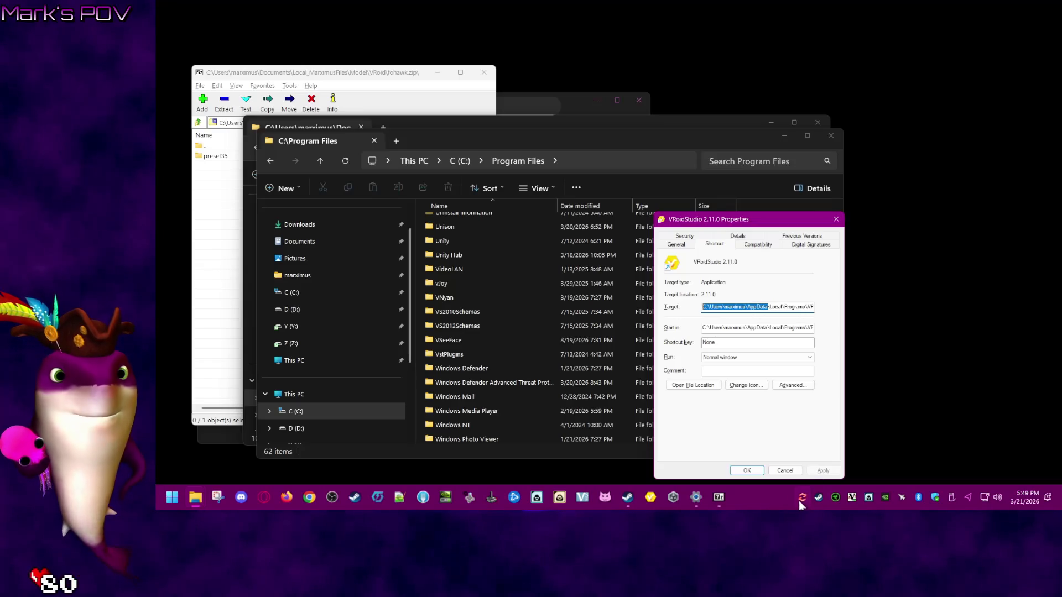
{"action": "left_click", "coordinate": [780, 471]}
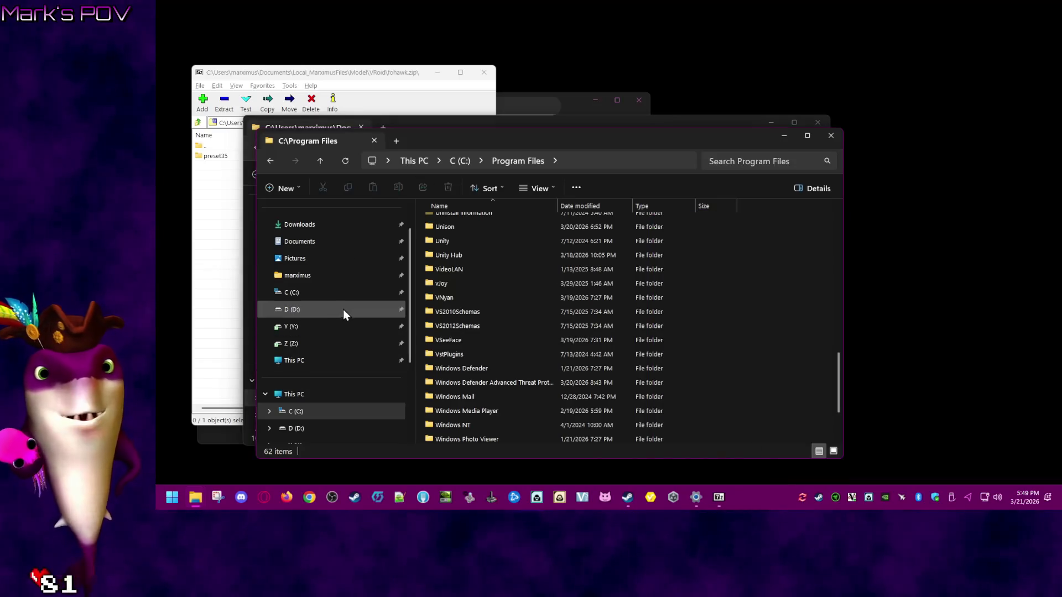
- Go from the user's home folder into AppData\Local
{"action": "left_click", "coordinate": [313, 275]}
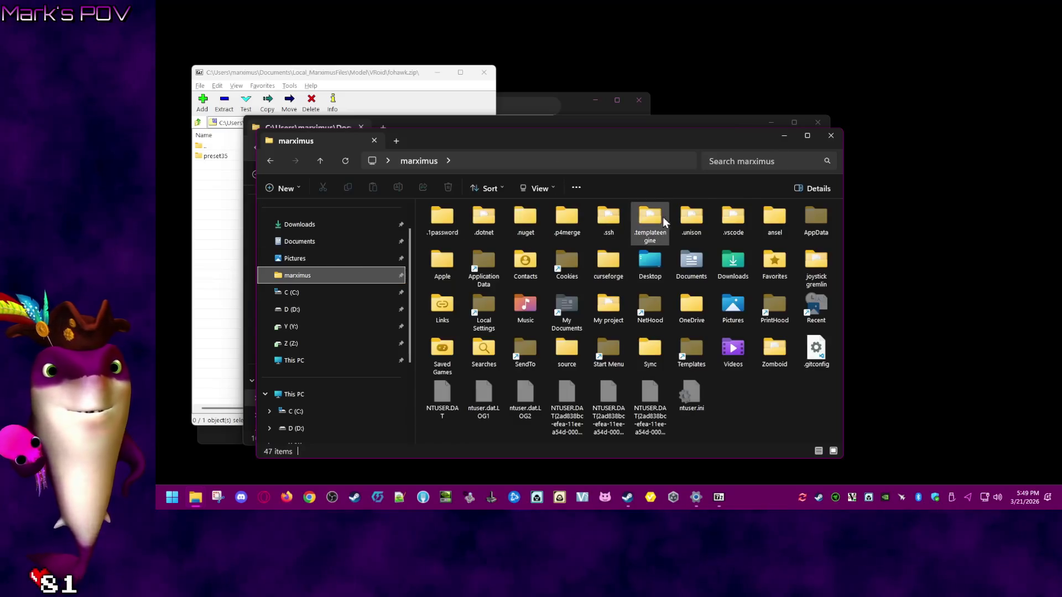
{"action": "double_click", "coordinate": [808, 224]}
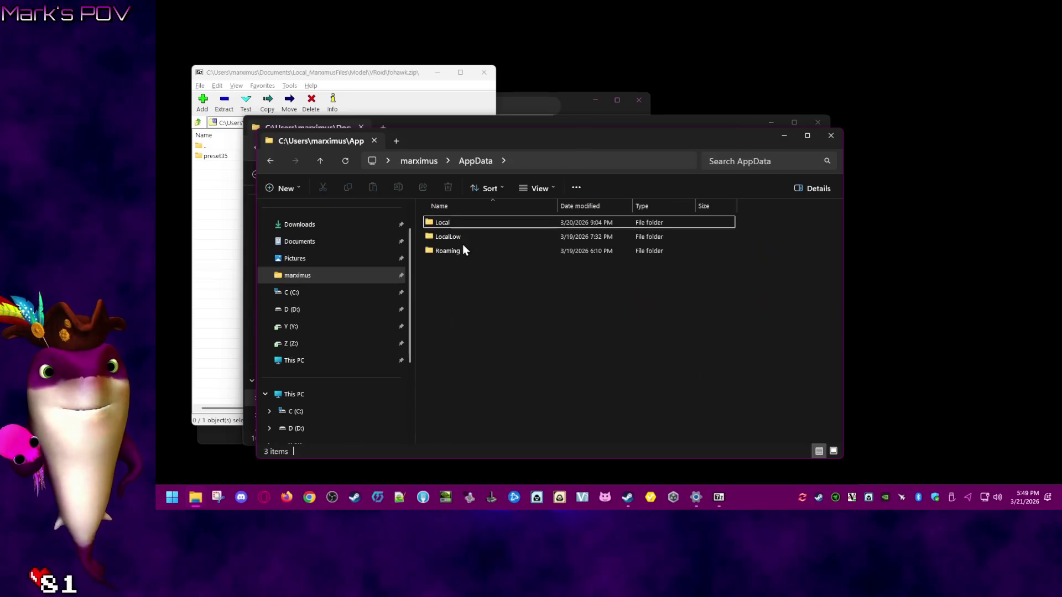
{"action": "double_click", "coordinate": [457, 222]}
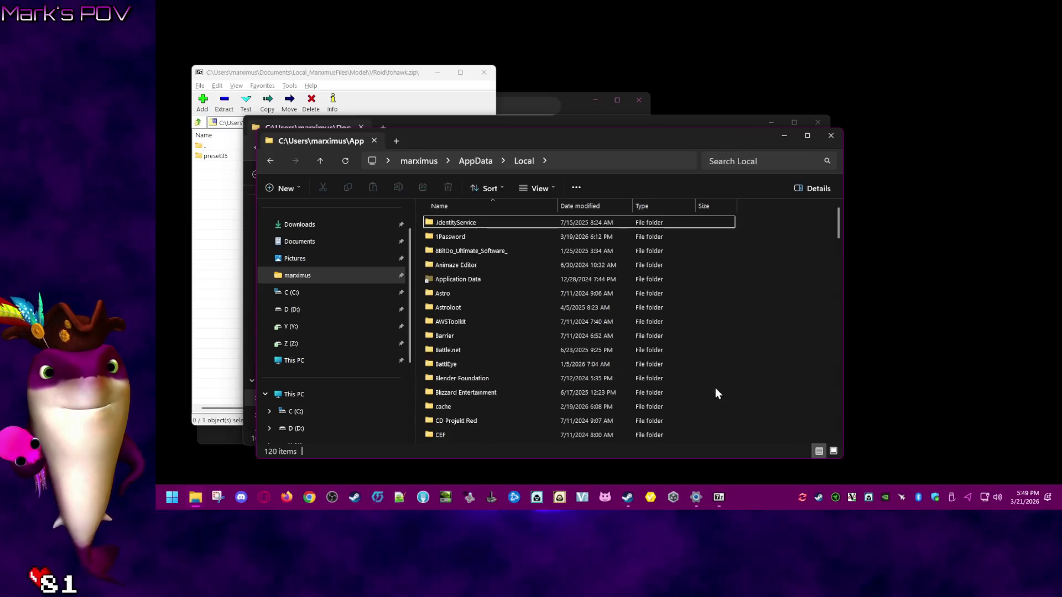
{"action": "mouse_move", "coordinate": [837, 236]}
{"action": "left_mouse_down"}
{"action": "mouse_move", "coordinate": [858, 476]}
{"action": "mouse_move", "coordinate": [845, 433]}
{"action": "left_mouse_up"}
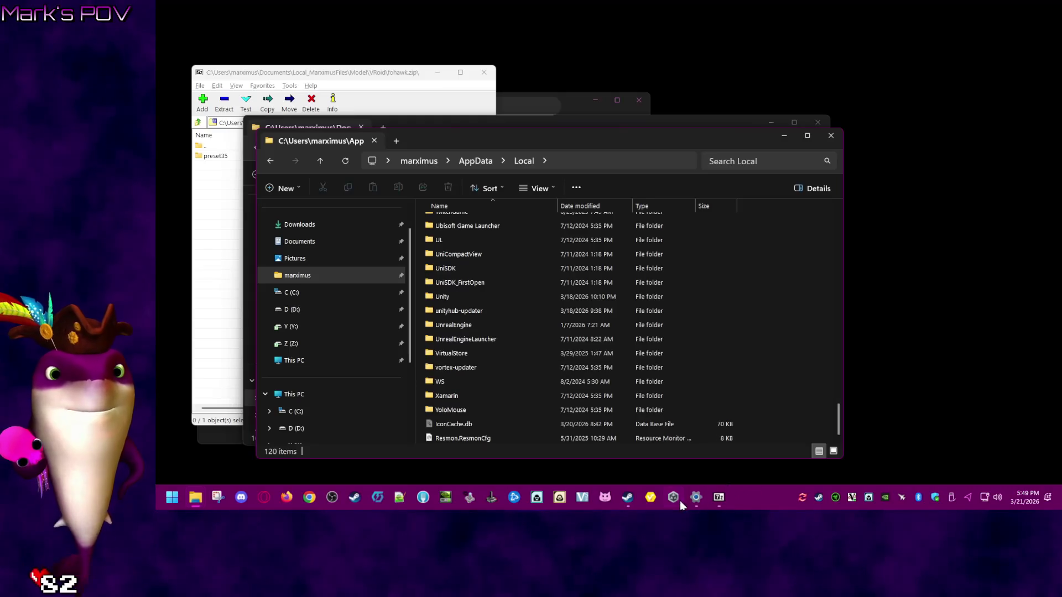
- Re-select the shortcut's full VRoid Studio install path and close Properties unchanged
{"action": "right_click", "coordinate": [650, 497]}
{"action": "right_click", "coordinate": [666, 449]}
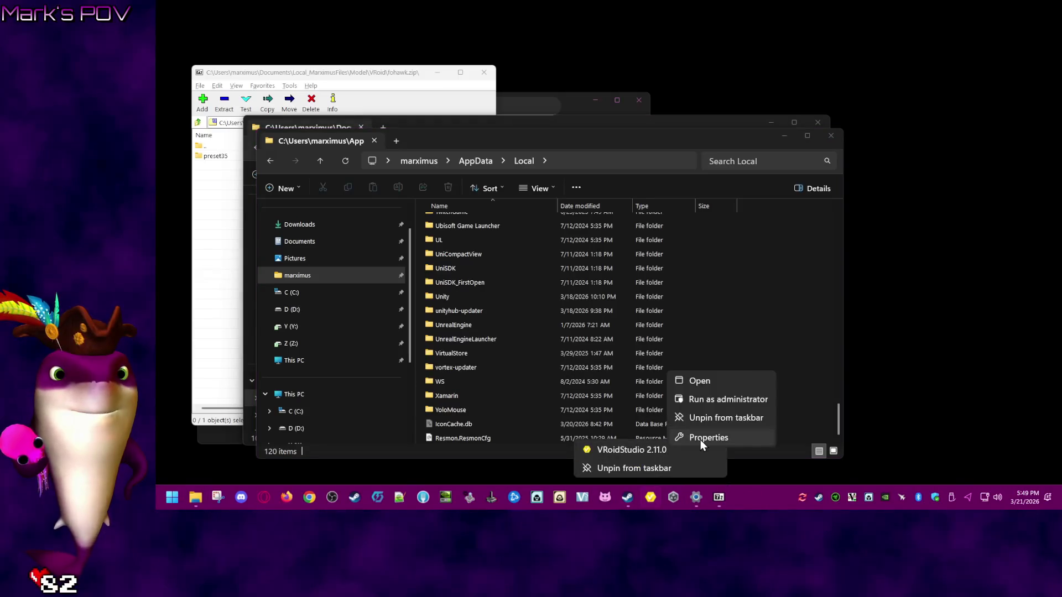
{"action": "left_click", "coordinate": [701, 440]}
{"action": "left_click", "coordinate": [746, 303]}
{"action": "left_click_drag", "start_coordinate": [745, 303], "coordinate": [664, 307]}
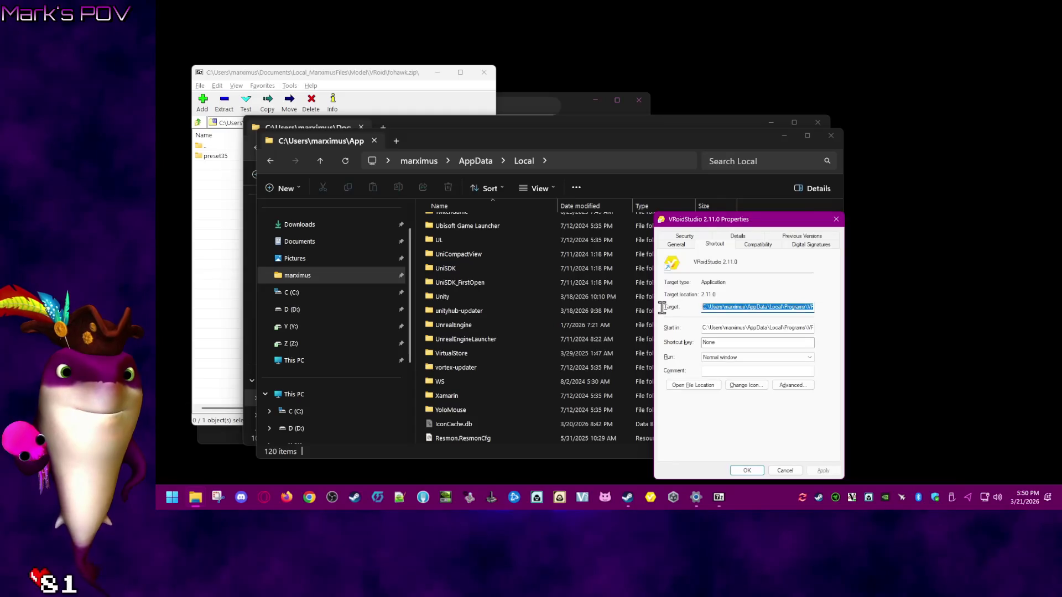
{"action": "left_click", "coordinate": [785, 470]}
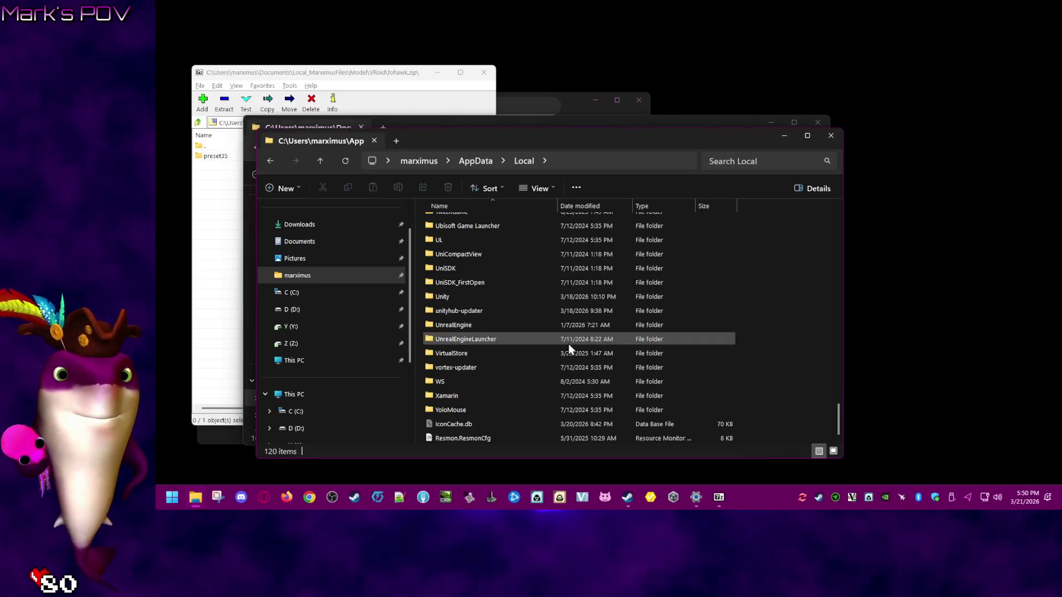
{"action": "scroll", "coordinate": [569, 344], "scroll_direction": "up", "scroll_amount": 7}
{"action": "scroll", "coordinate": [465, 325], "scroll_direction": "up", "scroll_amount": 3}
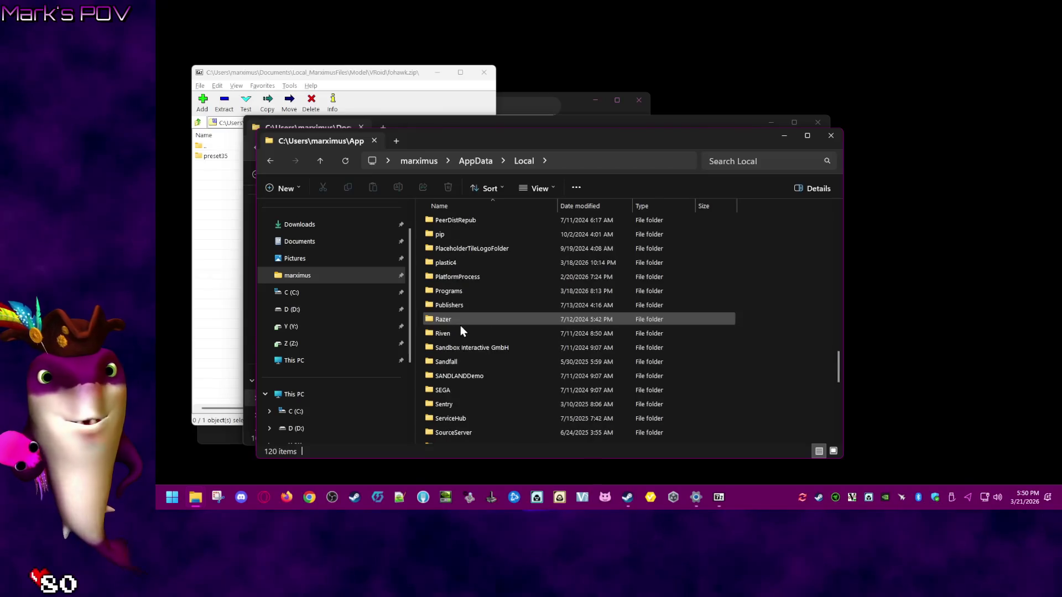
- Open Programs\VRoidStudio\2.11.0\VRoidStudio_Data\Resources, then return to VRoidStudio_Data
{"action": "double_click", "coordinate": [460, 319]}
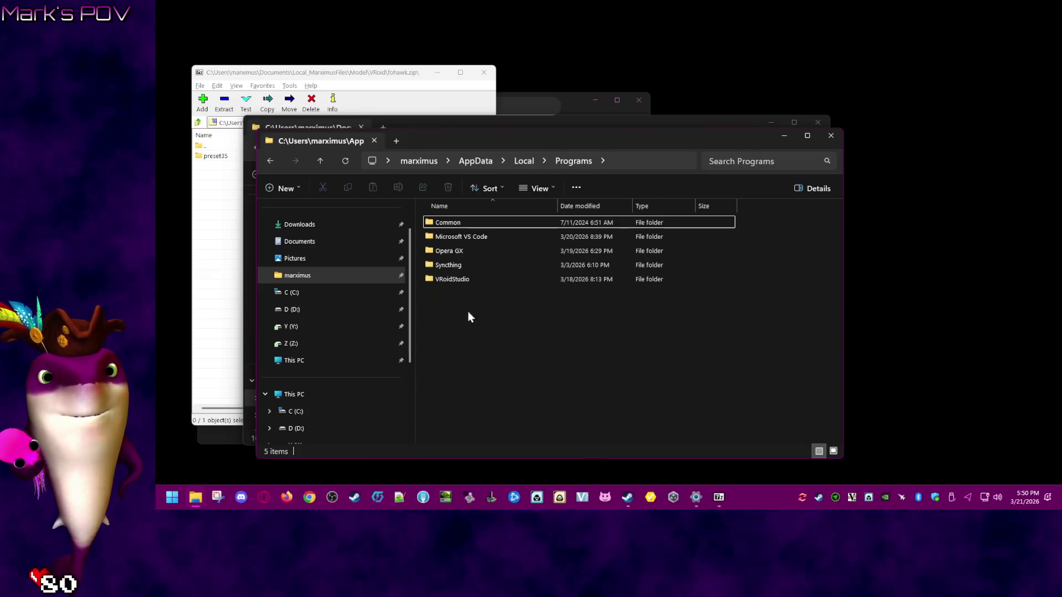
{"action": "double_click", "coordinate": [470, 280]}
{"action": "double_click", "coordinate": [474, 222]}
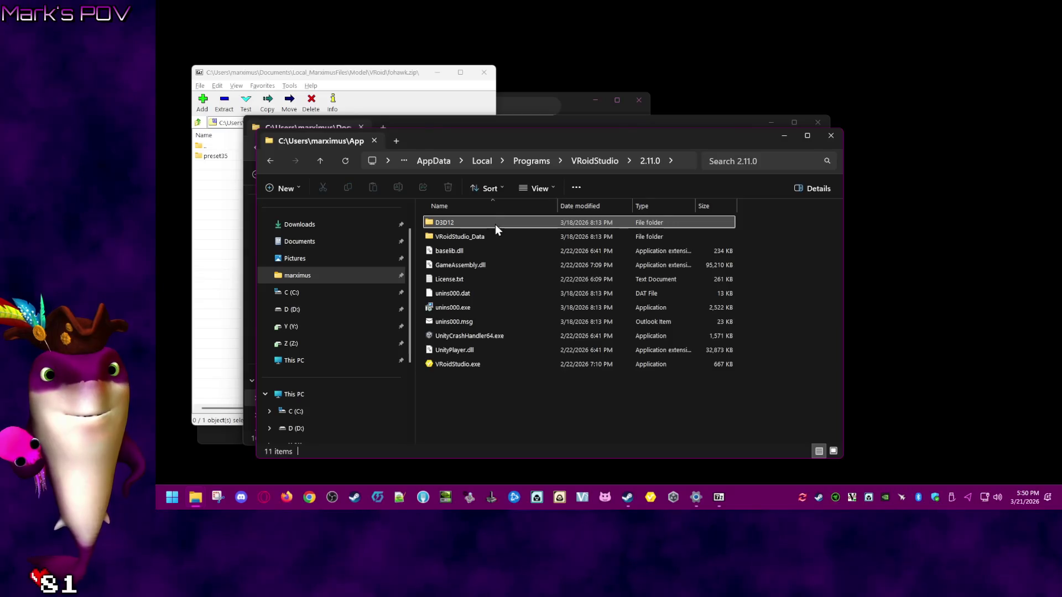
{"action": "double_click", "coordinate": [492, 237]}
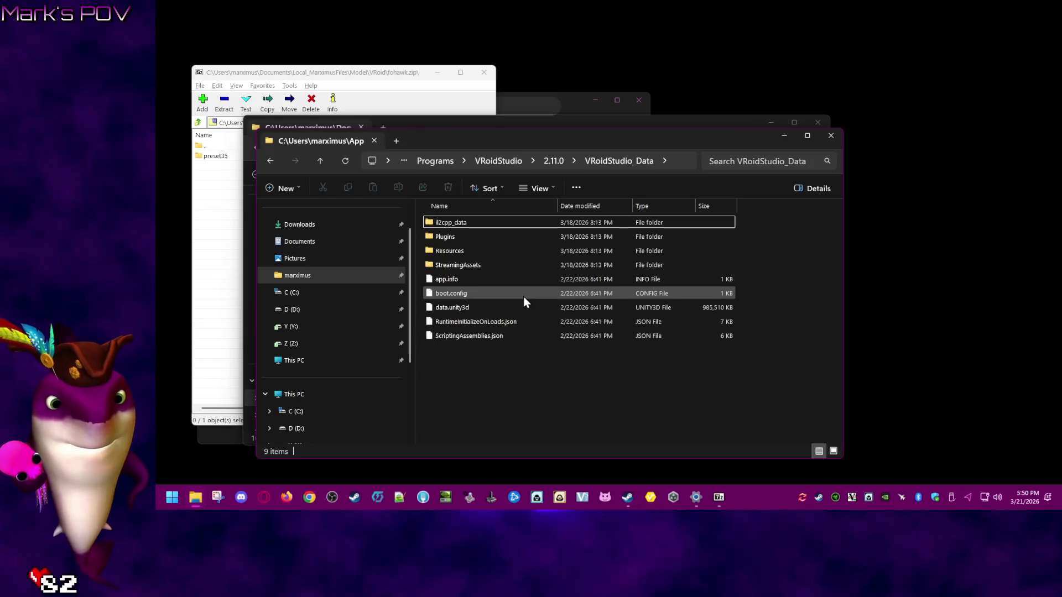
{"action": "double_click", "coordinate": [483, 253]}
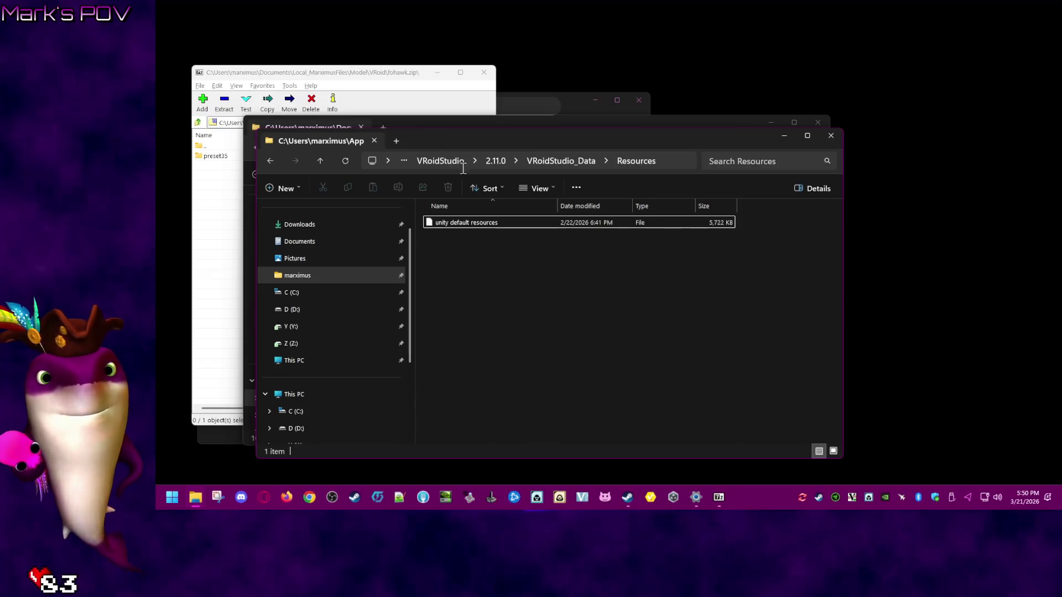
{"action": "left_click", "coordinate": [581, 162]}
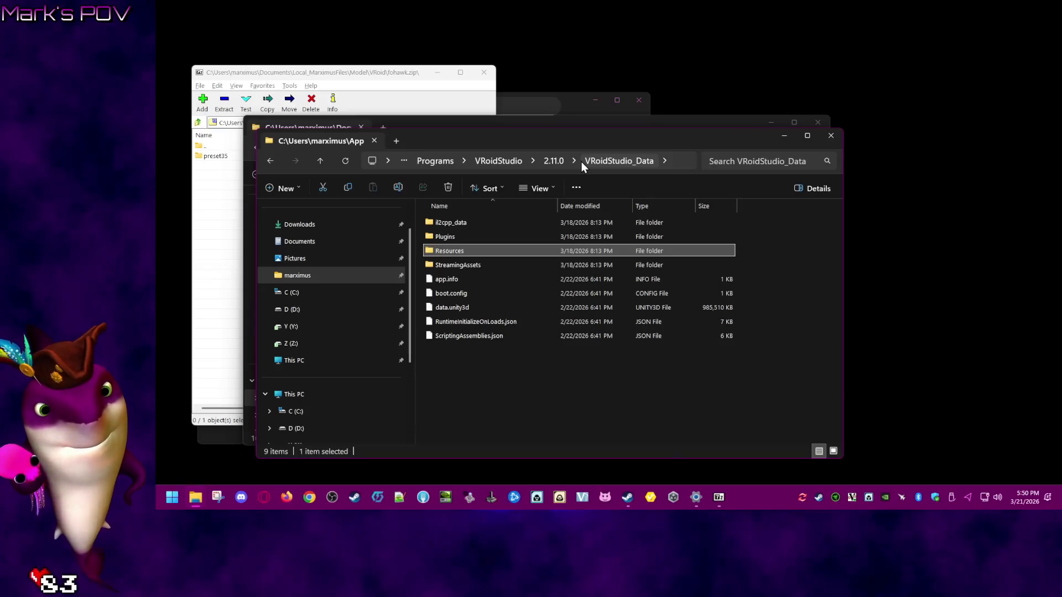
- Move up to AppData and open LocalLow\pixiv\VRoid Studio
{"action": "left_click", "coordinate": [436, 159]}
{"action": "left_click", "coordinate": [495, 159]}
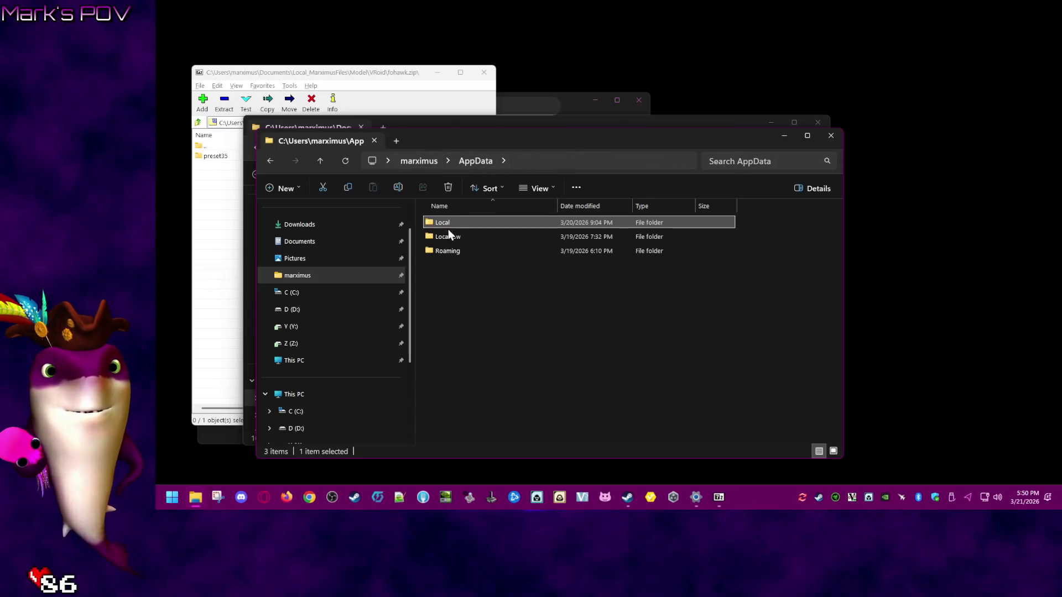
{"action": "double_click", "coordinate": [451, 231]}
{"action": "scroll", "coordinate": [553, 303], "scroll_direction": "down", "scroll_amount": 3}
{"action": "scroll", "coordinate": [552, 307], "scroll_direction": "down", "scroll_amount": 8}
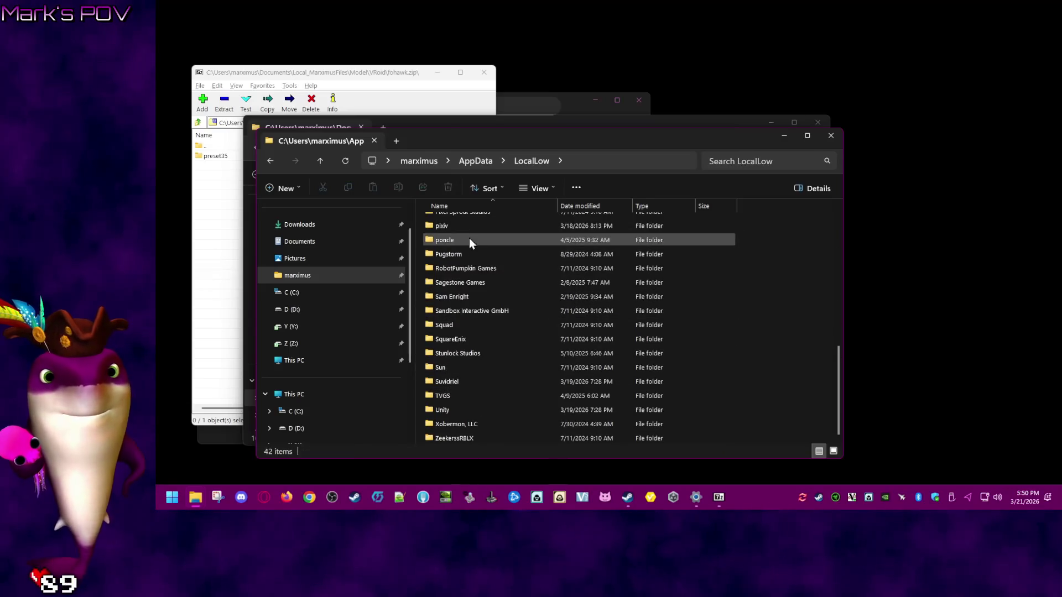
{"action": "scroll", "coordinate": [469, 237], "scroll_direction": "up", "scroll_amount": 1}
{"action": "double_click", "coordinate": [471, 274]}
{"action": "left_click", "coordinate": [479, 220]}
{"action": "double_click", "coordinate": [480, 220]}
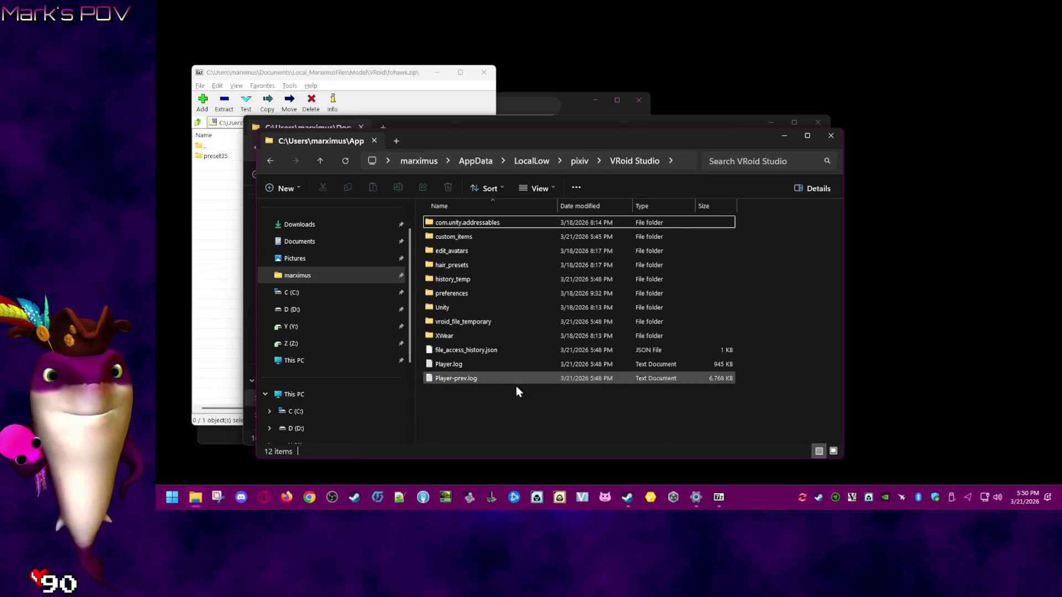
- Open hair_presets and extract preset35 from the 7-Zip archive into it
{"action": "double_click", "coordinate": [471, 267]}
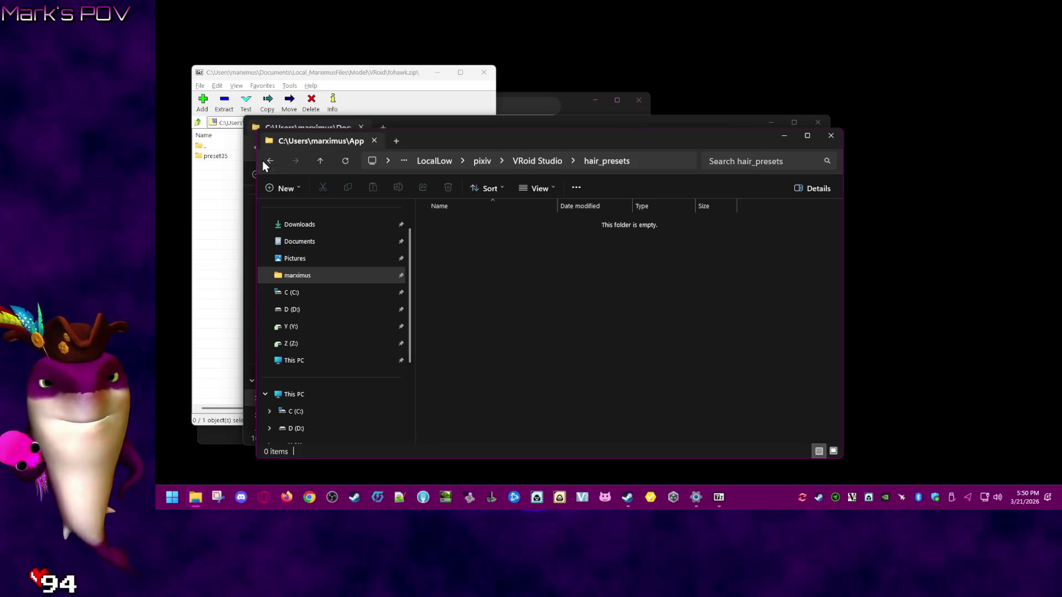
{"action": "left_click_drag", "start_coordinate": [711, 141], "coordinate": [749, 156]}
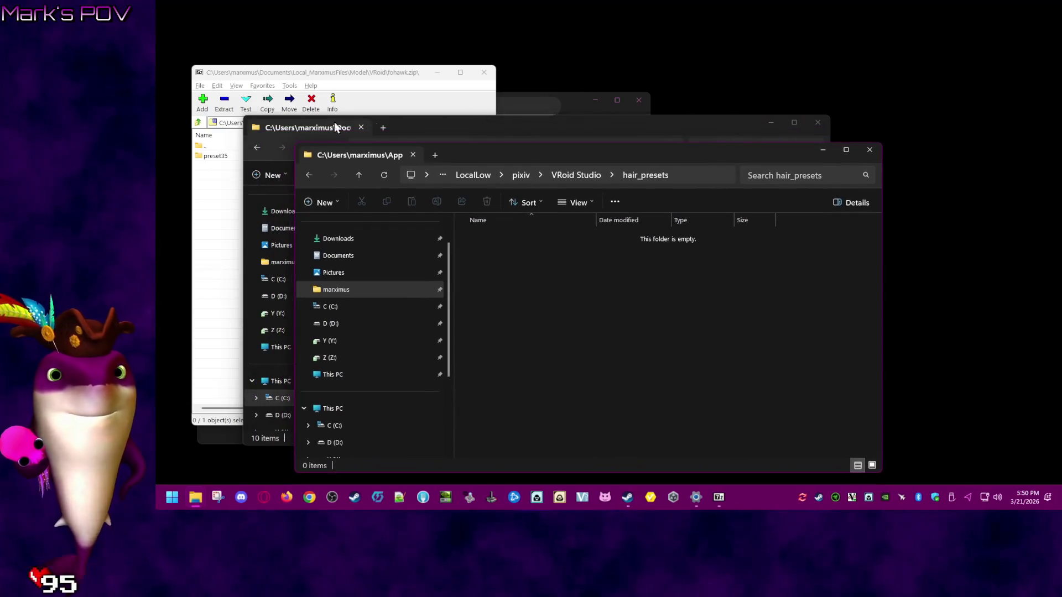
{"action": "left_click_drag", "start_coordinate": [215, 157], "coordinate": [790, 382]}
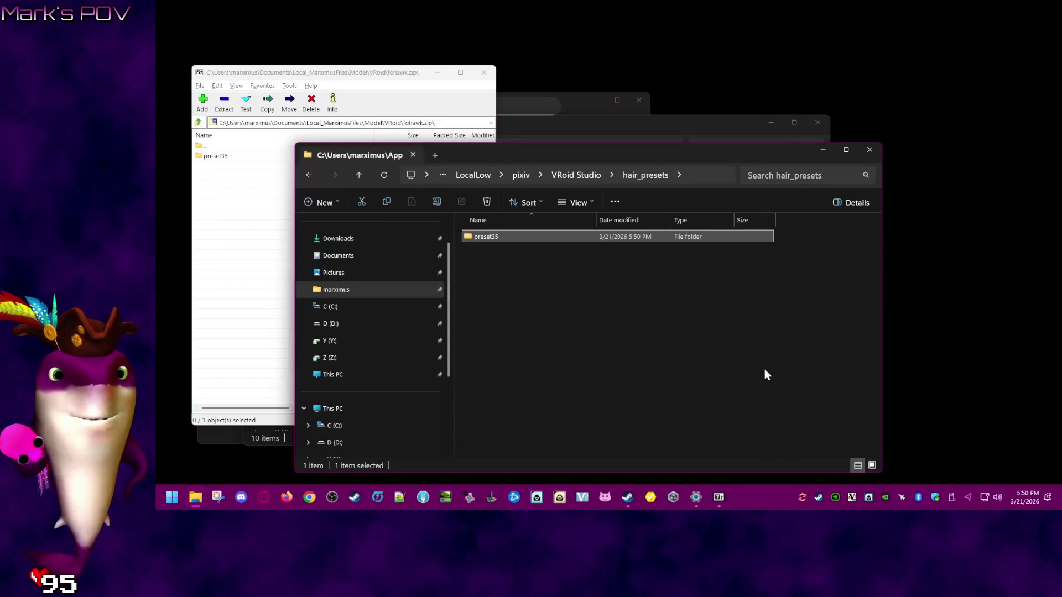
- Delete the leftover preset35 folder from the VRoid models folder and relaunch VRoid Studio
{"action": "left_click", "coordinate": [650, 122]}
{"action": "right_click", "coordinate": [447, 338]}
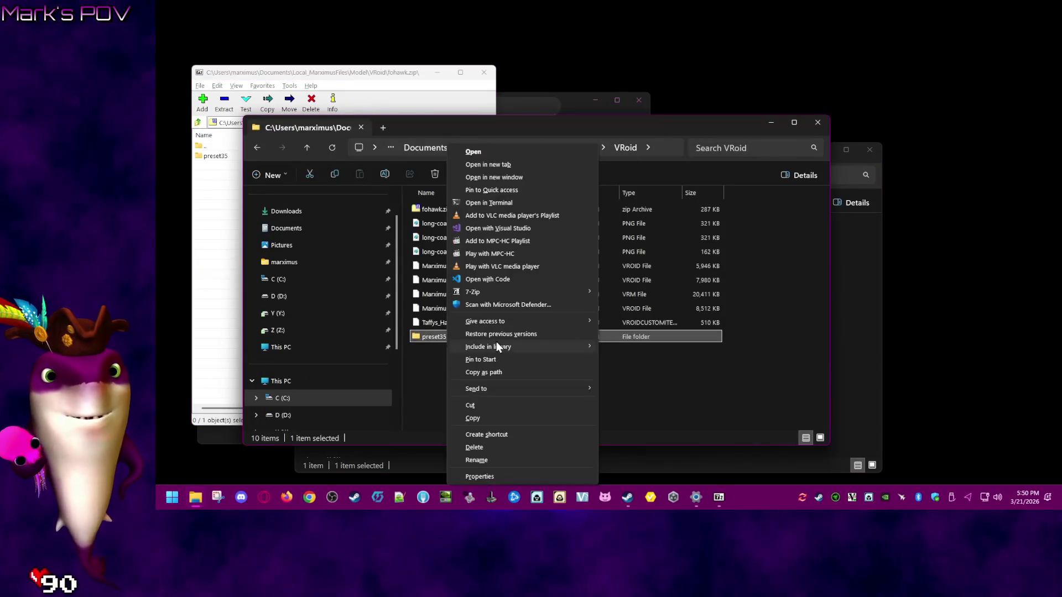
{"action": "left_click", "coordinate": [484, 449]}
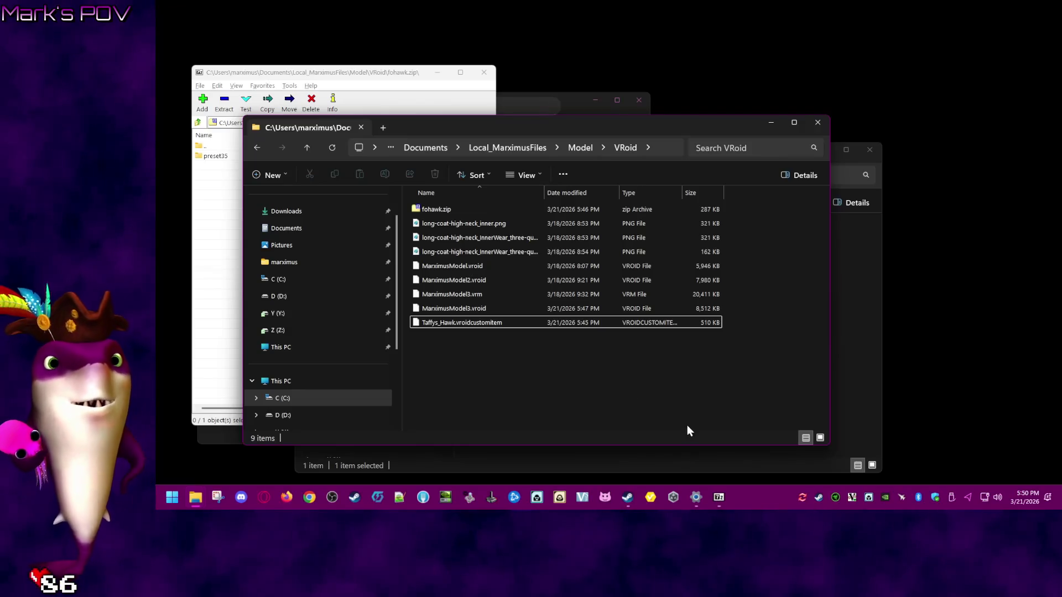
{"action": "left_click", "coordinate": [657, 497]}
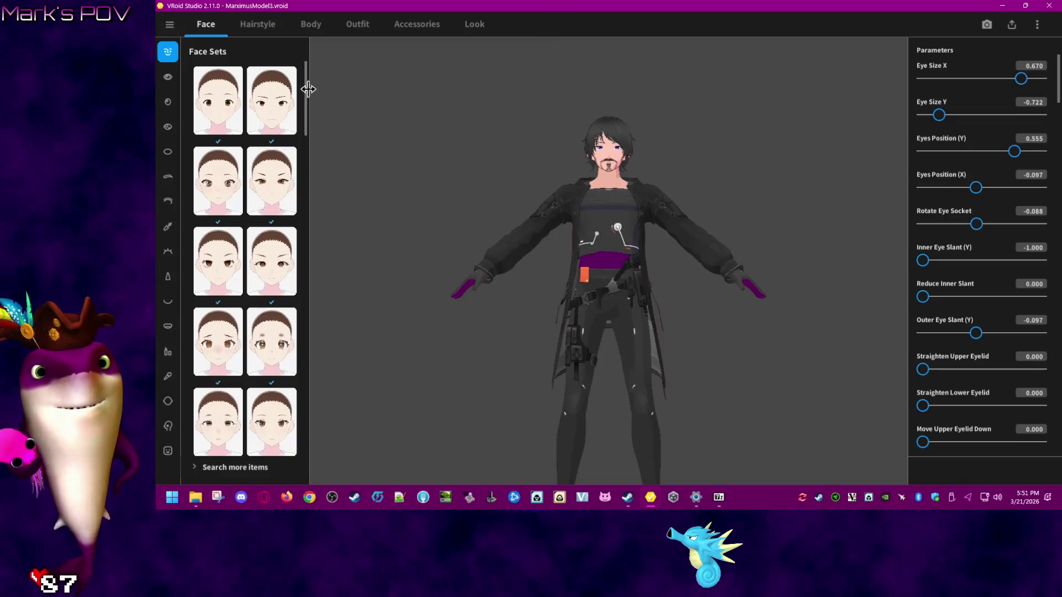
- Switch the opened black-outfit avatar to the Hairstyle section
{"action": "left_click", "coordinate": [273, 28]}
- Browse the Front, Back, Overall Hair and Extensions hair categories and their presets
{"action": "left_click_drag", "start_coordinate": [308, 83], "coordinate": [305, 464]}
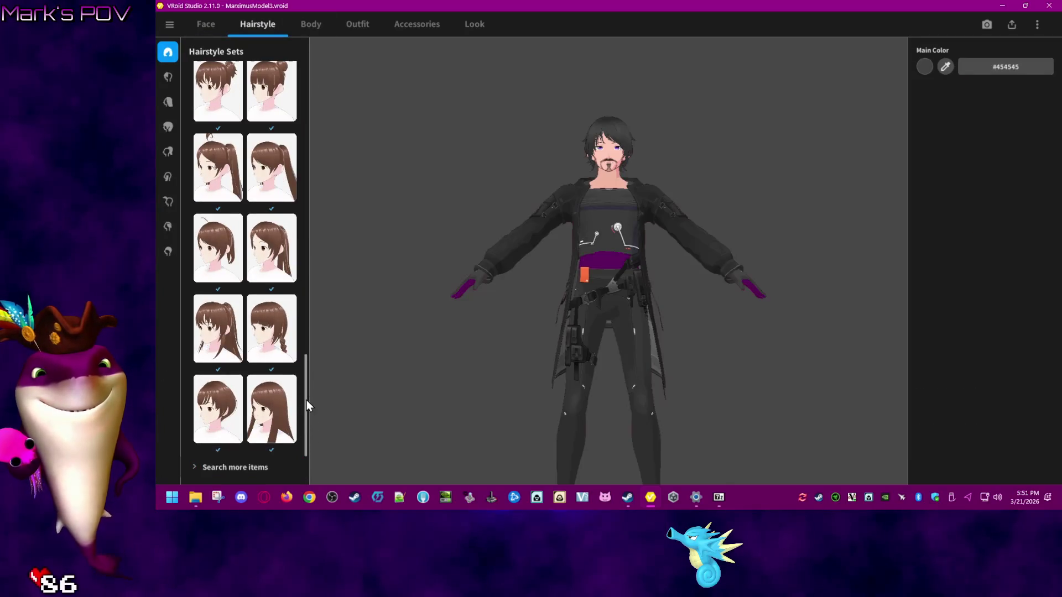
{"action": "left_click_drag", "start_coordinate": [307, 414], "coordinate": [329, 106]}
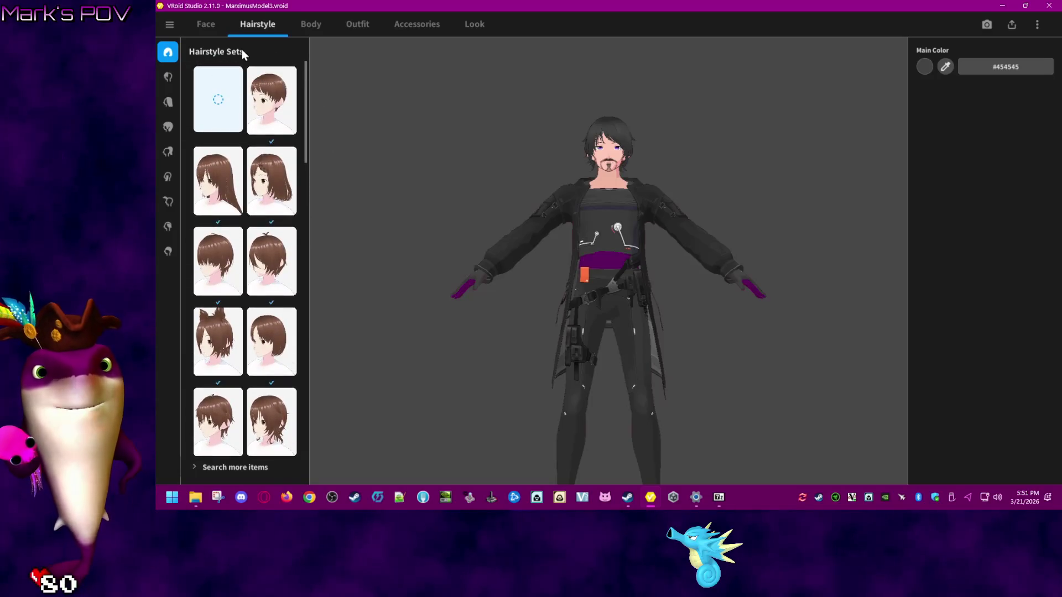
{"action": "mouse_move", "coordinate": [307, 71]}
{"action": "left_mouse_down"}
{"action": "mouse_move", "coordinate": [307, 442]}
{"action": "mouse_move", "coordinate": [320, 50]}
{"action": "left_mouse_up"}
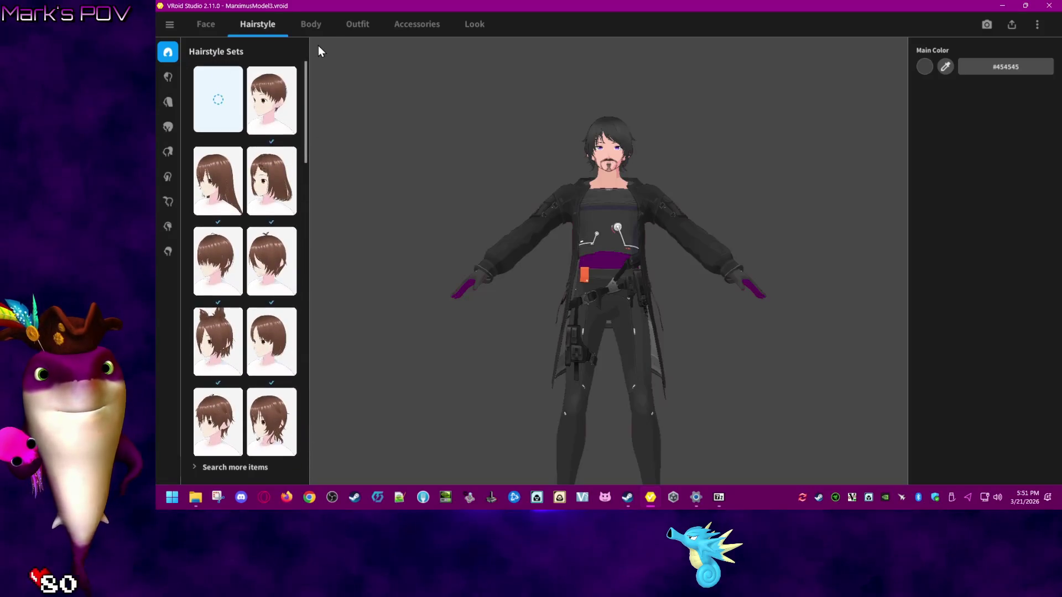
{"action": "left_click", "coordinate": [168, 77]}
{"action": "mouse_move", "coordinate": [308, 199]}
{"action": "left_mouse_down"}
{"action": "mouse_move", "coordinate": [303, 432]}
{"action": "mouse_move", "coordinate": [306, 105]}
{"action": "left_mouse_up"}
{"action": "left_click", "coordinate": [165, 104]}
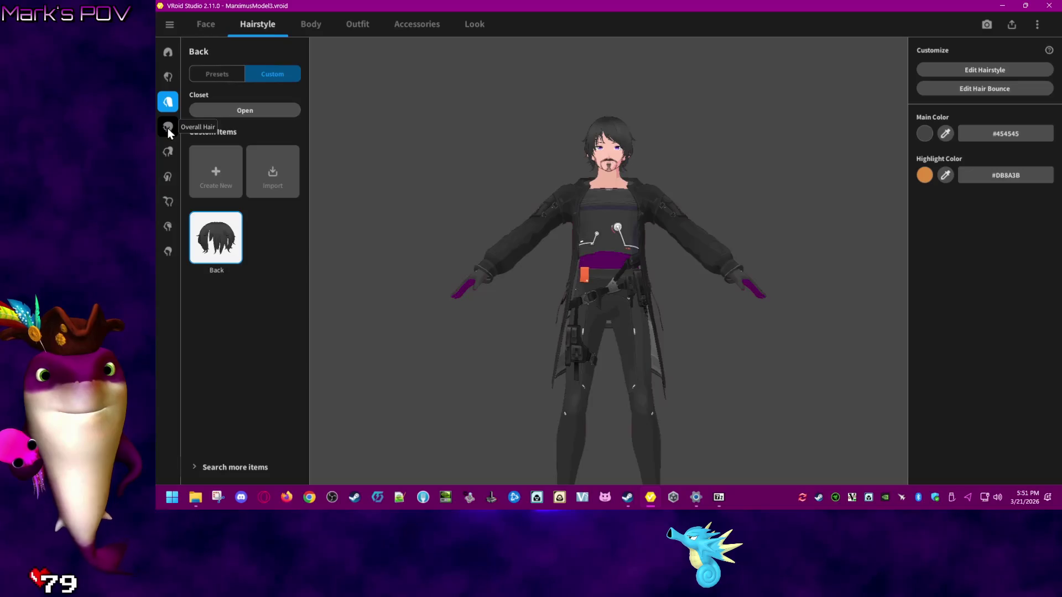
{"action": "left_click", "coordinate": [209, 76]}
{"action": "left_click_drag", "start_coordinate": [308, 138], "coordinate": [316, 440]}
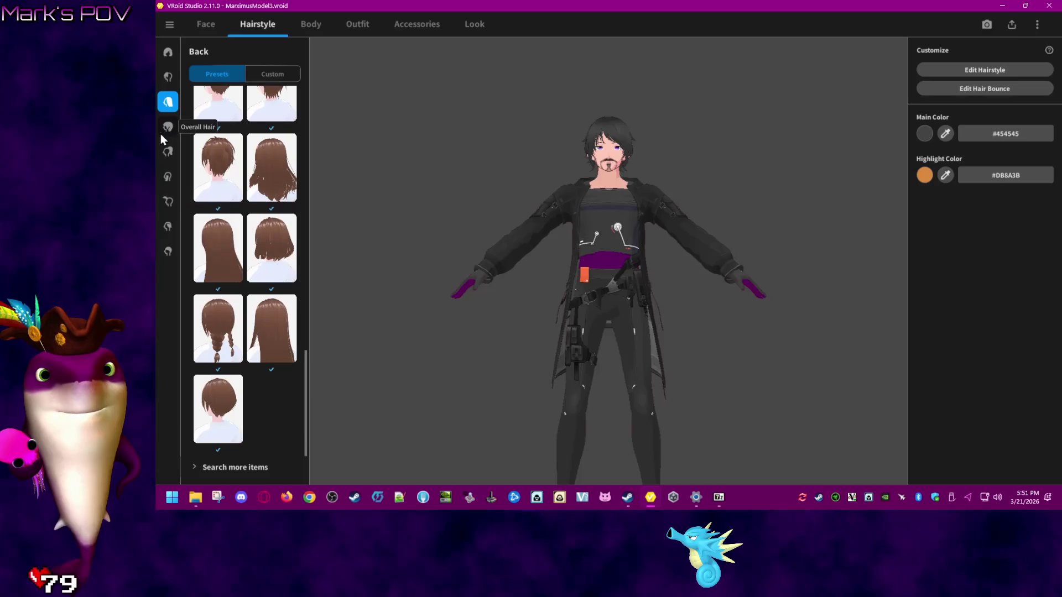
{"action": "left_click", "coordinate": [169, 127]}
{"action": "mouse_move", "coordinate": [303, 347]}
{"action": "left_mouse_down"}
{"action": "mouse_move", "coordinate": [303, 453]}
{"action": "mouse_move", "coordinate": [307, 122]}
{"action": "mouse_move", "coordinate": [324, 238]}
{"action": "mouse_move", "coordinate": [323, 460]}
{"action": "left_mouse_up"}
{"action": "left_click", "coordinate": [169, 151]}
- Look through the Side, Ahoge, Extra and Base Hair categories
{"action": "left_click", "coordinate": [167, 177]}
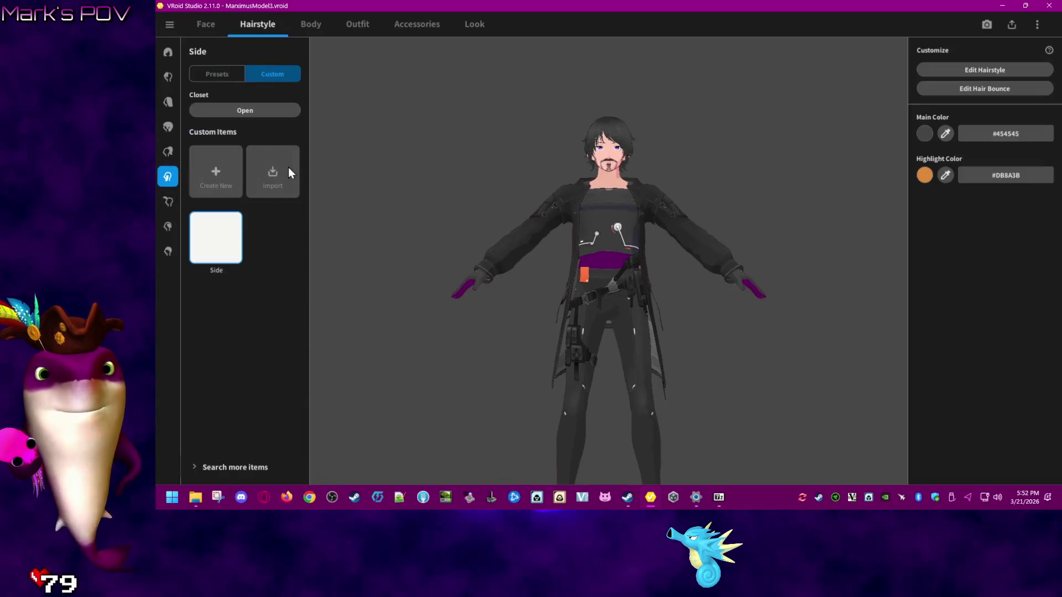
{"action": "left_click", "coordinate": [167, 204]}
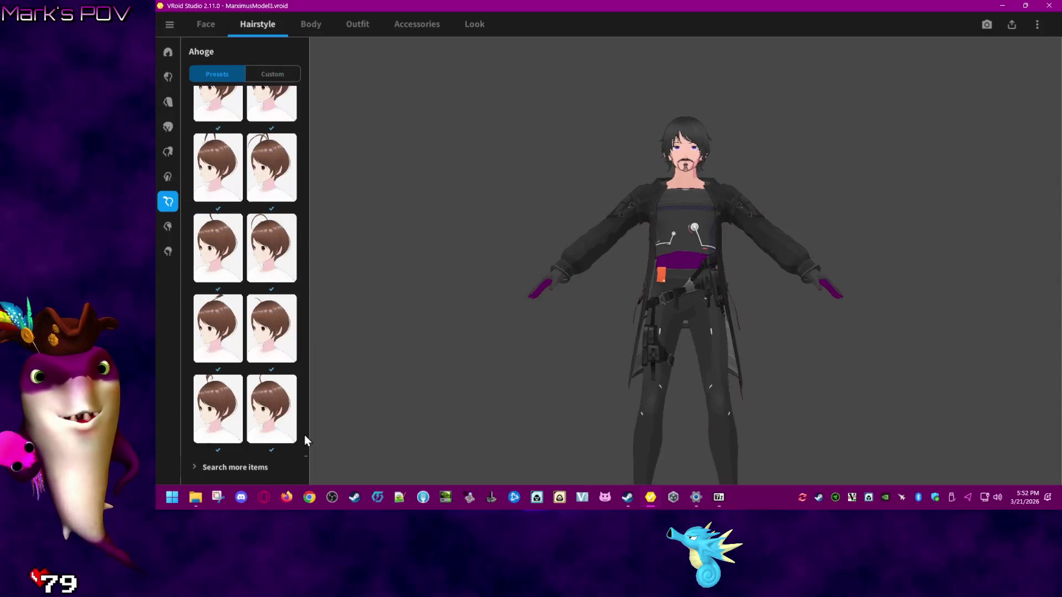
{"action": "scroll", "coordinate": [293, 354], "scroll_direction": "up", "scroll_amount": 10}
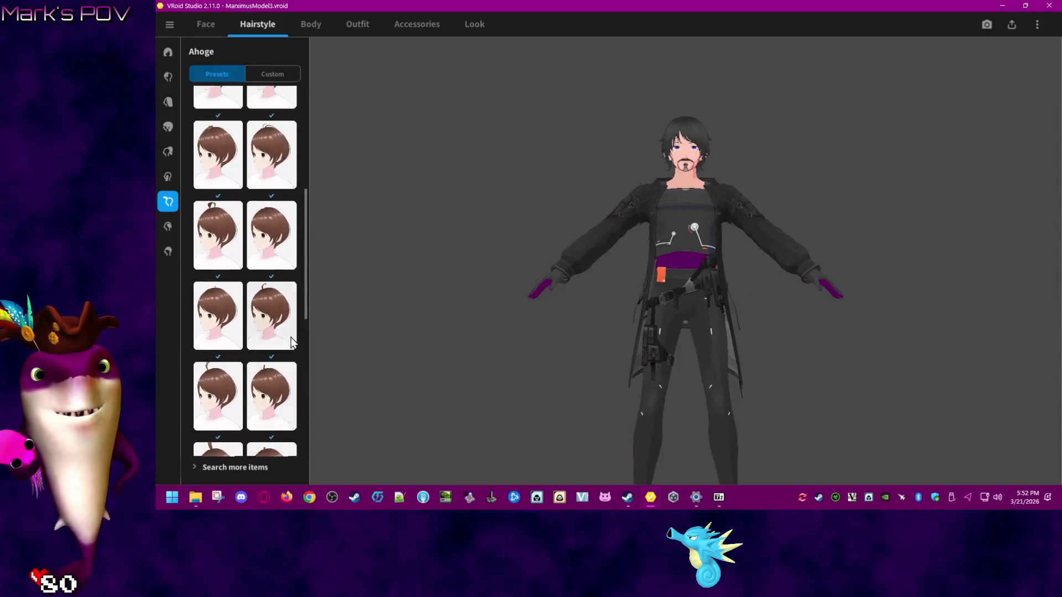
{"action": "scroll", "coordinate": [290, 337], "scroll_direction": "up", "scroll_amount": 3}
{"action": "left_click", "coordinate": [168, 227]}
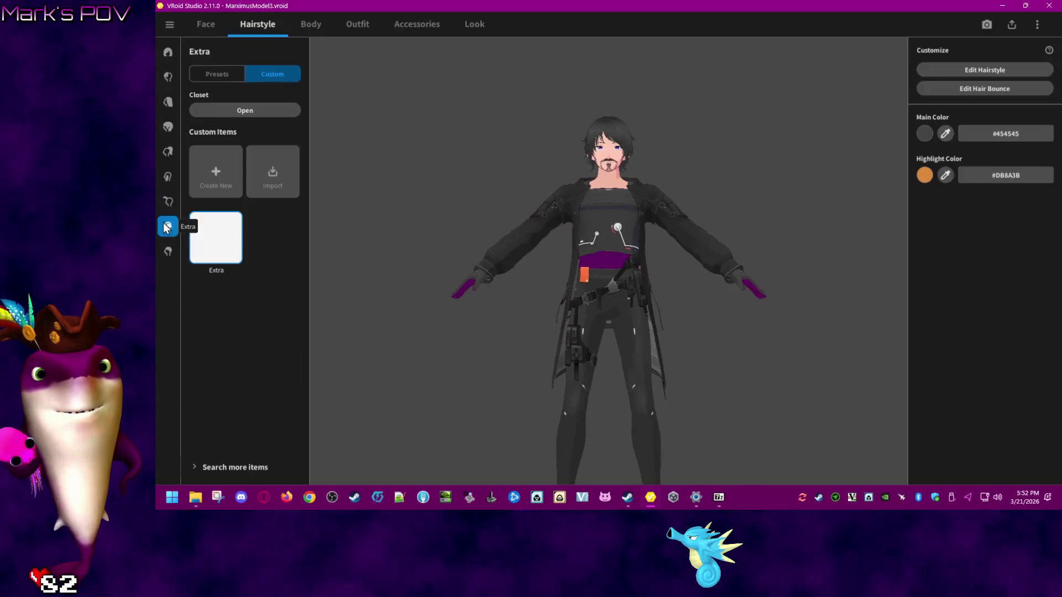
{"action": "left_click", "coordinate": [168, 252]}
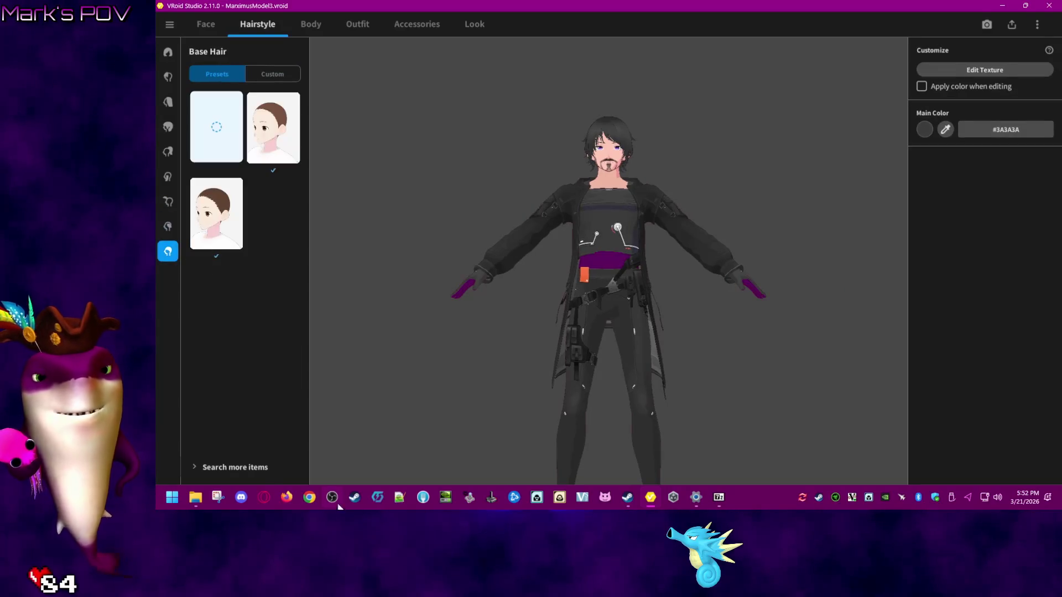
- Check preset35 in the hair_presets folder, then view VRoid's custom Base Hair items
{"action": "mouse_move", "coordinate": [195, 497]}
{"action": "left_click", "coordinate": [337, 452]}
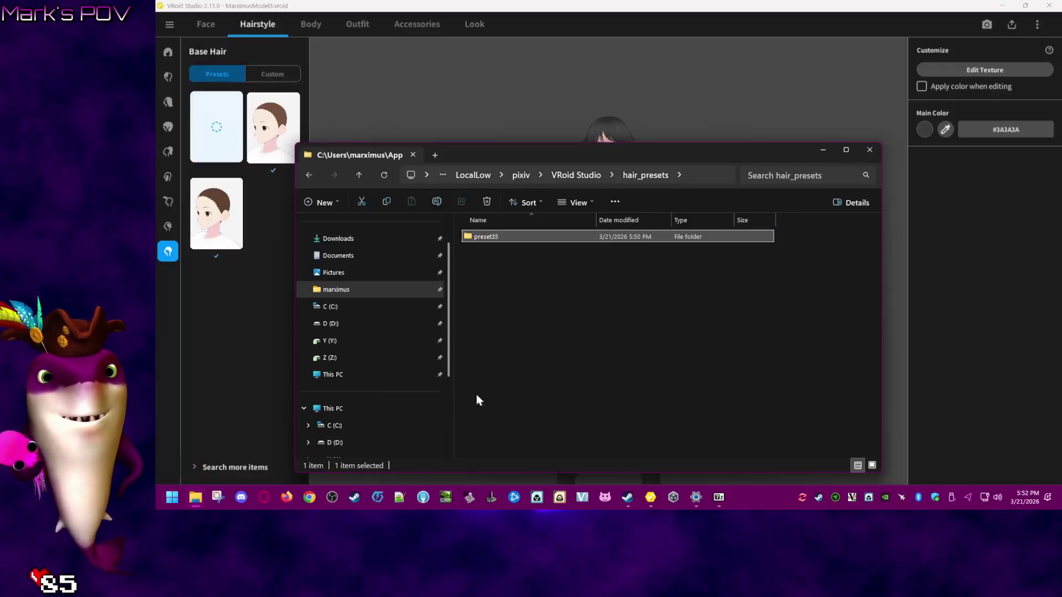
{"action": "left_click", "coordinate": [633, 375]}
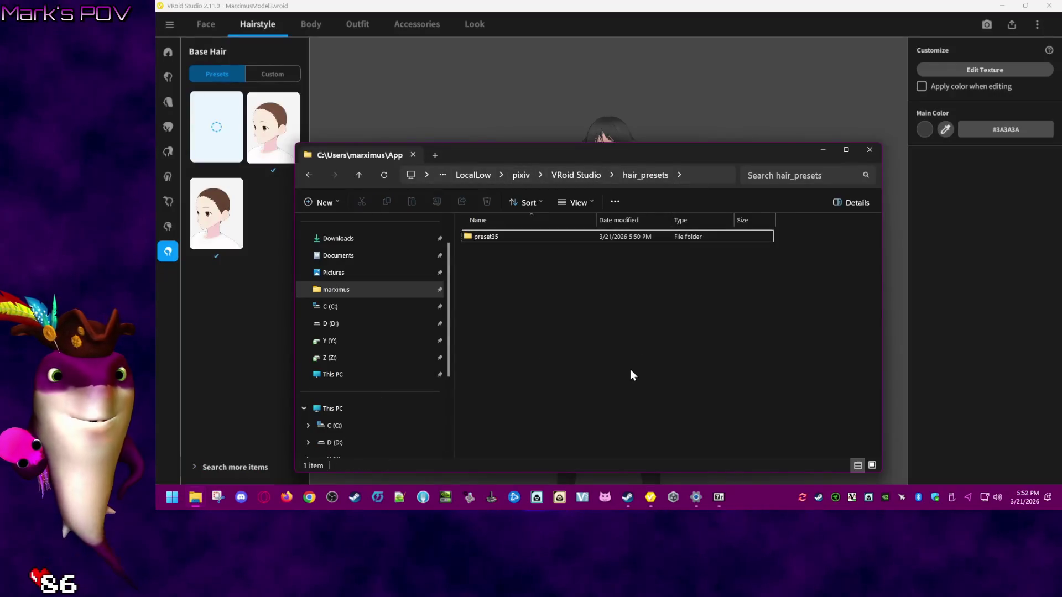
{"action": "left_click", "coordinate": [583, 11]}
{"action": "left_click", "coordinate": [264, 69]}
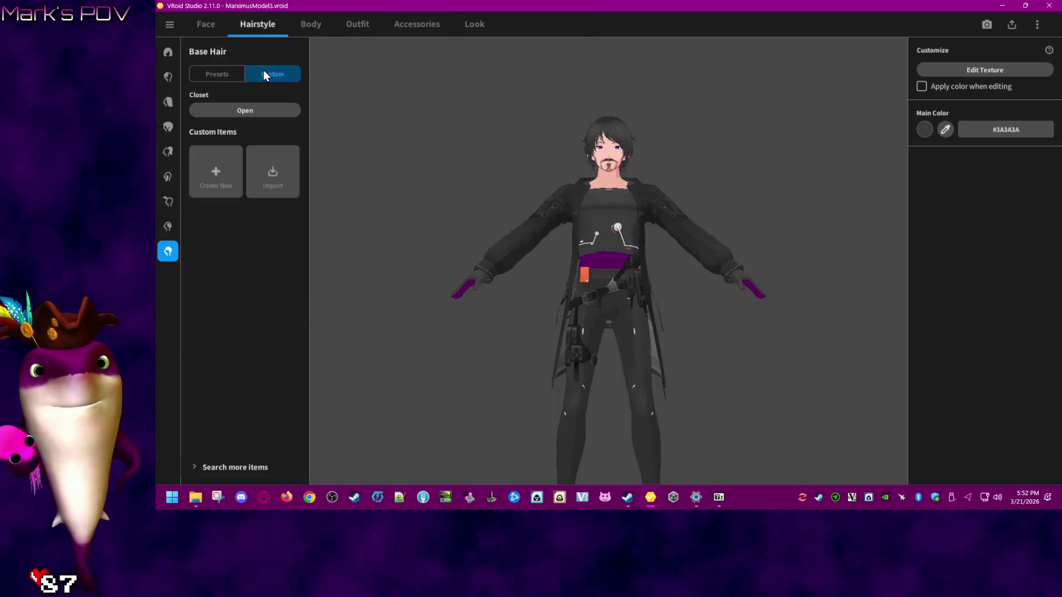
- Check the custom items for Ahoge, Extensions, Overall Hair and Front Hair, plus Hairstyle Sets
{"action": "left_click", "coordinate": [167, 201]}
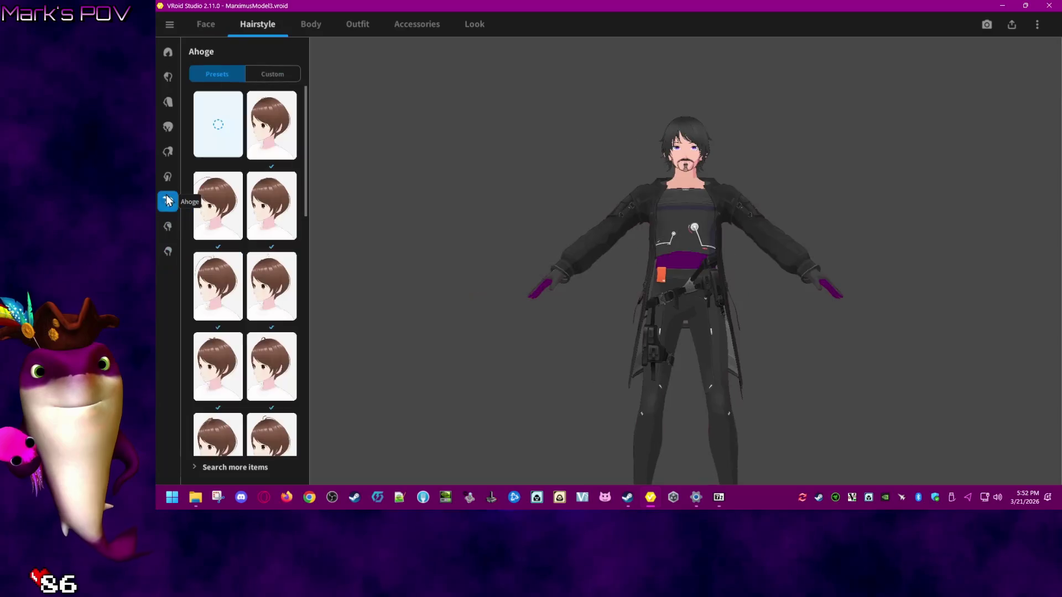
{"action": "left_click", "coordinate": [254, 74]}
{"action": "left_click", "coordinate": [168, 151]}
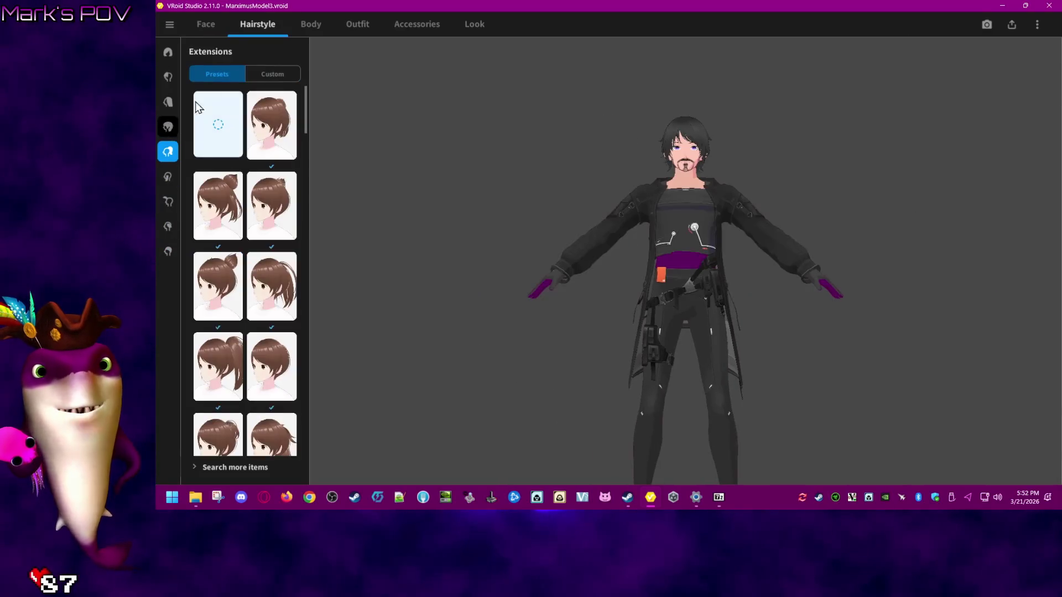
{"action": "left_click", "coordinate": [271, 75]}
{"action": "left_click", "coordinate": [173, 125]}
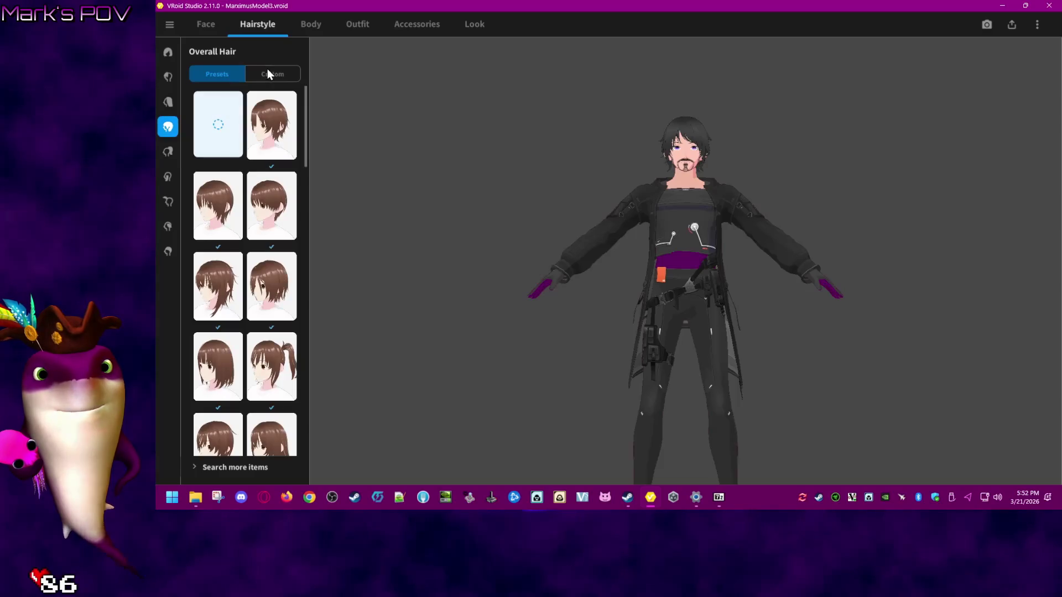
{"action": "left_click", "coordinate": [269, 74]}
{"action": "left_click", "coordinate": [168, 102]}
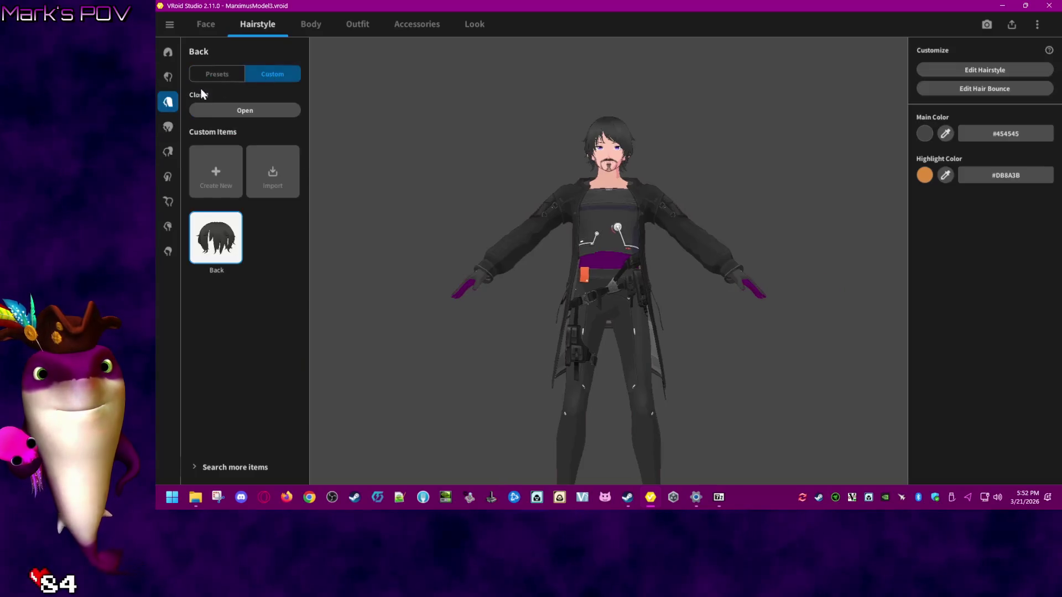
{"action": "left_click", "coordinate": [167, 80]}
{"action": "left_click", "coordinate": [276, 69]}
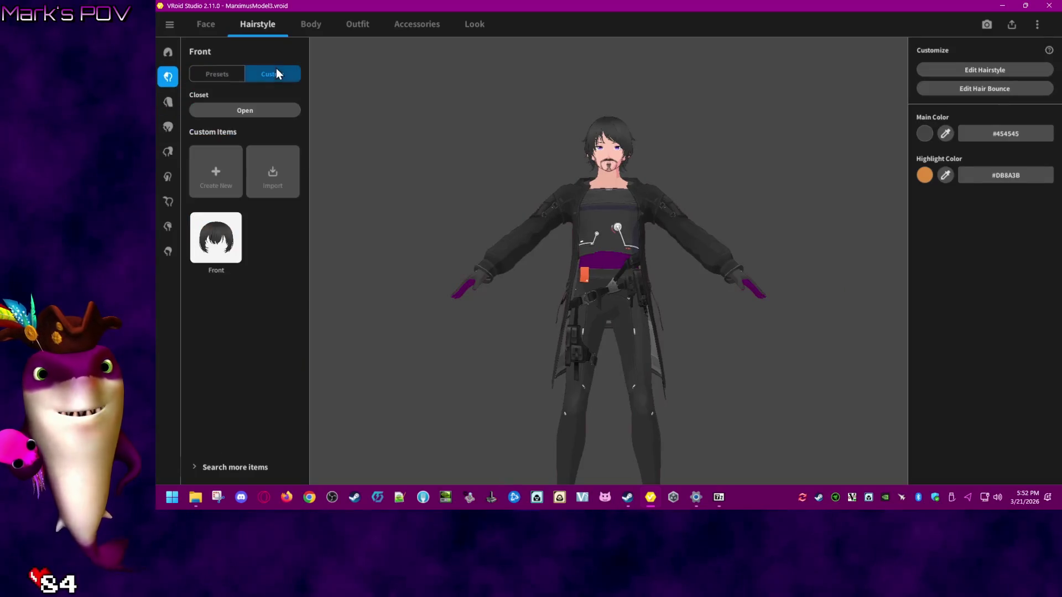
{"action": "left_click", "coordinate": [167, 53]}
{"action": "mouse_move", "coordinate": [312, 267]}
{"action": "left_mouse_down"}
{"action": "mouse_move", "coordinate": [320, 175]}
{"action": "mouse_move", "coordinate": [249, 80]}
{"action": "left_mouse_up"}
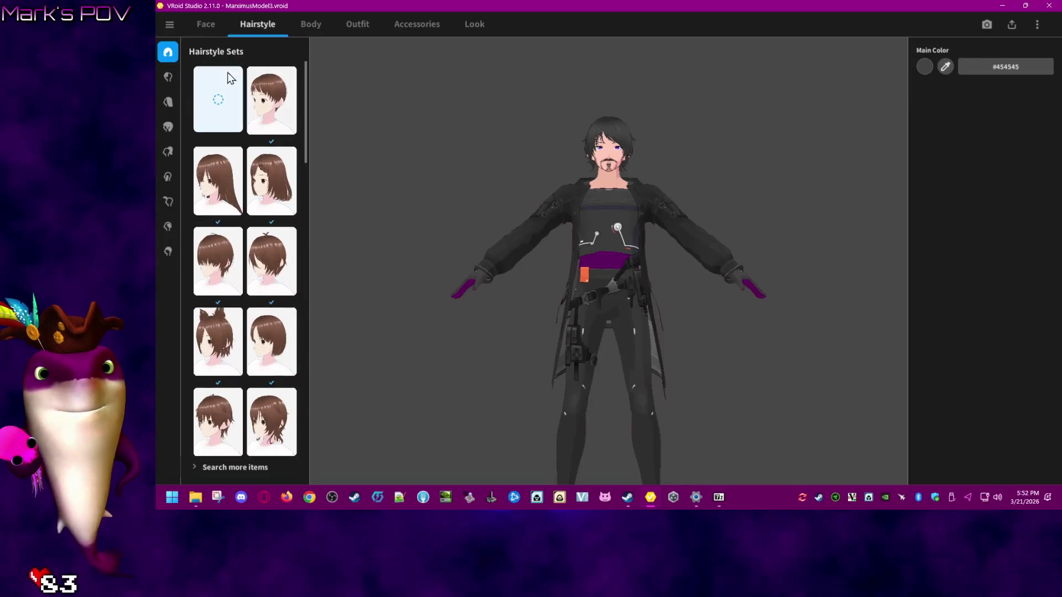
{"action": "left_click", "coordinate": [167, 80]}
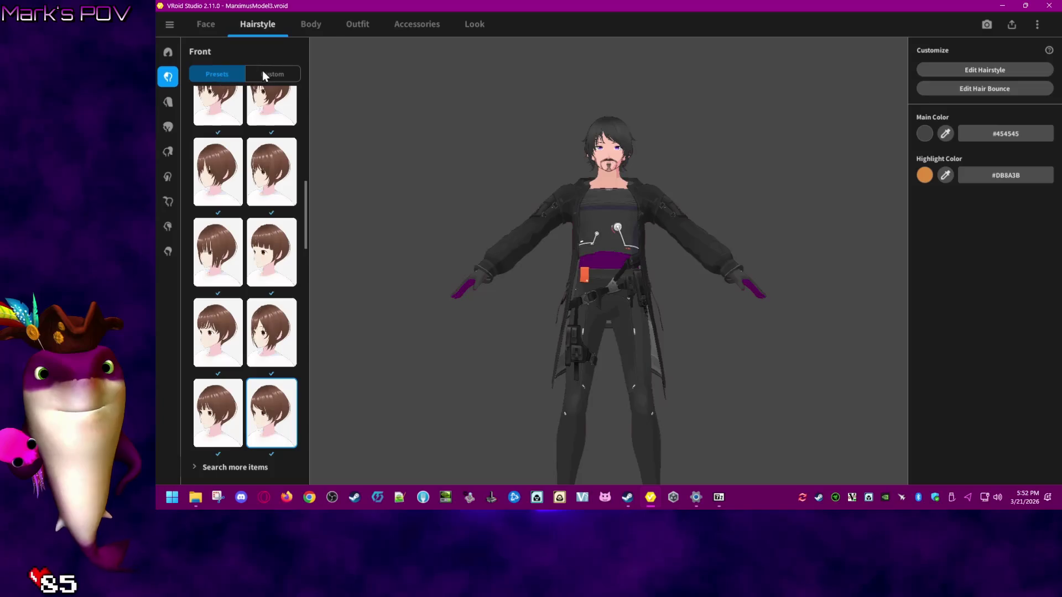
- Open the Overall Hair custom Closet and choose to add an item from the device
{"action": "left_click", "coordinate": [168, 127]}
{"action": "left_click", "coordinate": [277, 76]}
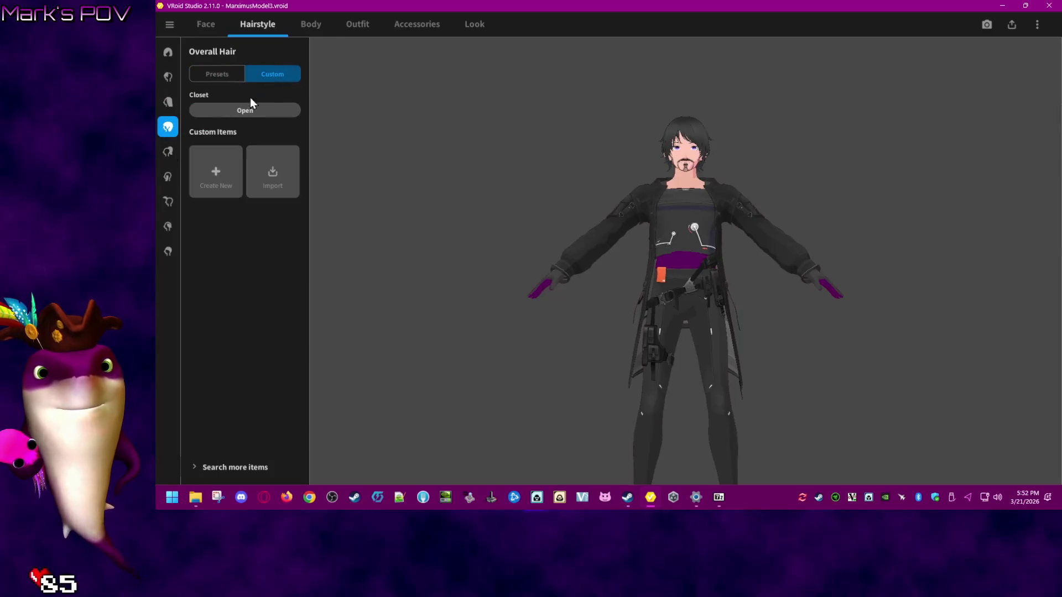
{"action": "left_click", "coordinate": [247, 109]}
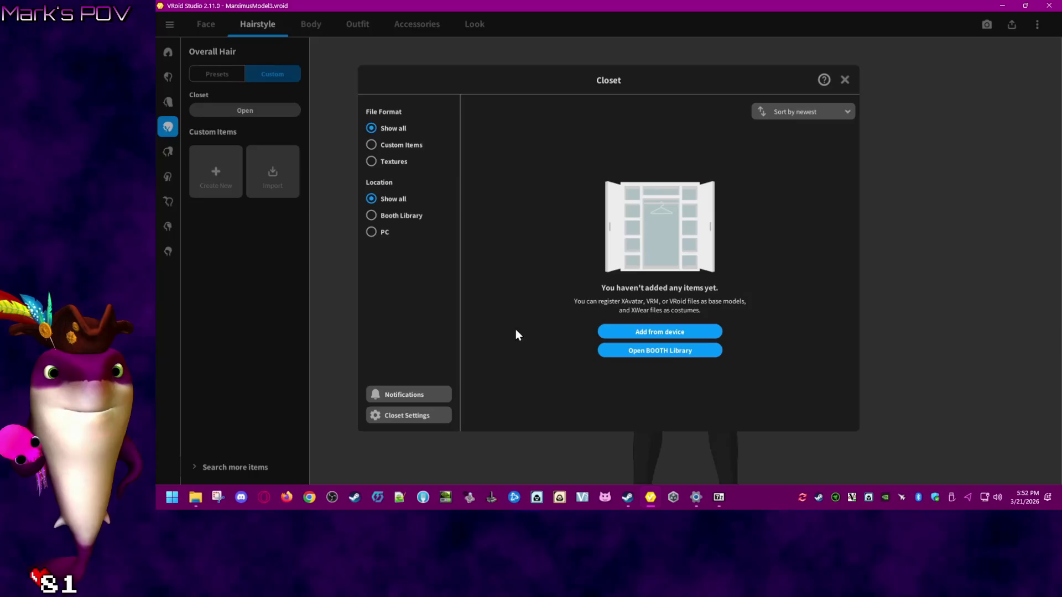
{"action": "left_click", "coordinate": [650, 334]}
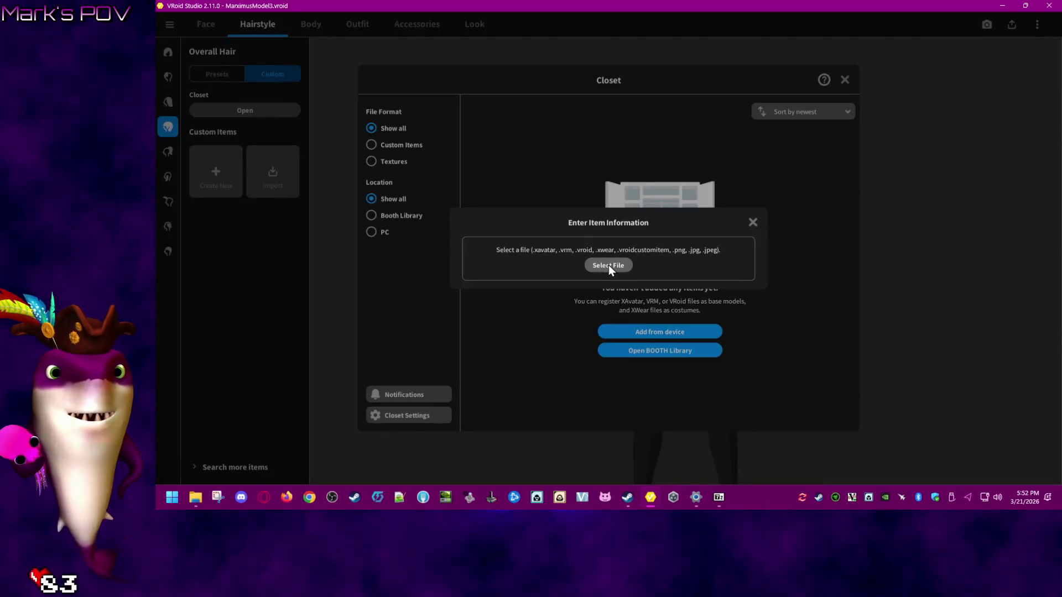
- Bring File Explorer forward and open the preset35 folder
{"action": "left_click", "coordinate": [197, 498]}
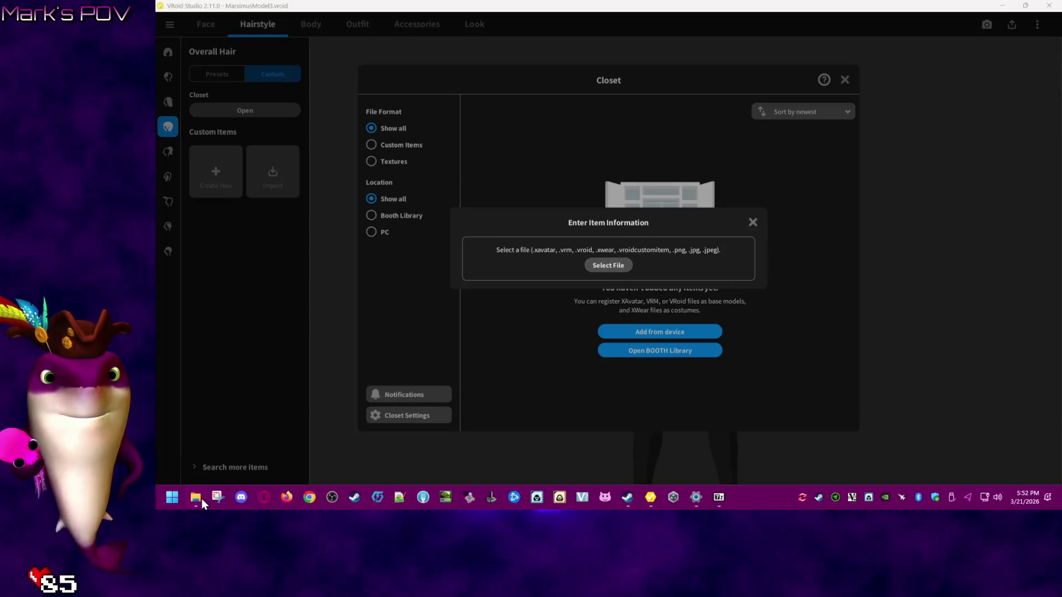
{"action": "left_click", "coordinate": [342, 452]}
{"action": "double_click", "coordinate": [492, 239]}
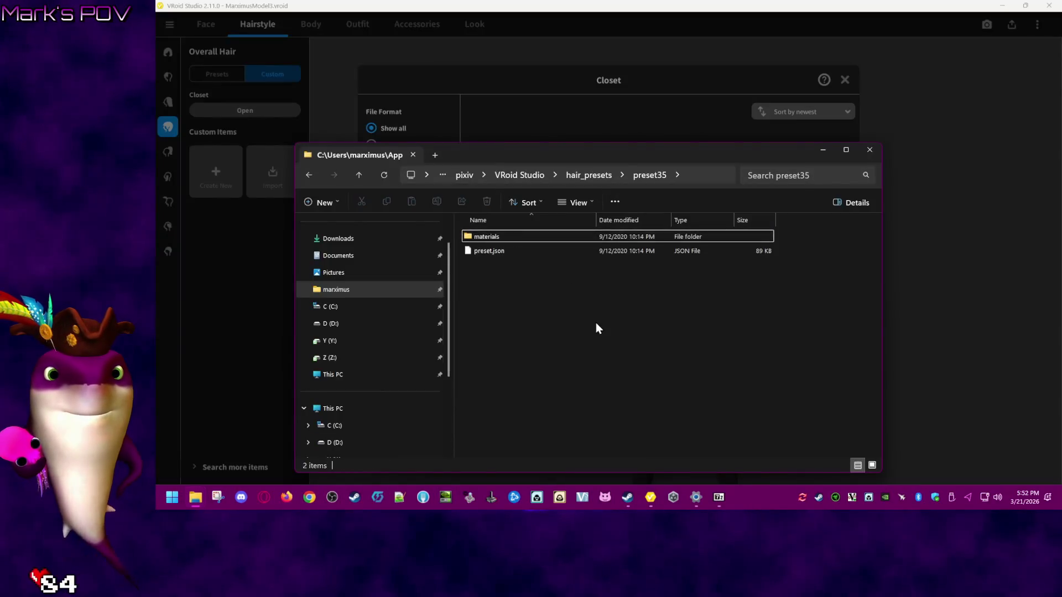
- Look into preset35's materials and rendered_textures folders, return to hair_presets, then refocus VRoid Studio
{"action": "double_click", "coordinate": [524, 239]}
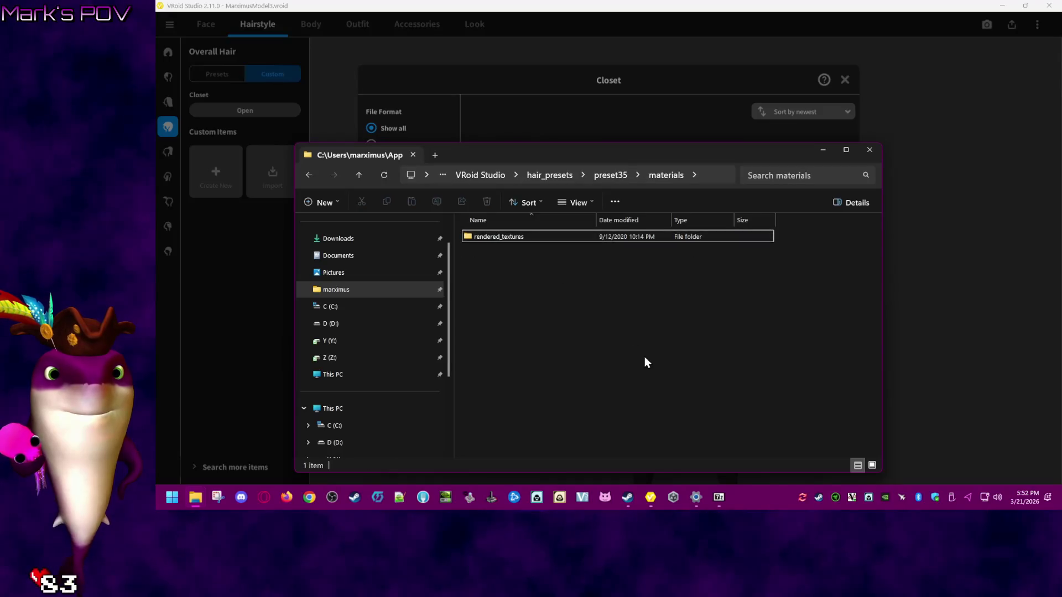
{"action": "double_click", "coordinate": [524, 236]}
{"action": "key", "text": "alt+Up"}
{"action": "key", "text": "alt+Up"}
{"action": "key", "text": "alt+Up"}
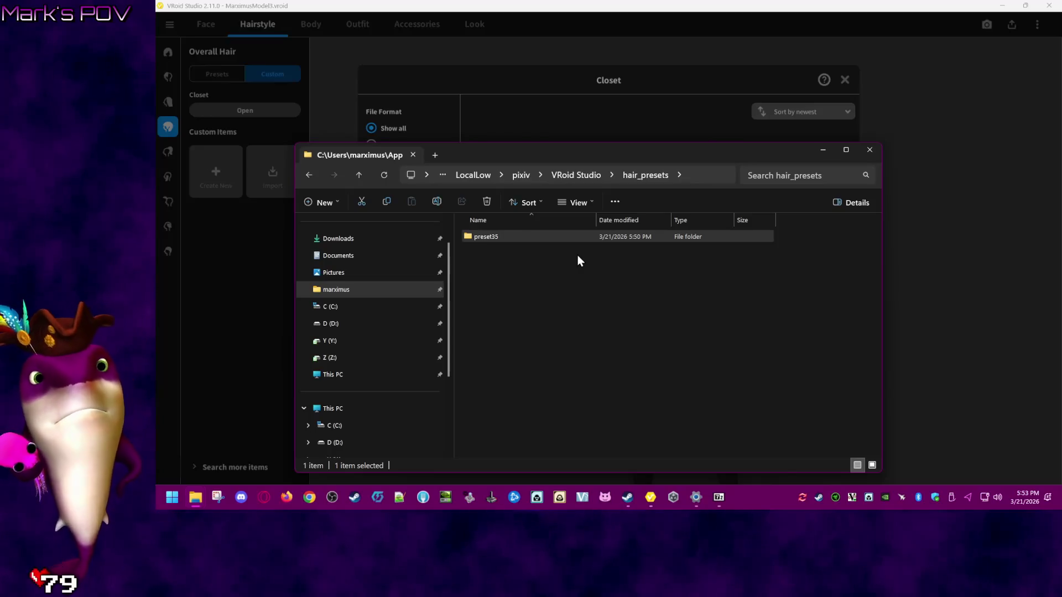
{"action": "left_click", "coordinate": [260, 268]}
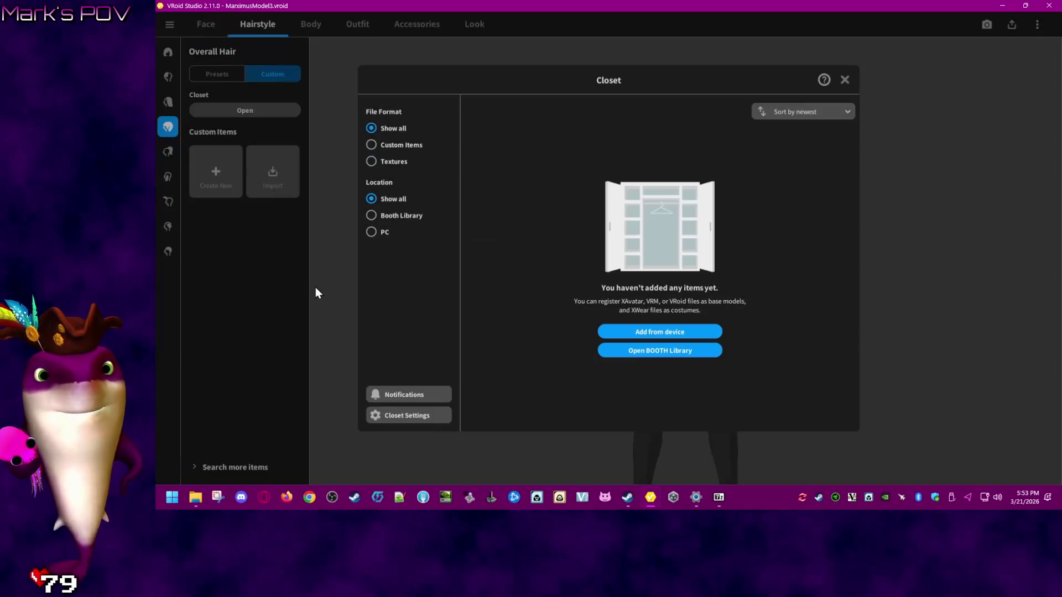
- Cancel adding an item from a file and close the Closet
{"action": "left_click", "coordinate": [622, 331]}
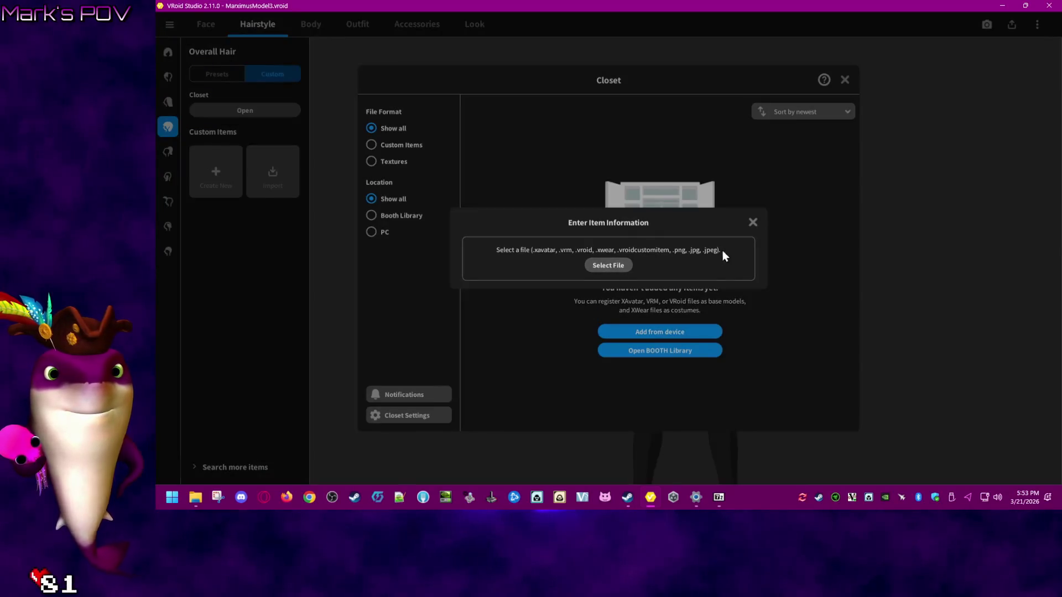
{"action": "left_click", "coordinate": [752, 223]}
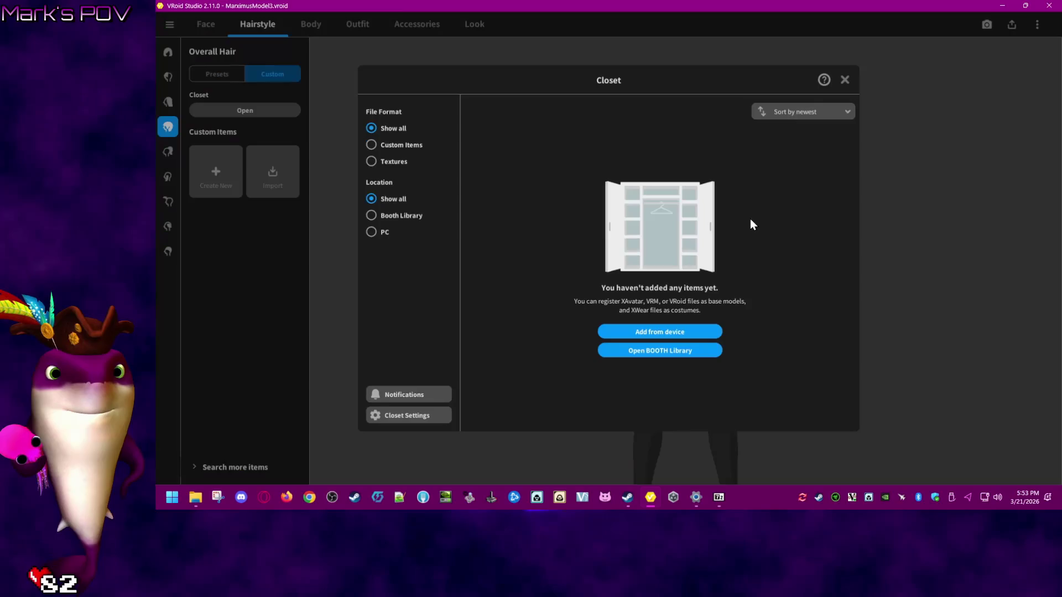
{"action": "left_click", "coordinate": [846, 79]}
- Browse Back Hair, Overall Hair and Hairstyle Sets presets, applying the short ahoge set
{"action": "left_click", "coordinate": [169, 103]}
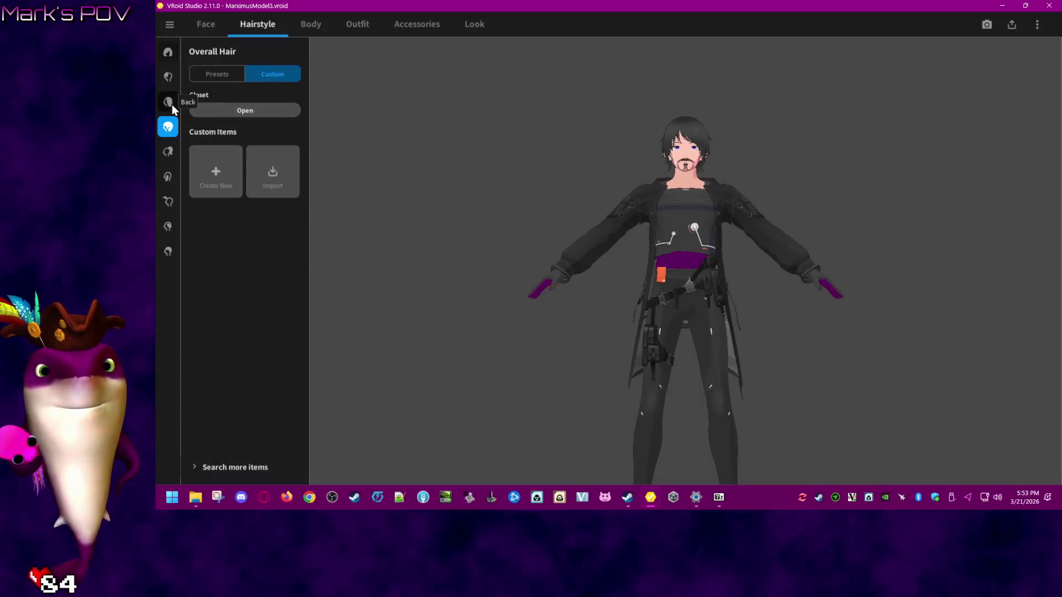
{"action": "left_click", "coordinate": [227, 74]}
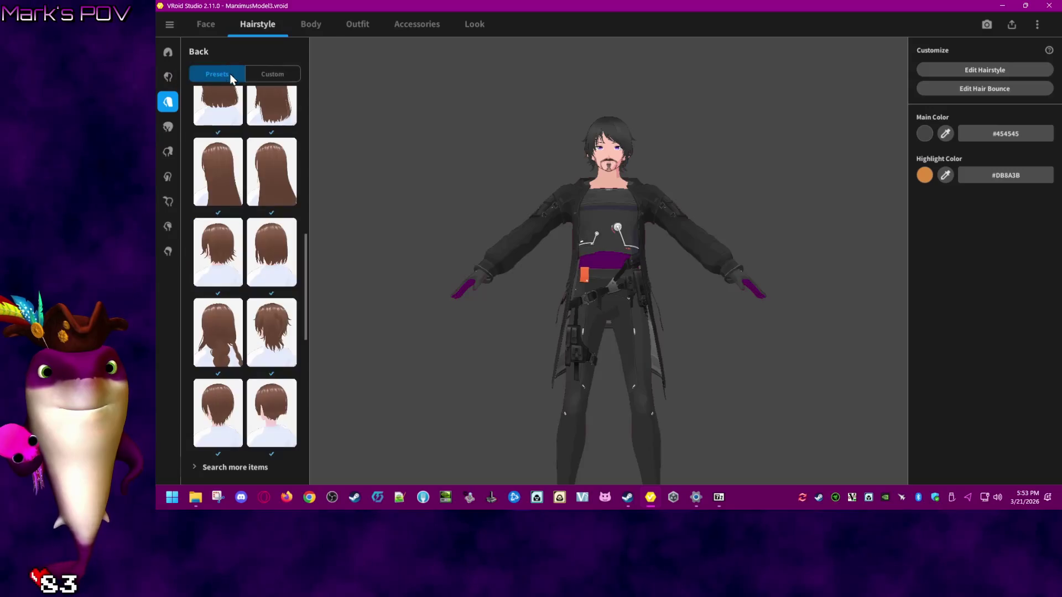
{"action": "mouse_move", "coordinate": [306, 265]}
{"action": "left_mouse_down"}
{"action": "mouse_move", "coordinate": [309, 387]}
{"action": "mouse_move", "coordinate": [321, 338]}
{"action": "mouse_move", "coordinate": [317, 72]}
{"action": "left_mouse_up"}
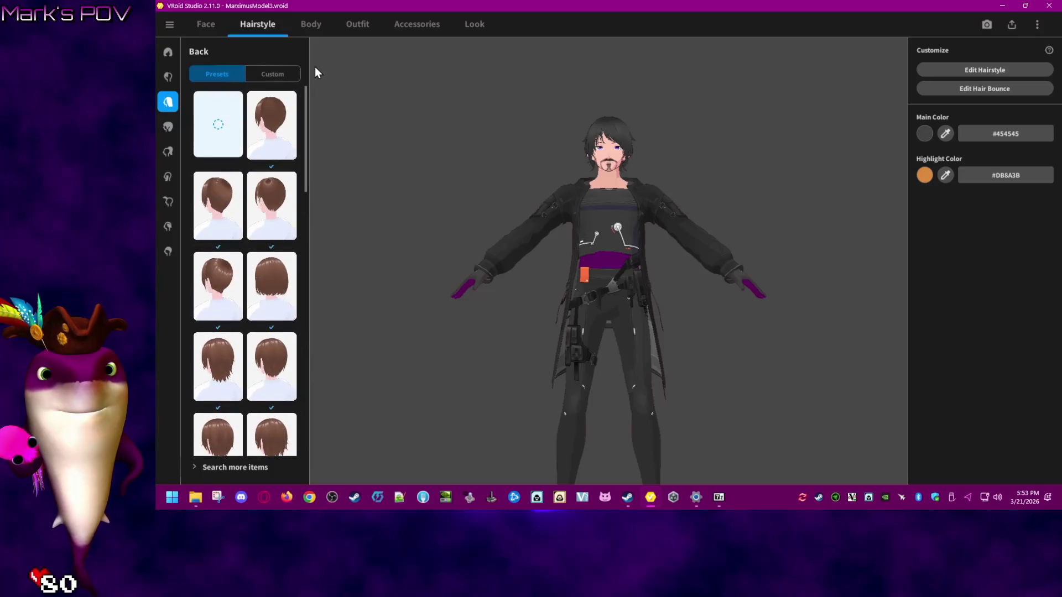
{"action": "left_click", "coordinate": [165, 128]}
{"action": "left_click_drag", "start_coordinate": [304, 146], "coordinate": [301, 428]}
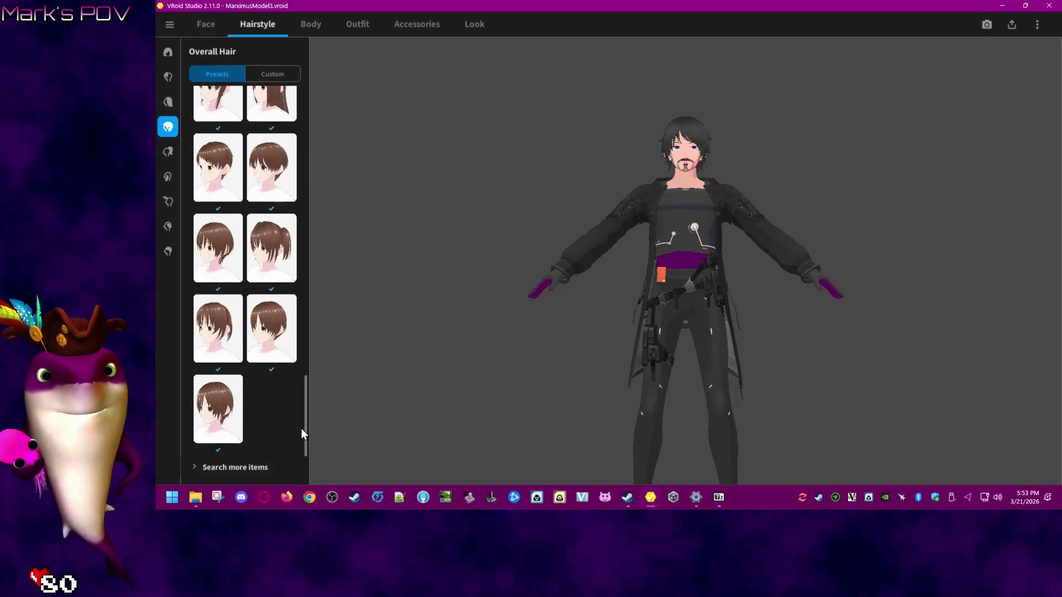
{"action": "left_click", "coordinate": [168, 59]}
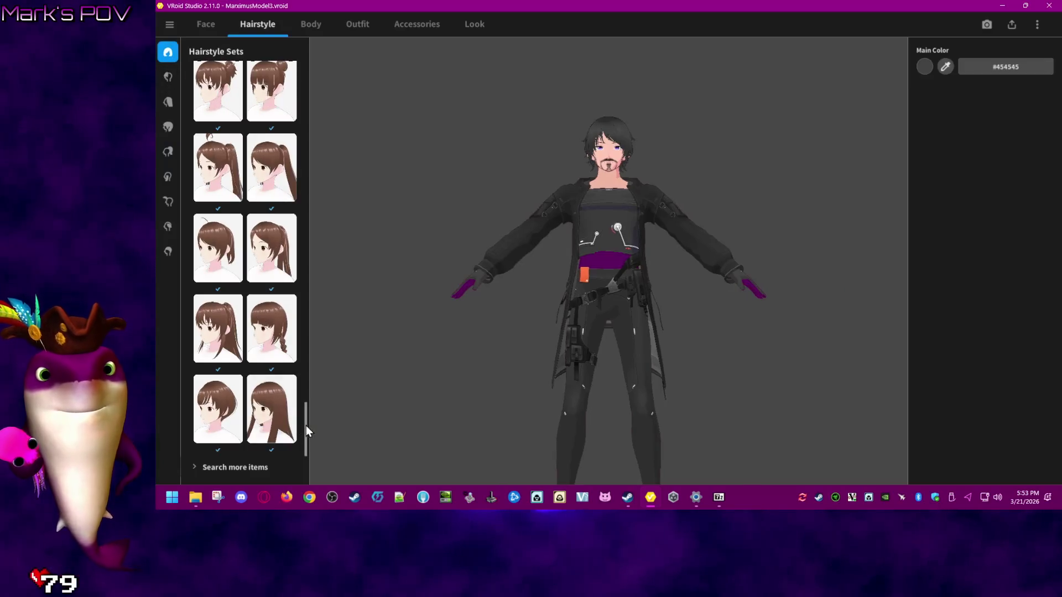
{"action": "mouse_move", "coordinate": [305, 432]}
{"action": "left_mouse_down"}
{"action": "mouse_move", "coordinate": [309, 91]}
{"action": "mouse_move", "coordinate": [306, 369]}
{"action": "left_mouse_up"}
{"action": "left_click", "coordinate": [224, 380]}
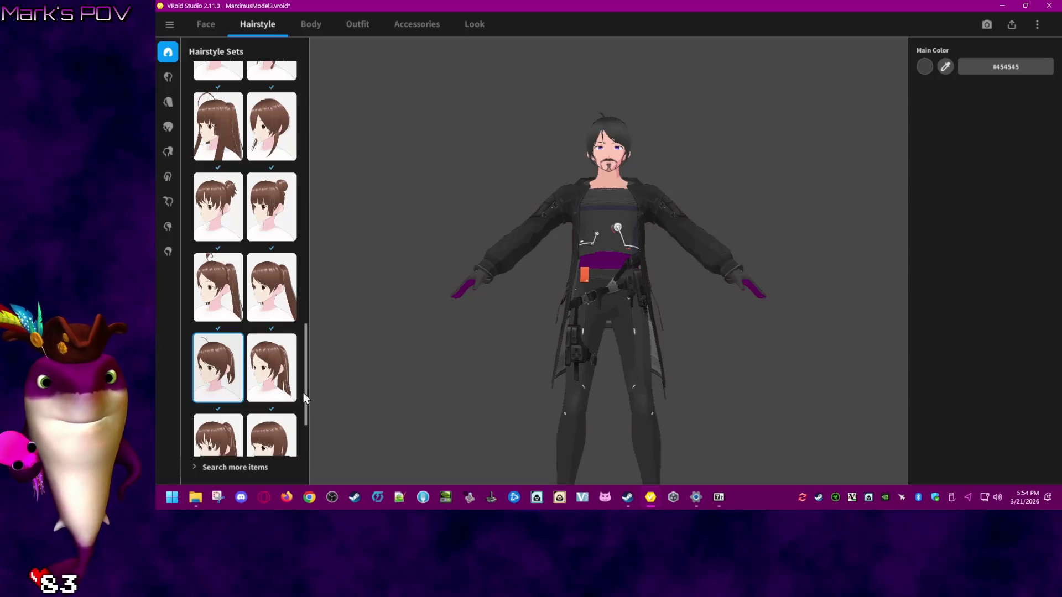
- Try the braided, side-lock, short ahoge, spiky and side-ponytail hairstyle sets
{"action": "left_click_drag", "start_coordinate": [306, 392], "coordinate": [304, 428]}
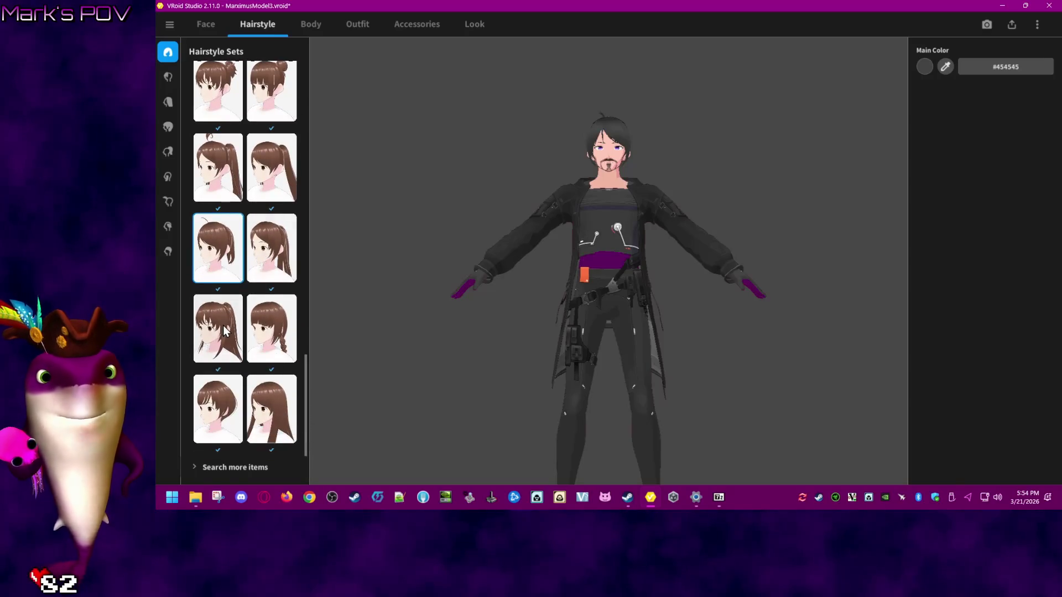
{"action": "left_click", "coordinate": [270, 342]}
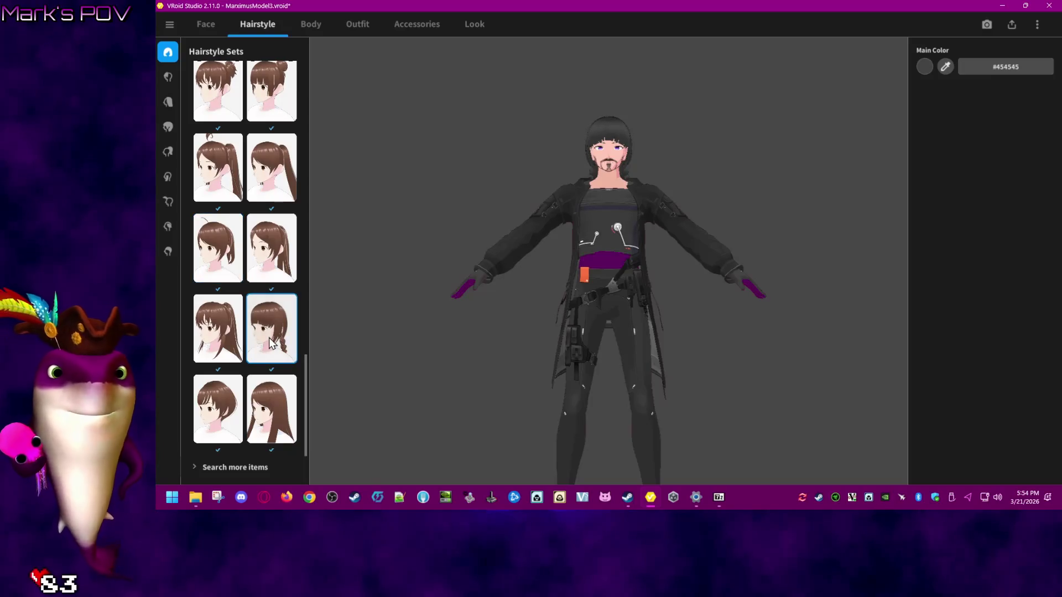
{"action": "left_click_drag", "start_coordinate": [713, 264], "coordinate": [646, 282]}
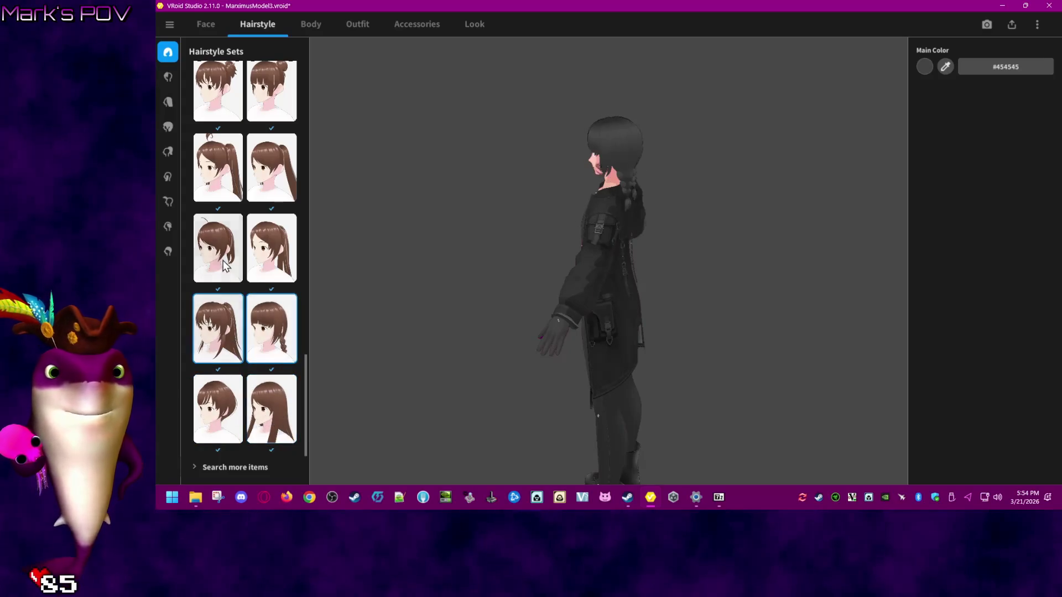
{"action": "scroll", "coordinate": [226, 277], "scroll_direction": "up", "scroll_amount": 2}
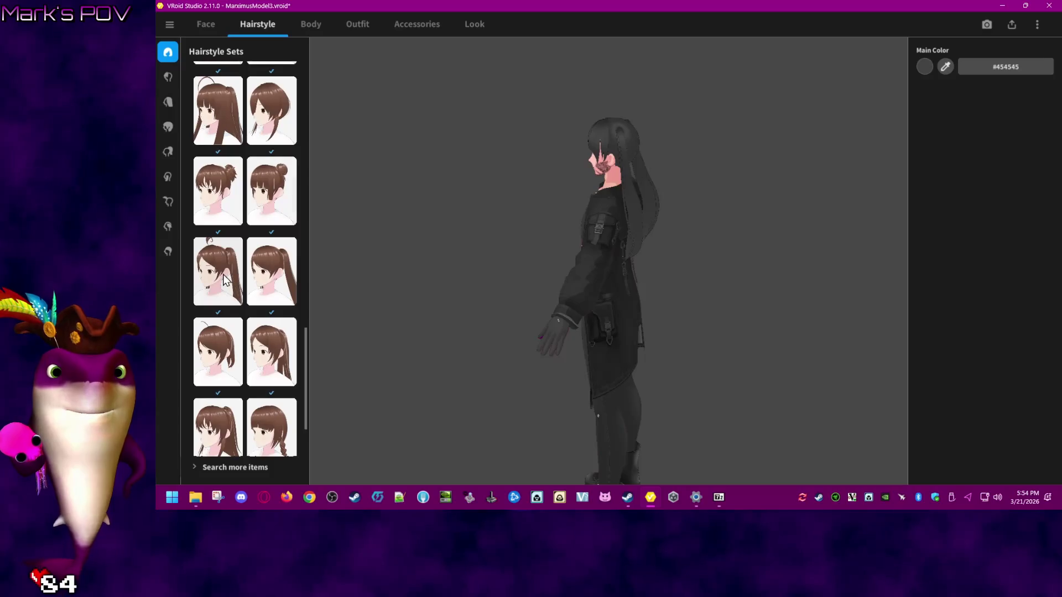
{"action": "scroll", "coordinate": [218, 212], "scroll_direction": "up", "scroll_amount": 1}
{"action": "left_click", "coordinate": [268, 211]}
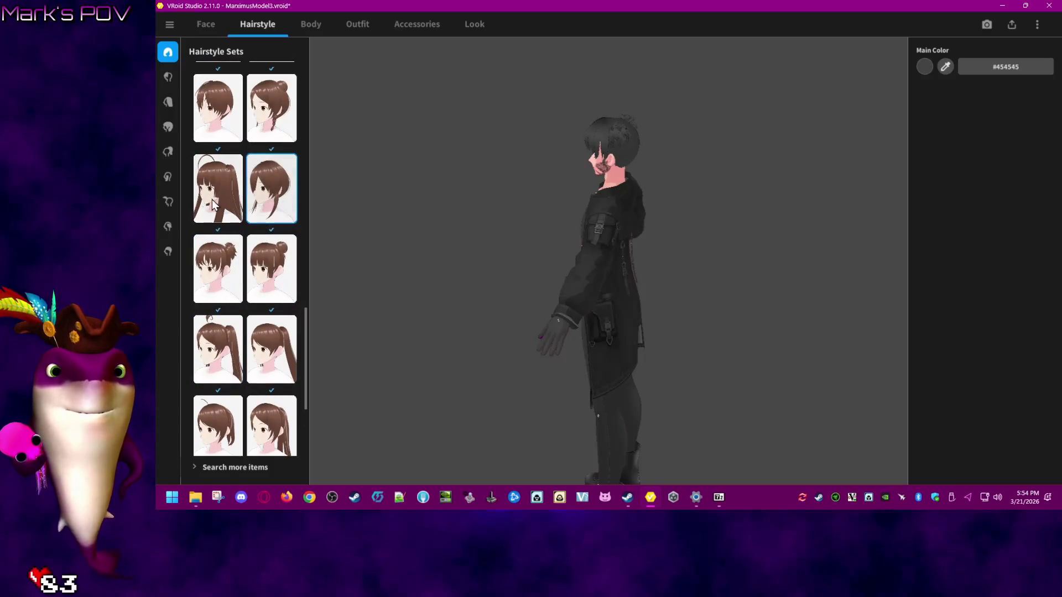
{"action": "scroll", "coordinate": [231, 214], "scroll_direction": "up", "scroll_amount": 2}
{"action": "left_click", "coordinate": [270, 133]}
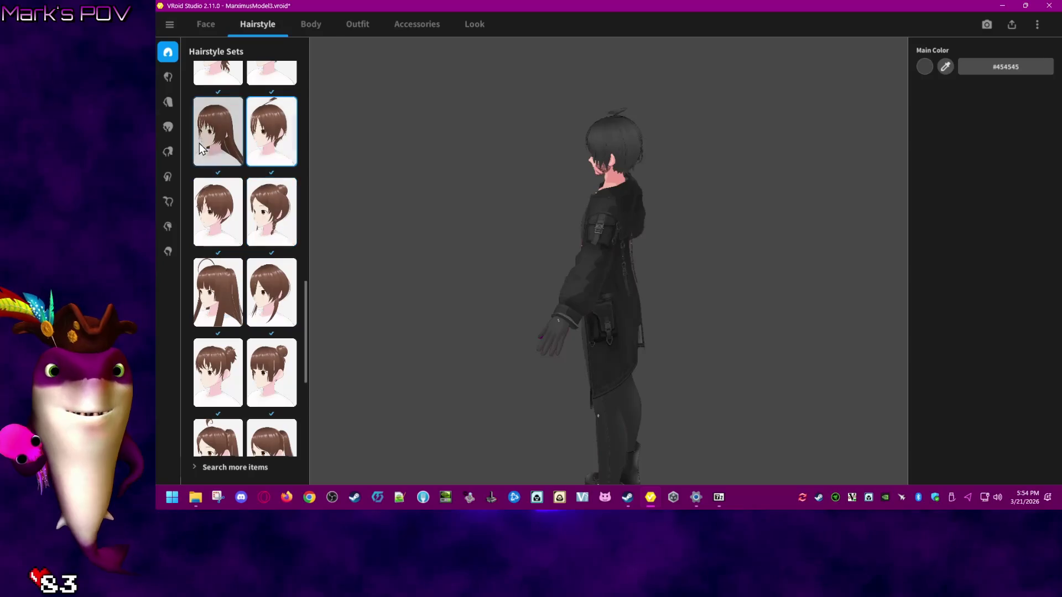
{"action": "scroll", "coordinate": [208, 166], "scroll_direction": "up", "scroll_amount": 2}
{"action": "left_click", "coordinate": [270, 166]}
{"action": "scroll", "coordinate": [270, 180], "scroll_direction": "up", "scroll_amount": 2}
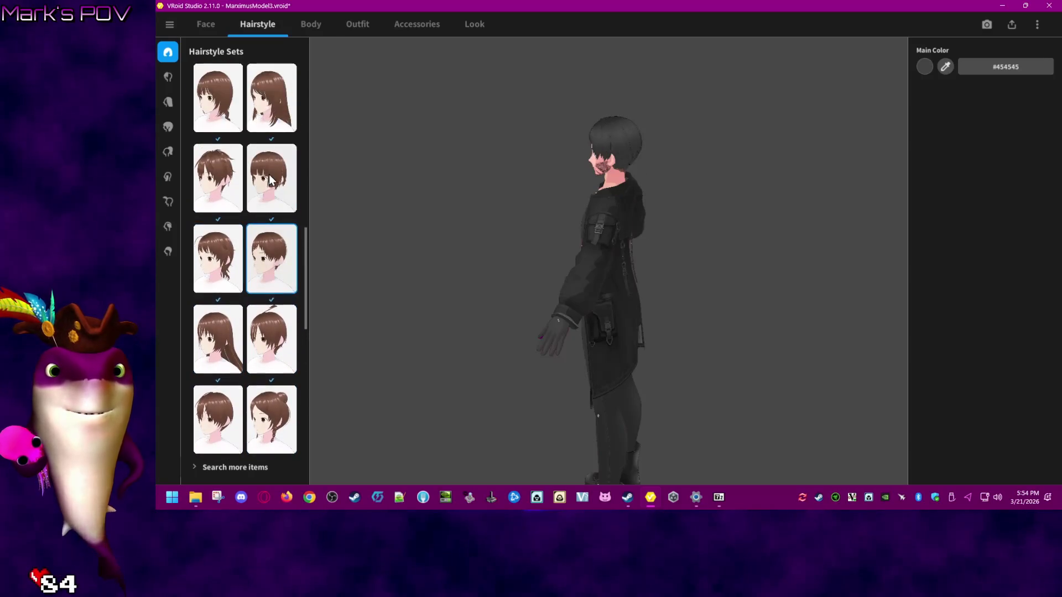
{"action": "left_click", "coordinate": [224, 158]}
{"action": "scroll", "coordinate": [223, 158], "scroll_direction": "up", "scroll_amount": 2}
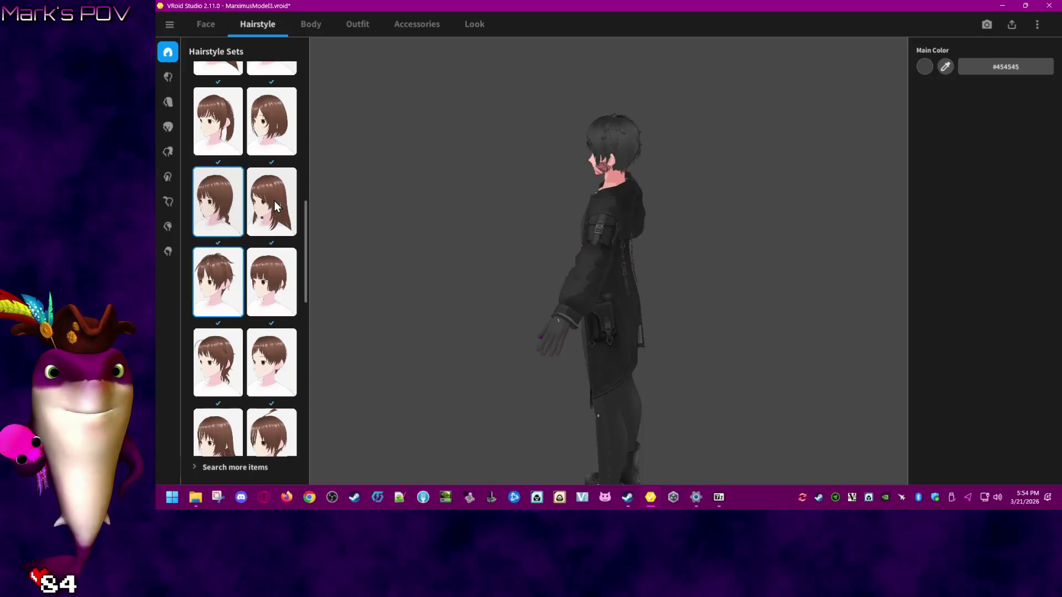
{"action": "left_click", "coordinate": [224, 151]}
- Try short spiky, bob and cat-ear hairstyle sets, ending on a short set
{"action": "scroll", "coordinate": [234, 175], "scroll_direction": "up", "scroll_amount": 5}
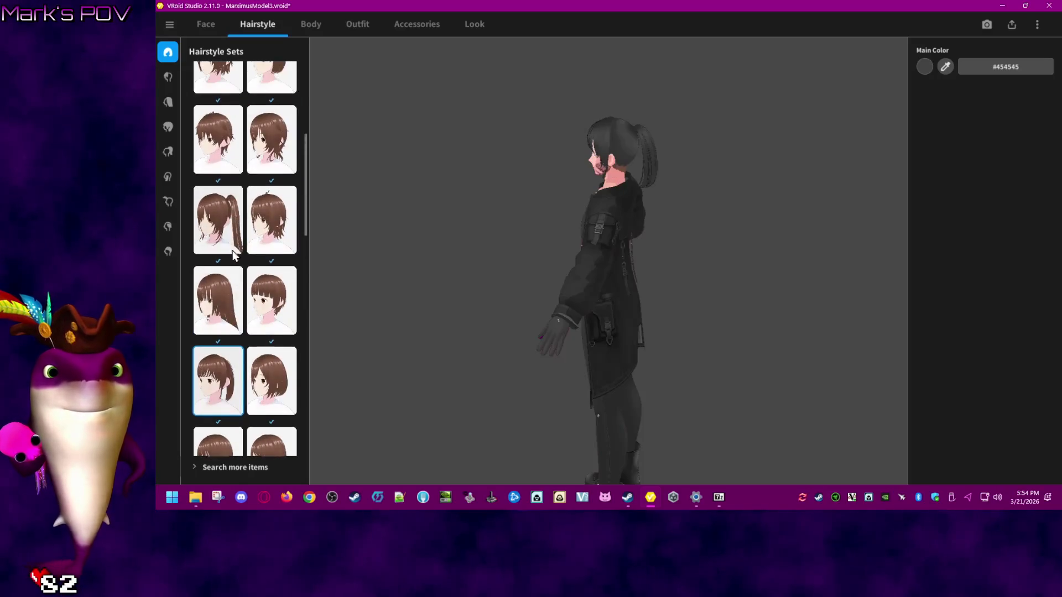
{"action": "left_click", "coordinate": [271, 227]}
{"action": "left_click", "coordinate": [225, 231]}
{"action": "left_click", "coordinate": [270, 83]}
{"action": "scroll", "coordinate": [262, 128], "scroll_direction": "up", "scroll_amount": 2}
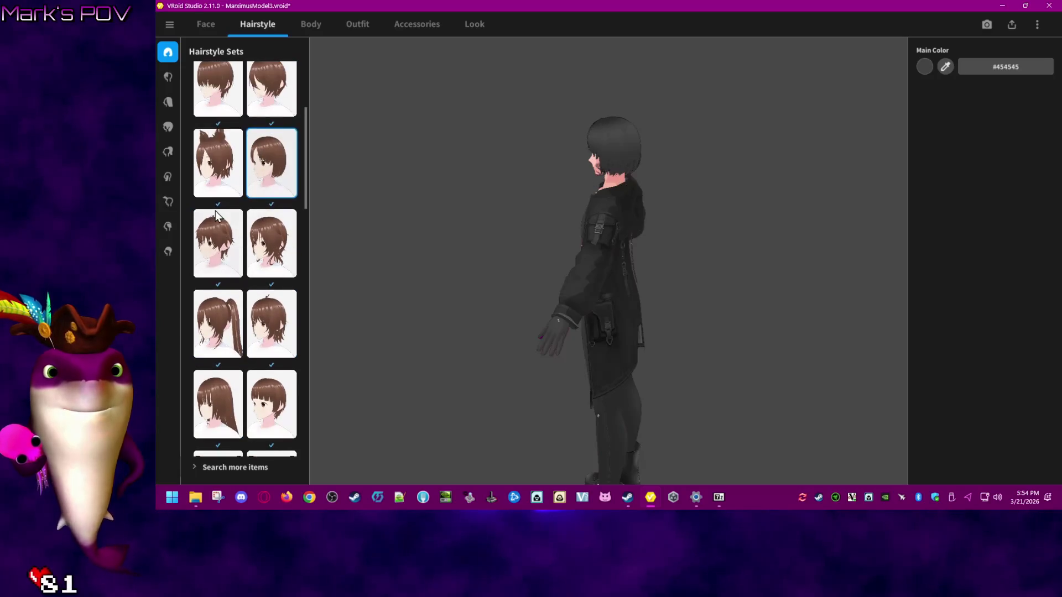
{"action": "left_click", "coordinate": [238, 188]}
{"action": "scroll", "coordinate": [241, 166], "scroll_direction": "up", "scroll_amount": 2}
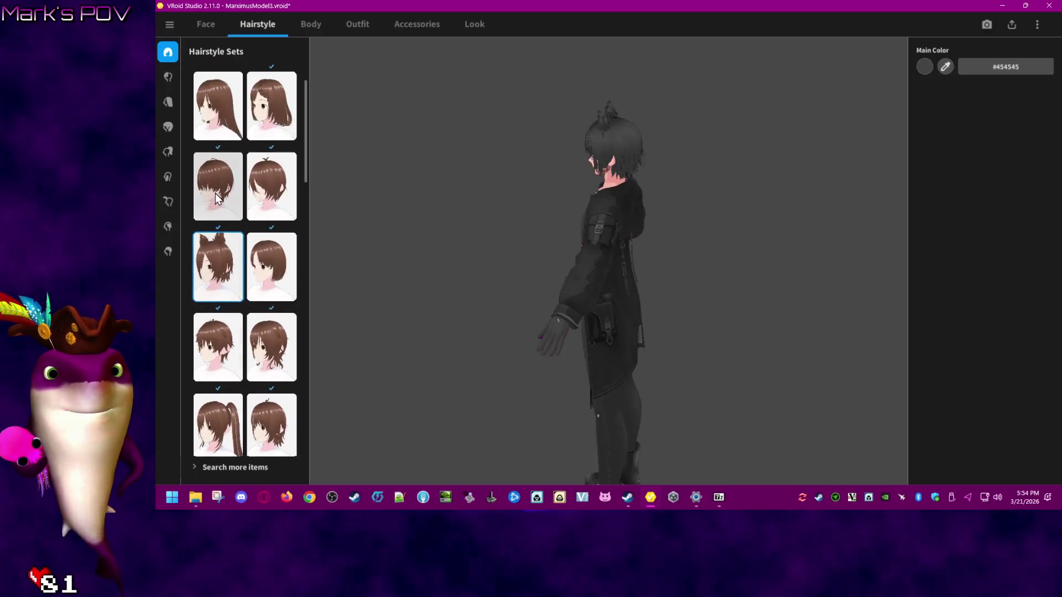
{"action": "left_click", "coordinate": [272, 106]}
{"action": "scroll", "coordinate": [237, 161], "scroll_direction": "up", "scroll_amount": 1}
{"action": "scroll", "coordinate": [236, 162], "scroll_direction": "up", "scroll_amount": 1}
{"action": "left_click", "coordinate": [267, 111]}
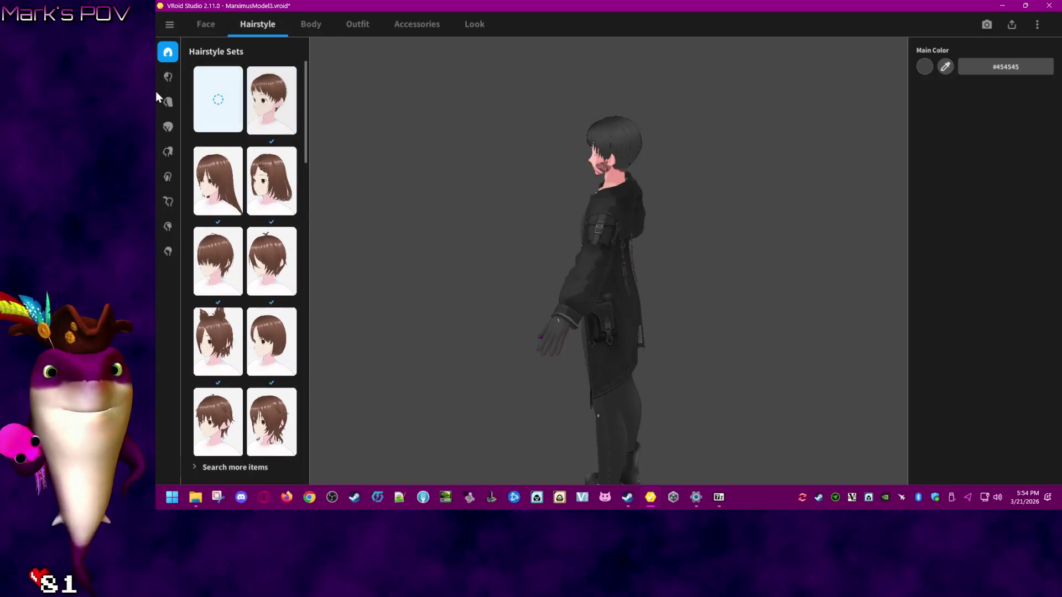
- Try top-bun and side-bun Overall Hair presets, settling on the short bob
{"action": "left_click", "coordinate": [168, 127]}
{"action": "left_click_drag", "start_coordinate": [305, 124], "coordinate": [300, 359]}
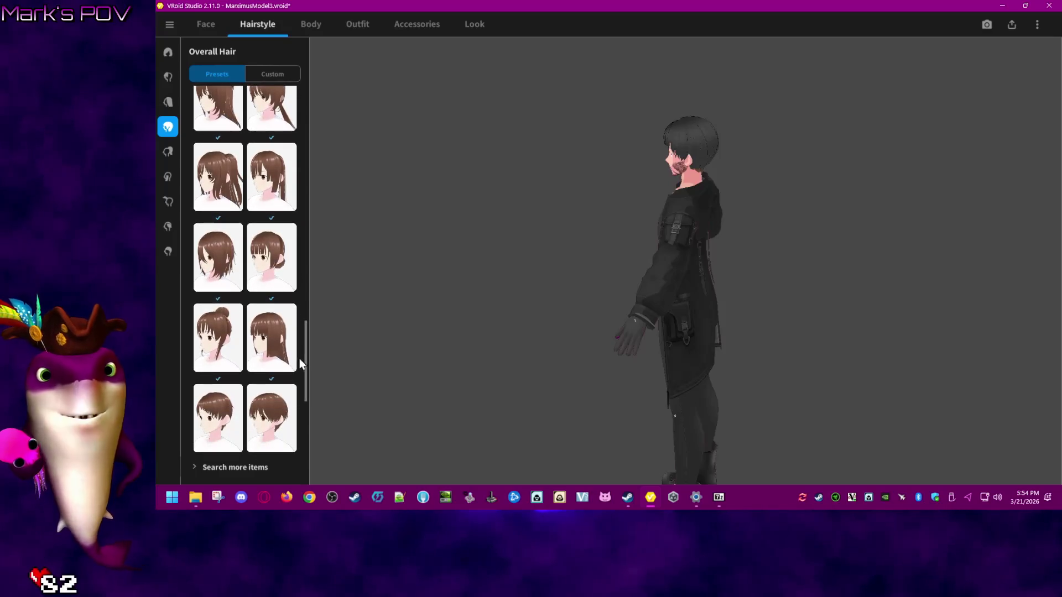
{"action": "left_click", "coordinate": [218, 354]}
{"action": "left_click", "coordinate": [271, 274]}
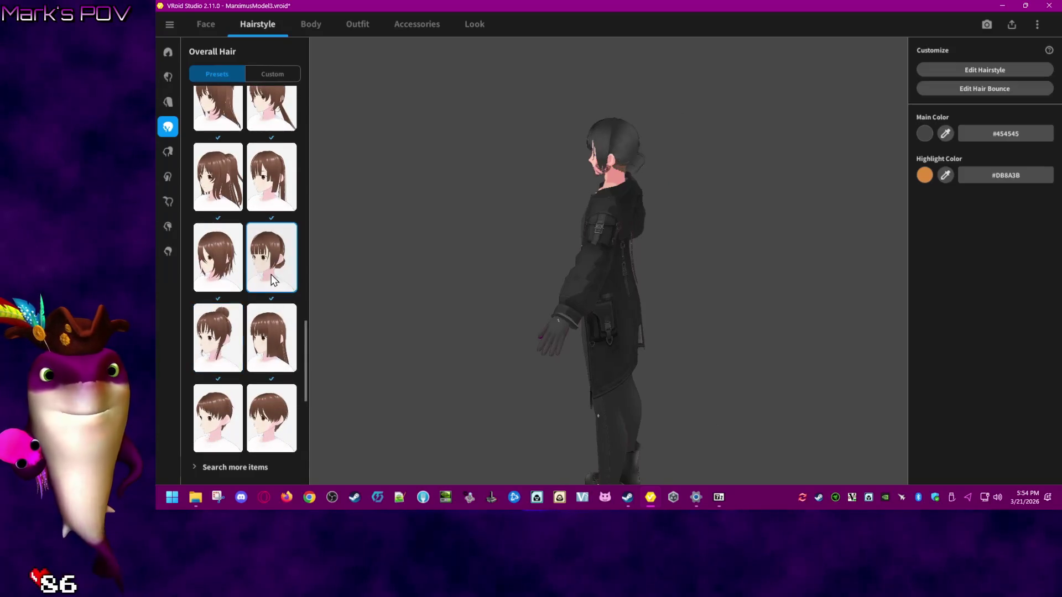
{"action": "left_click", "coordinate": [224, 354]}
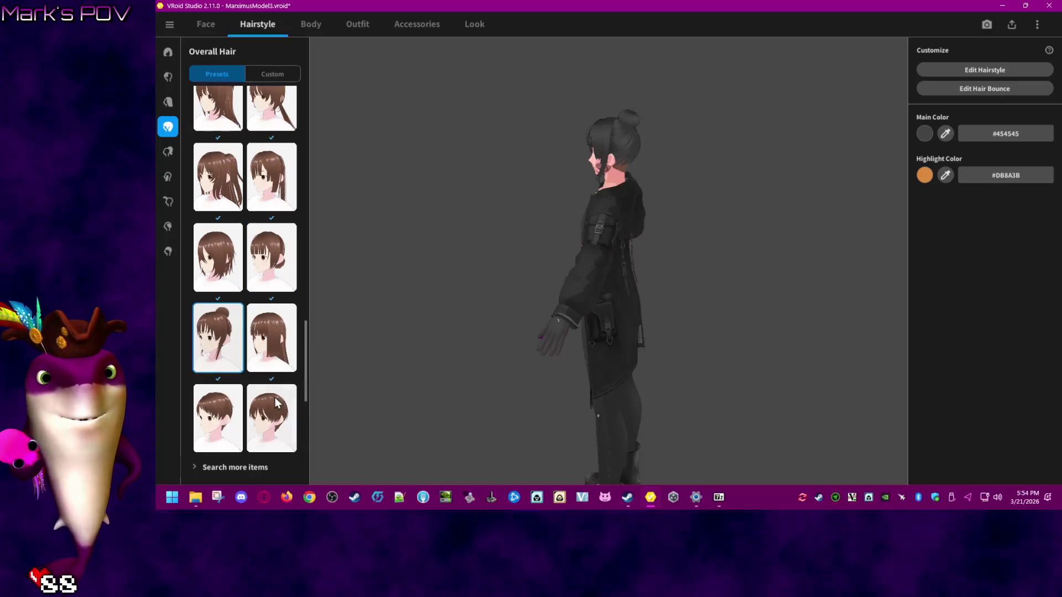
{"action": "left_click", "coordinate": [271, 418]}
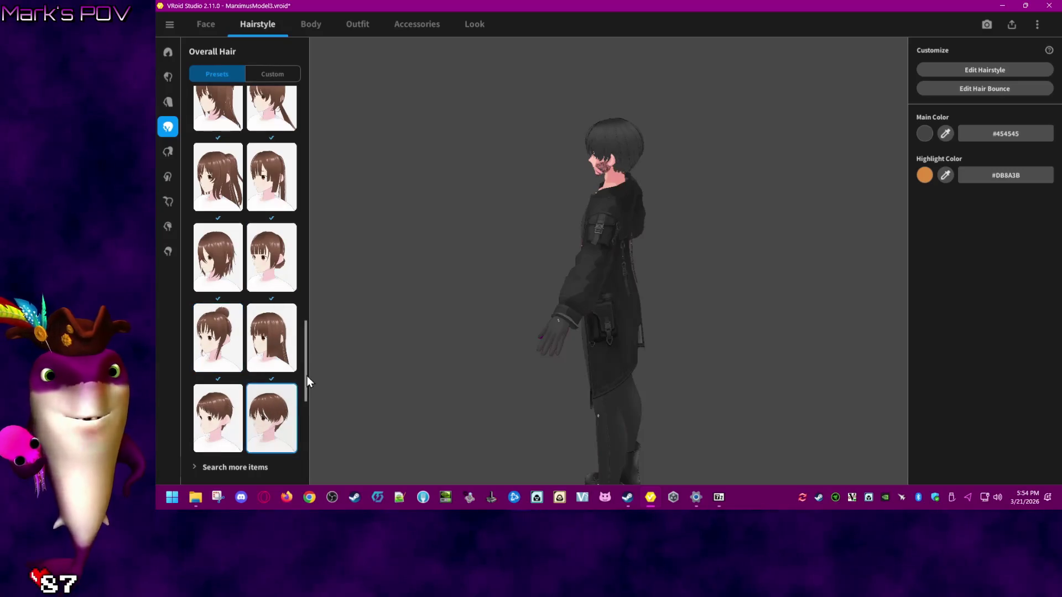
{"action": "left_click_drag", "start_coordinate": [306, 375], "coordinate": [304, 442]}
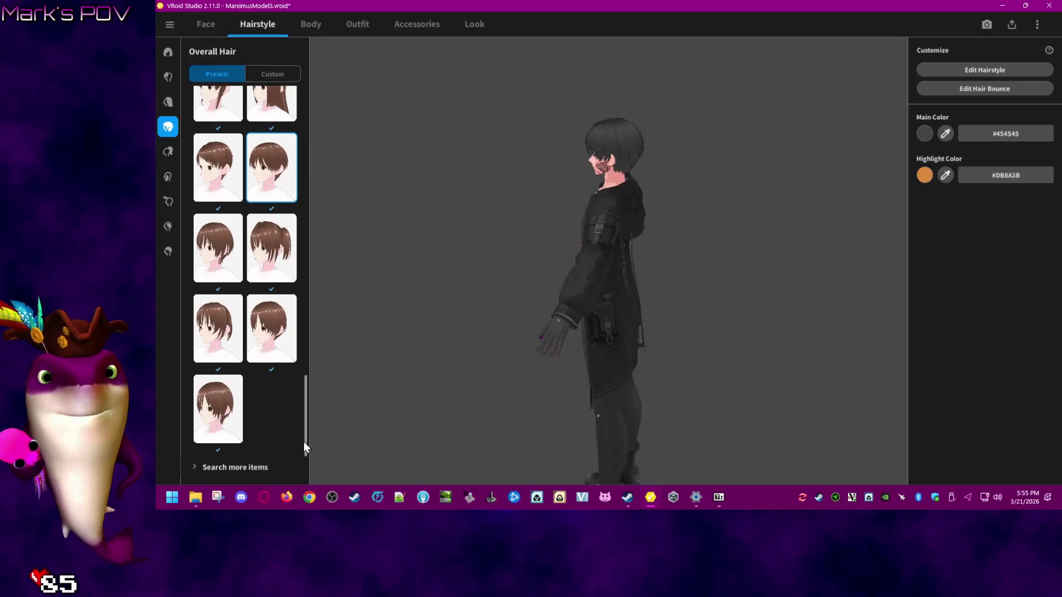
{"action": "left_click", "coordinate": [252, 467]}
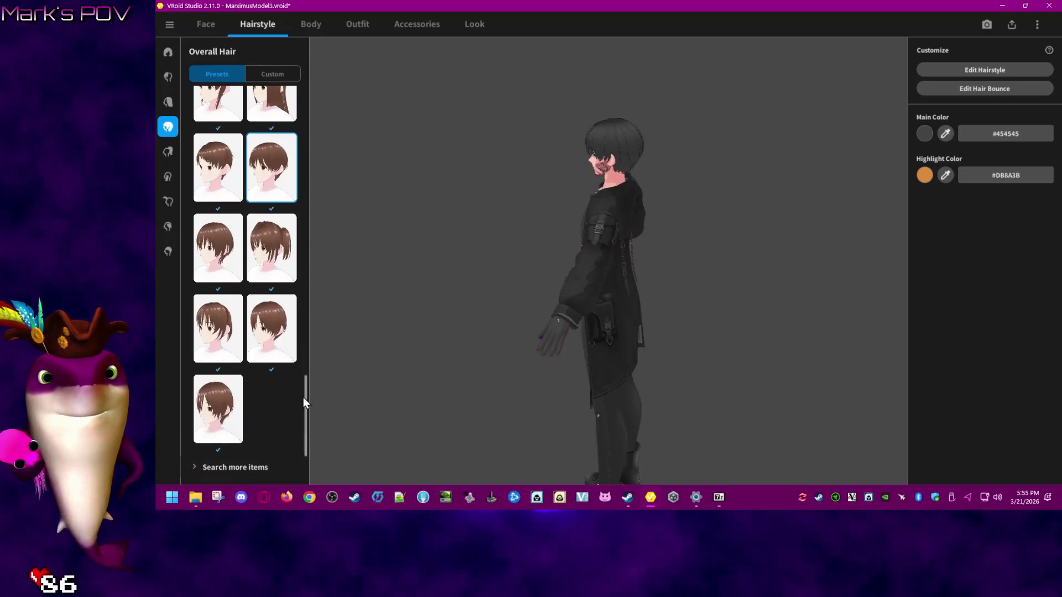
{"action": "scroll", "coordinate": [304, 397], "scroll_direction": "up", "scroll_amount": 10}
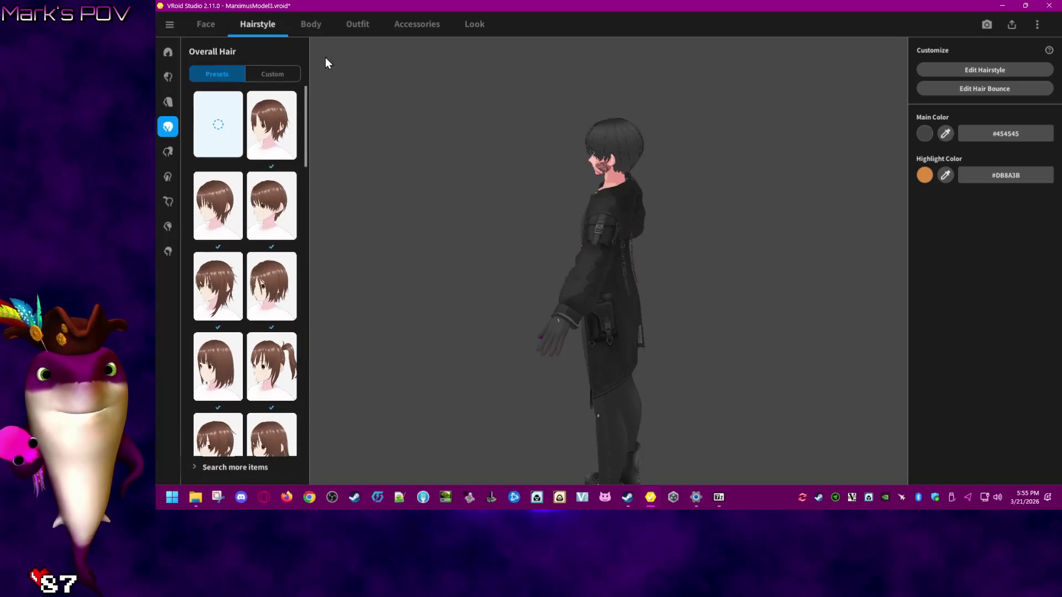
{"action": "left_click", "coordinate": [202, 25]}
- Discard the unsaved hairstyle edits and reopen the model
{"action": "left_click", "coordinate": [589, 298]}
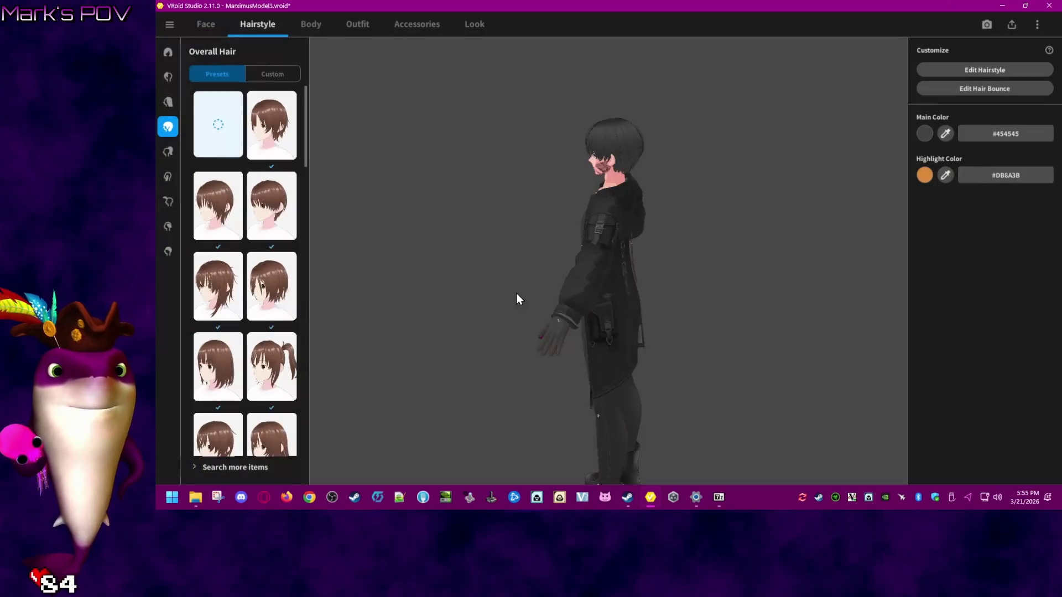
{"action": "left_click", "coordinate": [653, 500]}
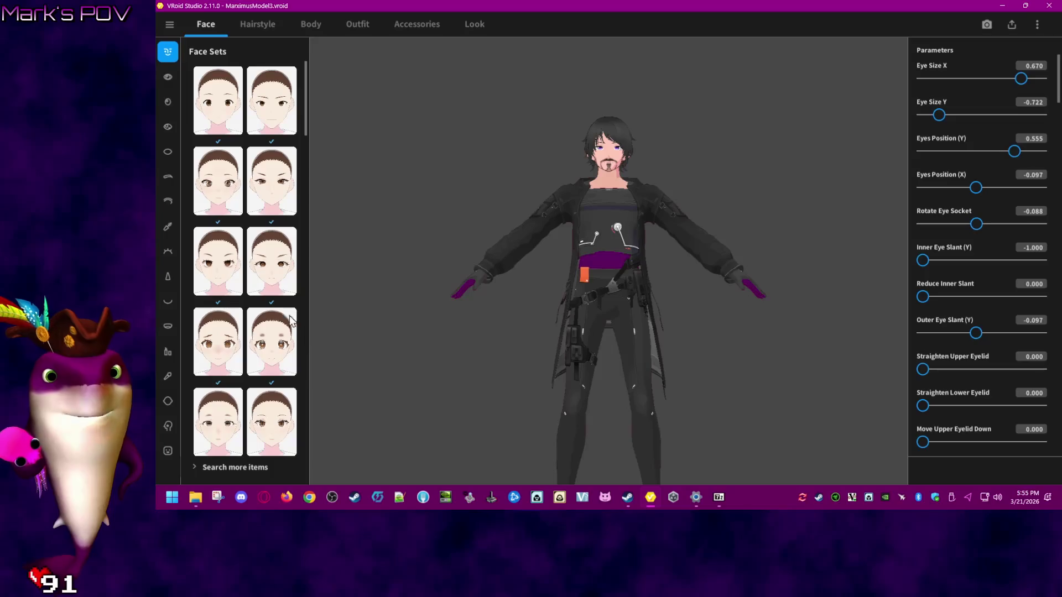
{"action": "left_click", "coordinate": [282, 24]}
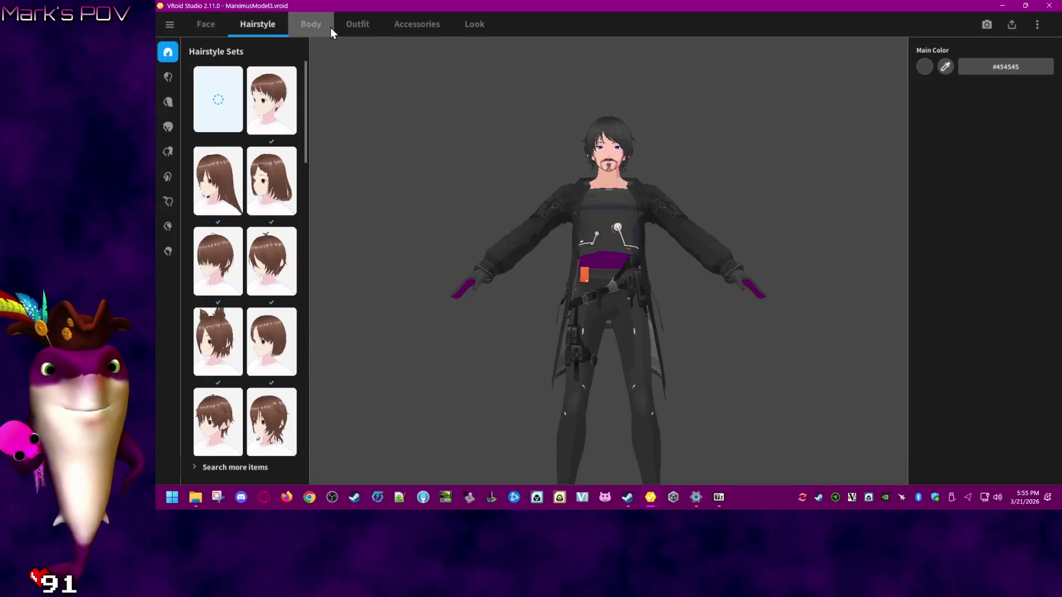
- Import Taffys_Hawk.vroidcustomitem under Accessories and choose to wear the imported hair
{"action": "left_click", "coordinate": [348, 25]}
{"action": "left_click", "coordinate": [417, 25]}
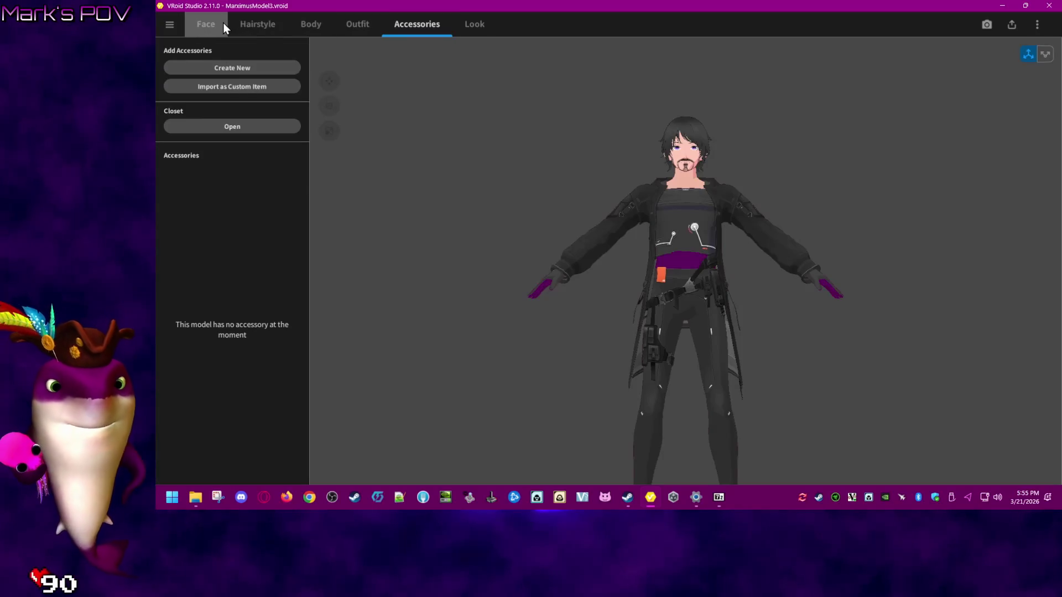
{"action": "left_click", "coordinate": [268, 86]}
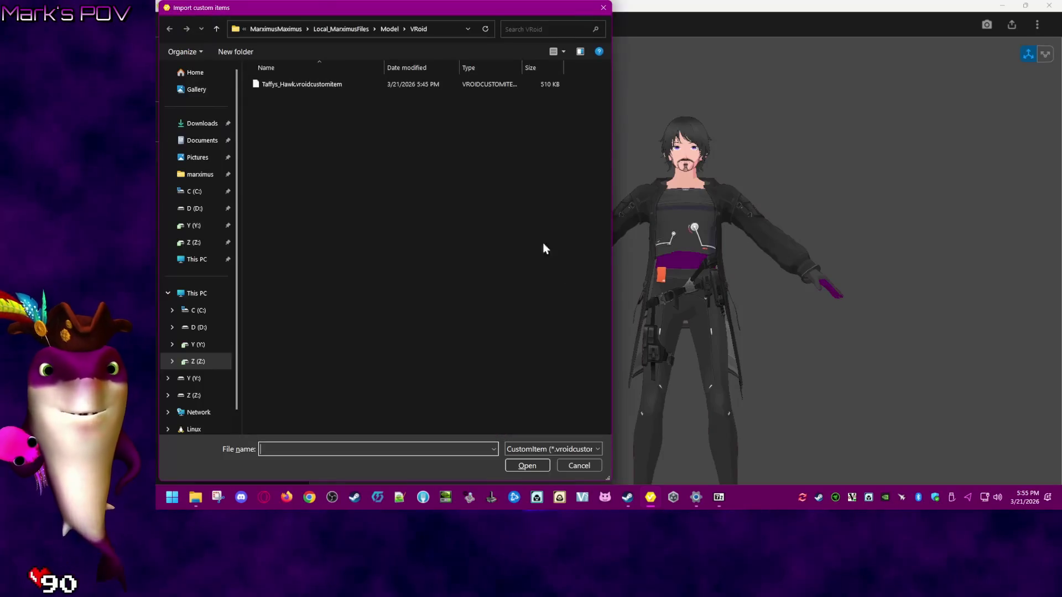
{"action": "double_click", "coordinate": [300, 87]}
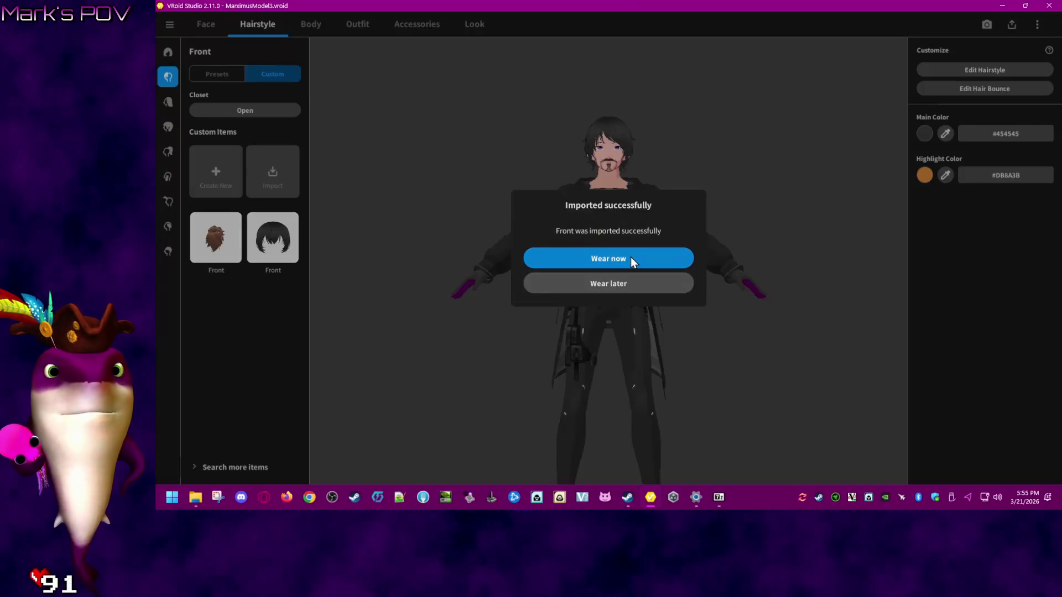
{"action": "left_click", "coordinate": [631, 257]}
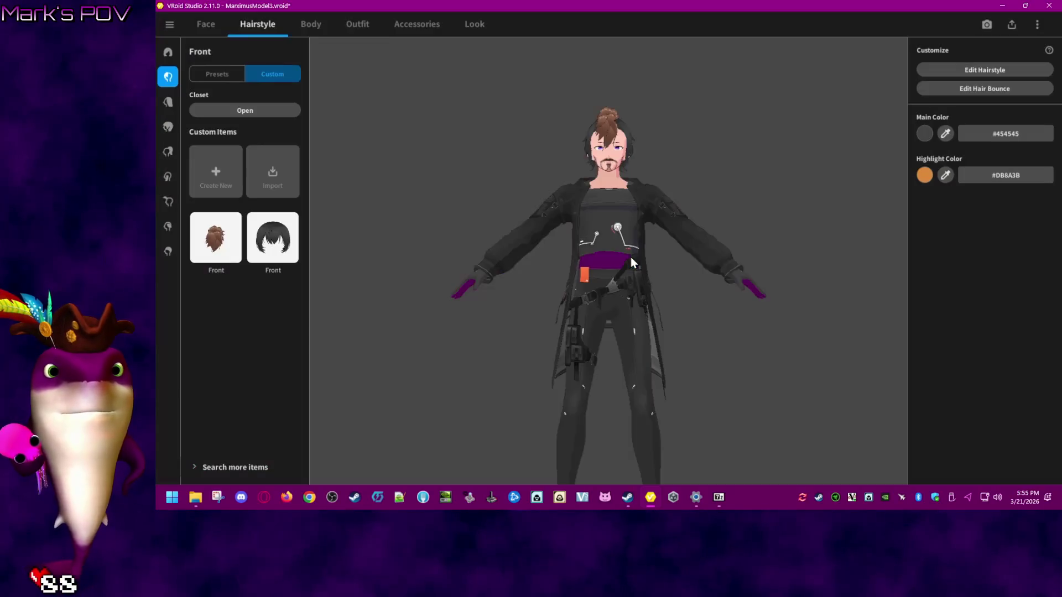
- Remove all existing hair by applying the empty Hairstyle Set
{"action": "mouse_move", "coordinate": [653, 156]}
{"action": "left_mouse_down"}
{"action": "mouse_move", "coordinate": [602, 168]}
{"action": "mouse_move", "coordinate": [694, 169]}
{"action": "mouse_move", "coordinate": [675, 206]}
{"action": "mouse_move", "coordinate": [686, 167]}
{"action": "mouse_move", "coordinate": [605, 157]}
{"action": "left_mouse_up"}
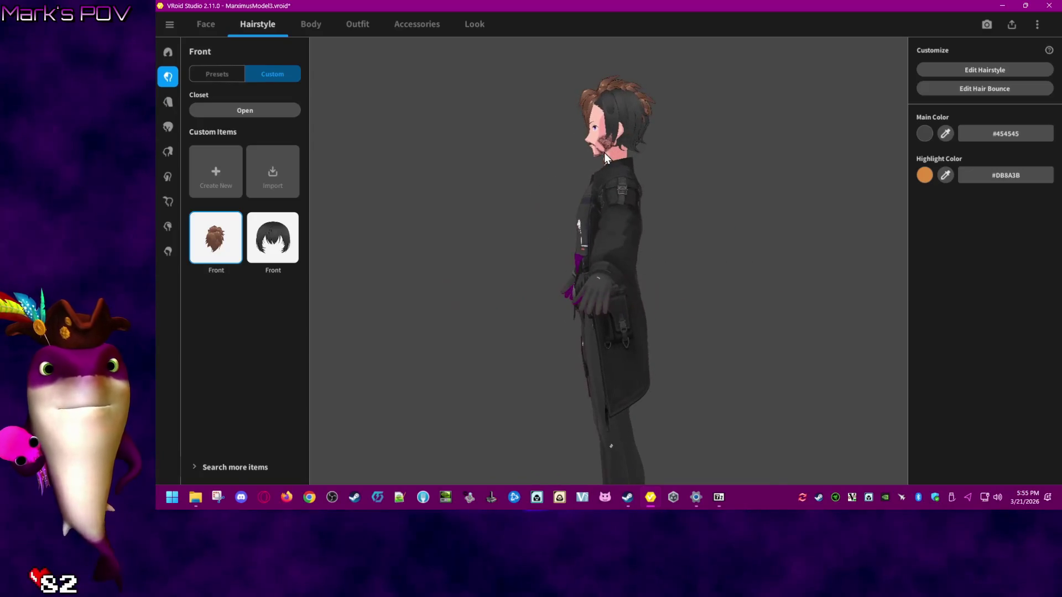
{"action": "left_click", "coordinate": [169, 52]}
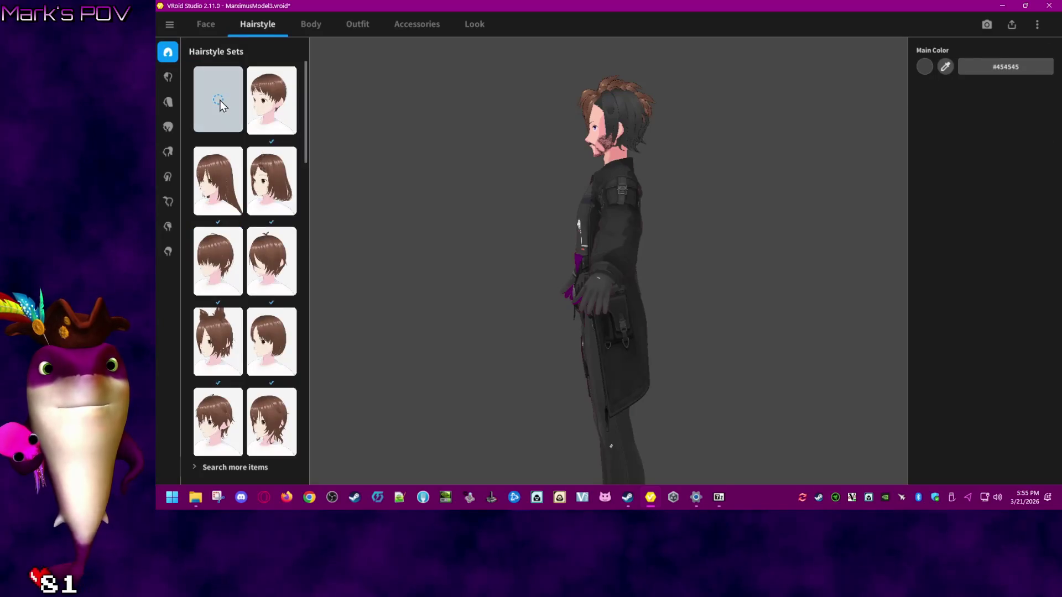
{"action": "left_click", "coordinate": [220, 103]}
- Put the brown custom hawk Front hair item on the avatar and view it three-quarter front
{"action": "left_click", "coordinate": [168, 78]}
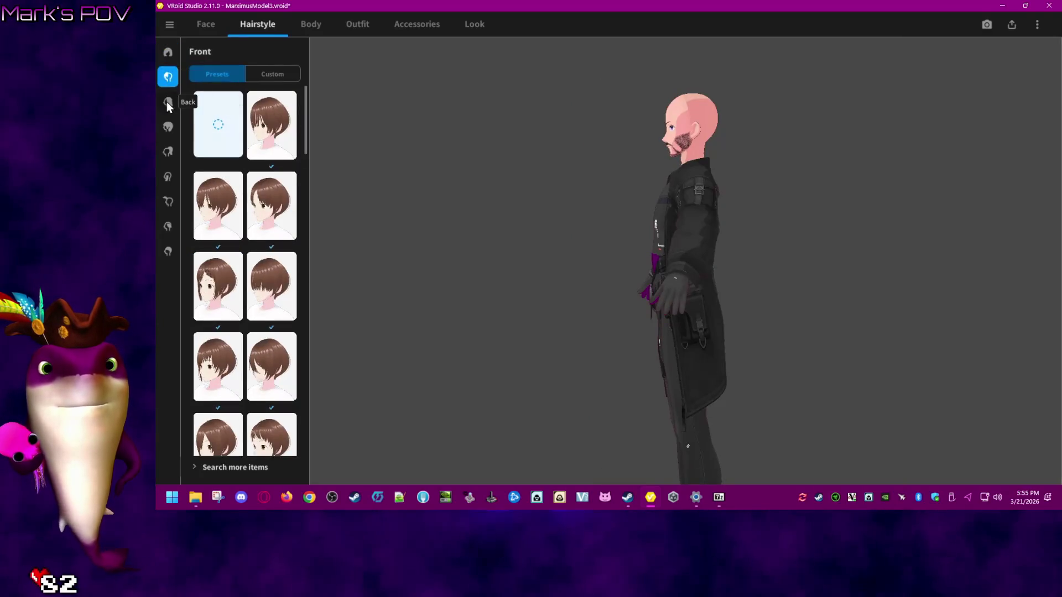
{"action": "left_click", "coordinate": [167, 102]}
{"action": "left_click_drag", "start_coordinate": [306, 138], "coordinate": [330, 445]}
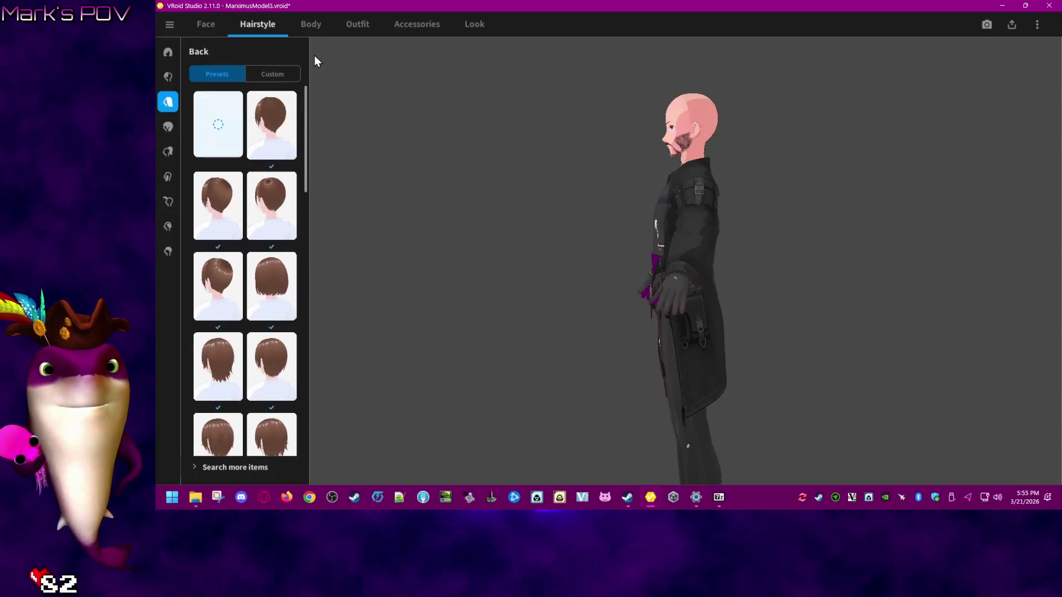
{"action": "left_click", "coordinate": [280, 77]}
{"action": "left_click", "coordinate": [168, 76]}
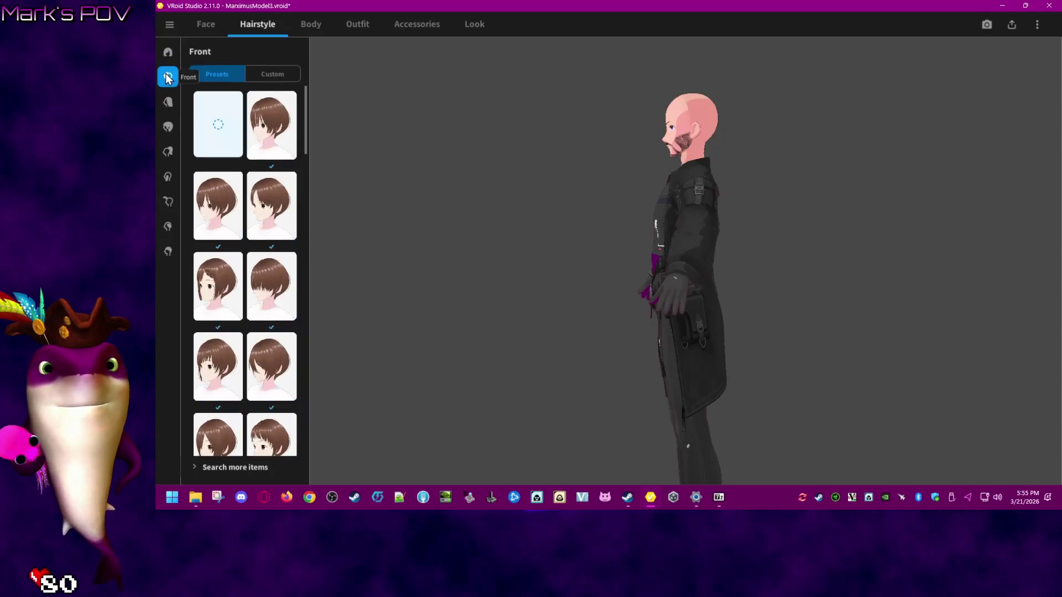
{"action": "left_click", "coordinate": [256, 75]}
{"action": "left_click", "coordinate": [222, 247]}
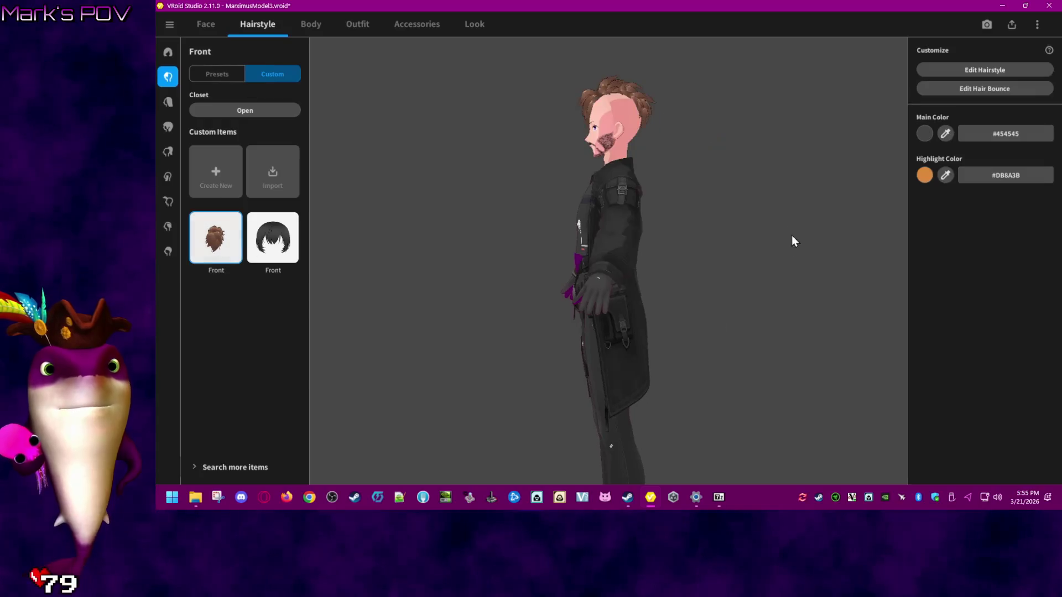
{"action": "mouse_move", "coordinate": [636, 145]}
{"action": "left_mouse_down"}
{"action": "mouse_move", "coordinate": [591, 120]}
{"action": "mouse_move", "coordinate": [660, 125]}
{"action": "mouse_move", "coordinate": [661, 134]}
{"action": "mouse_move", "coordinate": [644, 111]}
{"action": "mouse_move", "coordinate": [636, 187]}
{"action": "mouse_move", "coordinate": [666, 250]}
{"action": "mouse_move", "coordinate": [582, 244]}
{"action": "mouse_move", "coordinate": [619, 251]}
{"action": "mouse_move", "coordinate": [601, 233]}
{"action": "mouse_move", "coordinate": [619, 184]}
{"action": "mouse_move", "coordinate": [608, 195]}
{"action": "left_mouse_up"}
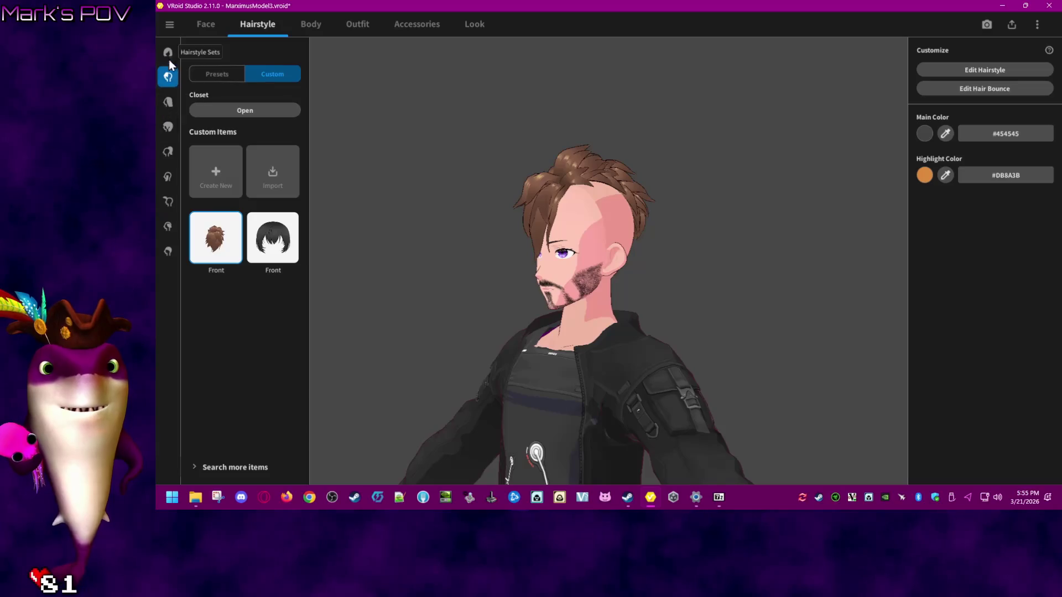
- Try the second and third Base Hair presets, settling on the second
{"action": "left_click", "coordinate": [168, 127]}
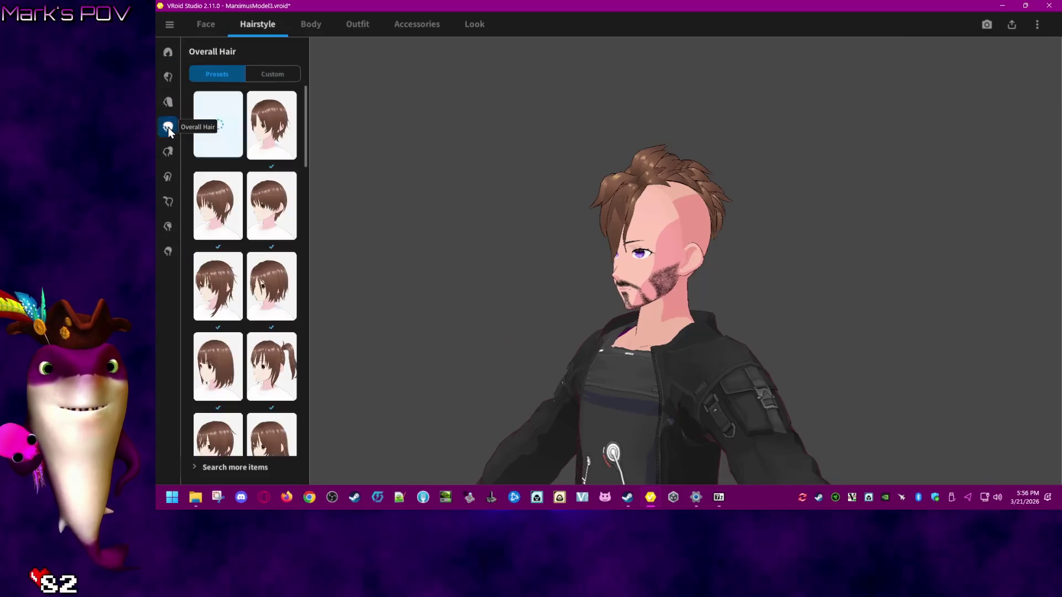
{"action": "left_click_drag", "start_coordinate": [303, 159], "coordinate": [305, 443]}
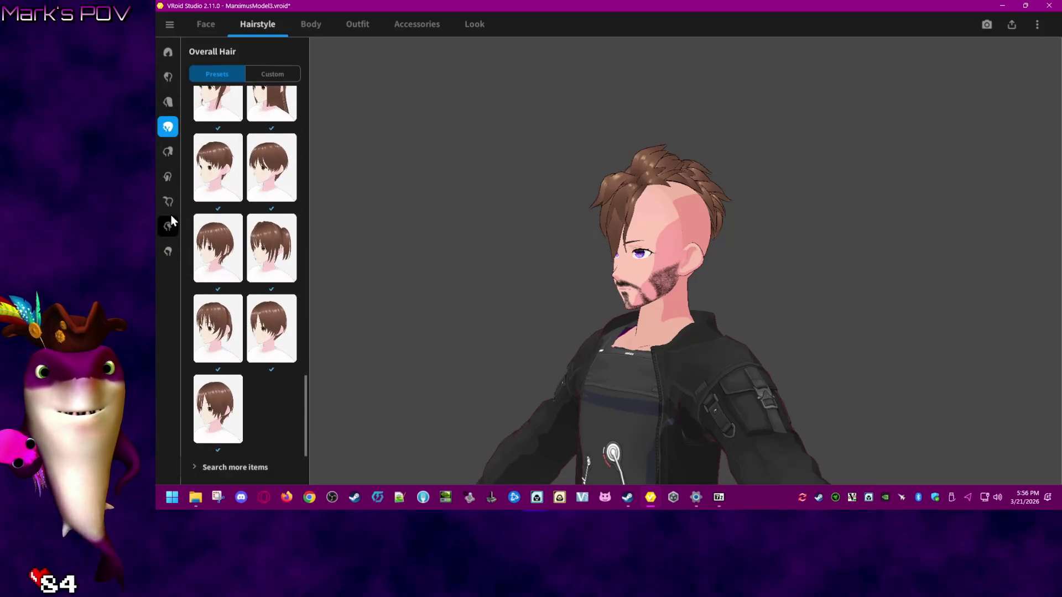
{"action": "left_click", "coordinate": [171, 248]}
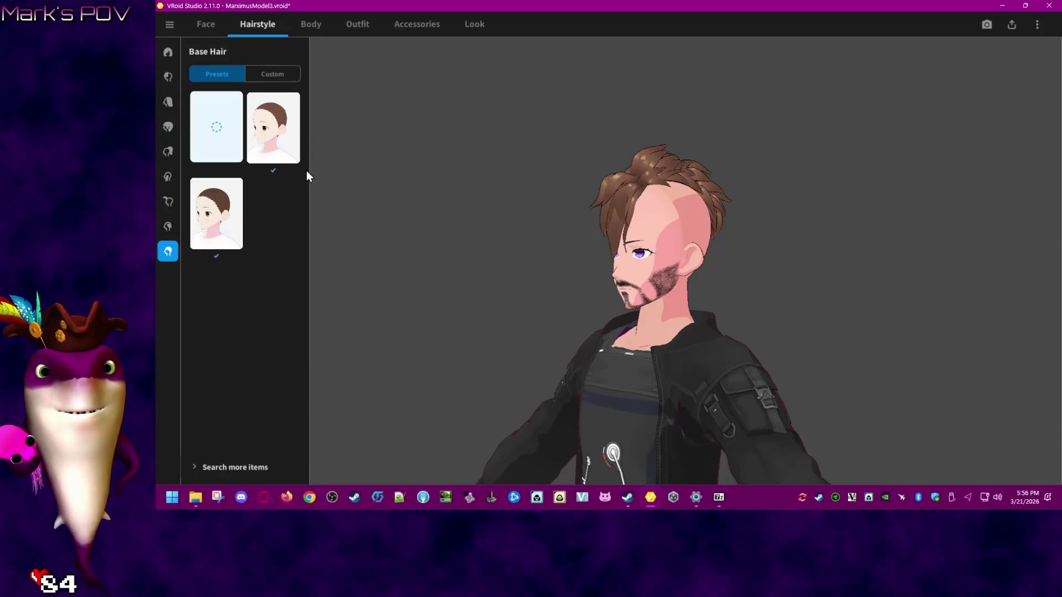
{"action": "left_click", "coordinate": [285, 125]}
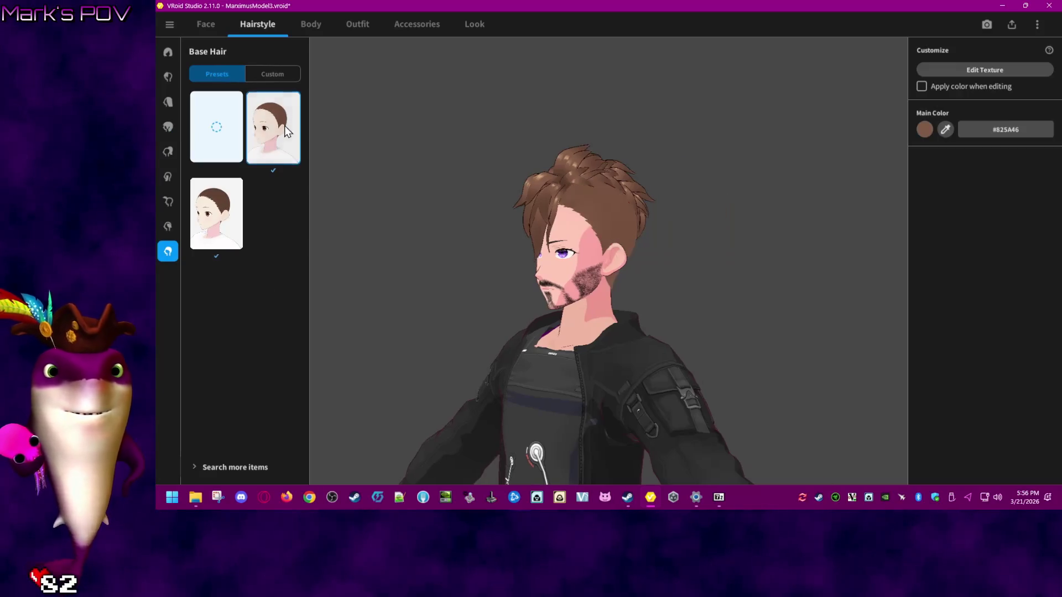
{"action": "left_click", "coordinate": [220, 227]}
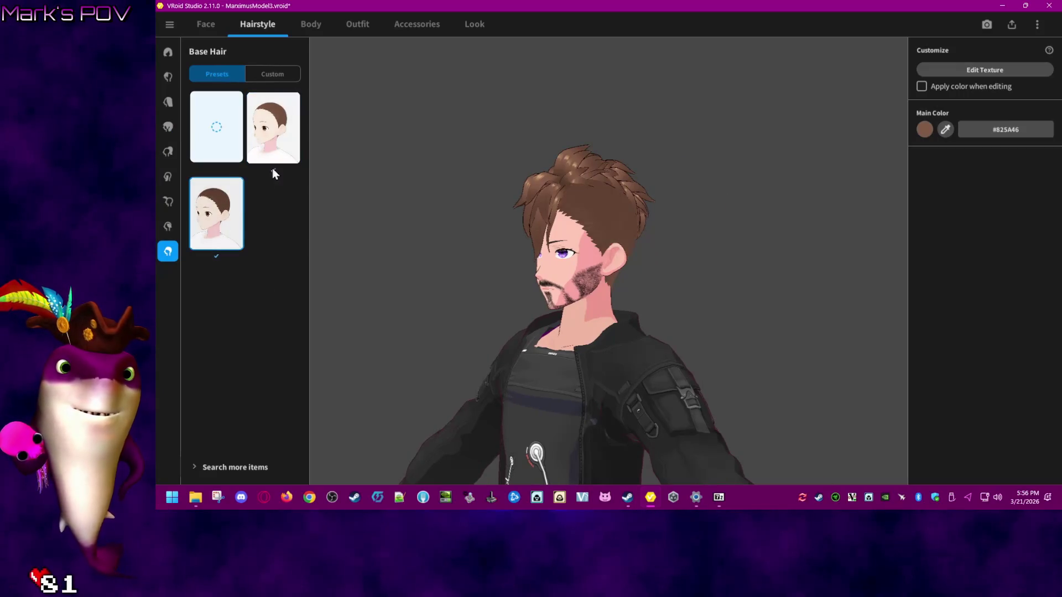
{"action": "left_click", "coordinate": [284, 124]}
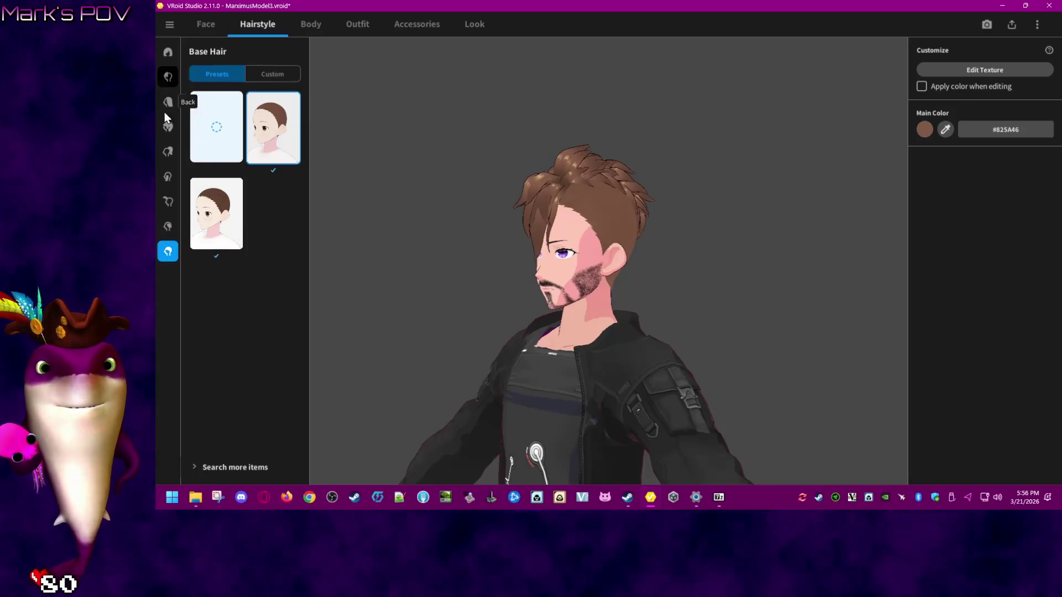
{"action": "left_click", "coordinate": [276, 74]}
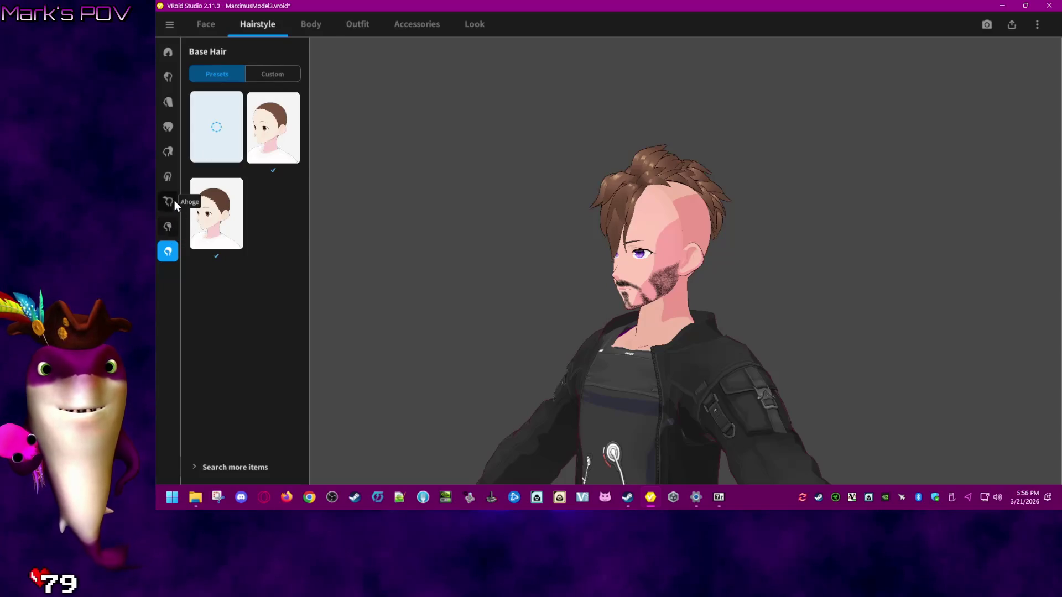
- View the custom items for the Overall Hair, Back and Front hair parts
{"action": "left_click", "coordinate": [168, 127]}
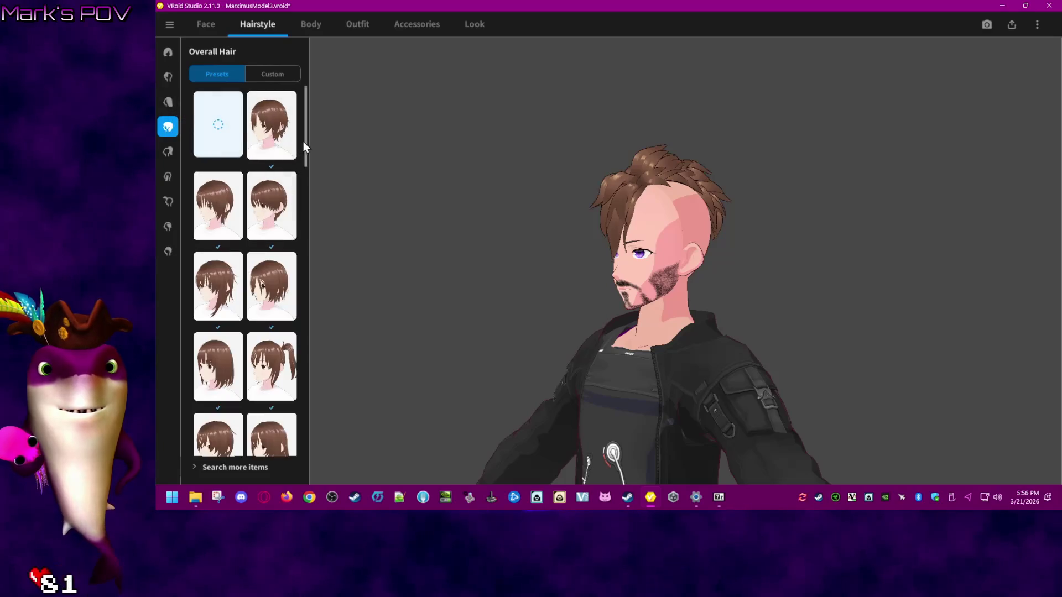
{"action": "left_click", "coordinate": [287, 74]}
{"action": "left_click", "coordinate": [169, 102]}
{"action": "left_click", "coordinate": [288, 74]}
{"action": "left_click", "coordinate": [169, 77]}
{"action": "left_click", "coordinate": [281, 75]}
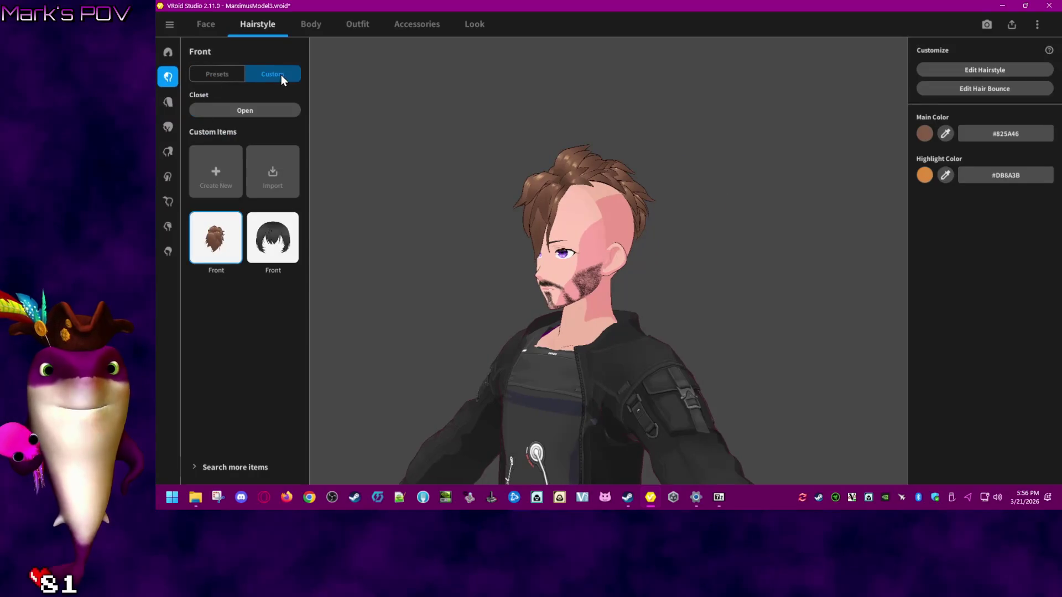
- Recolour the hawk front hair's main colour to #99009f, then darken it to #720077
{"action": "left_click", "coordinate": [929, 134]}
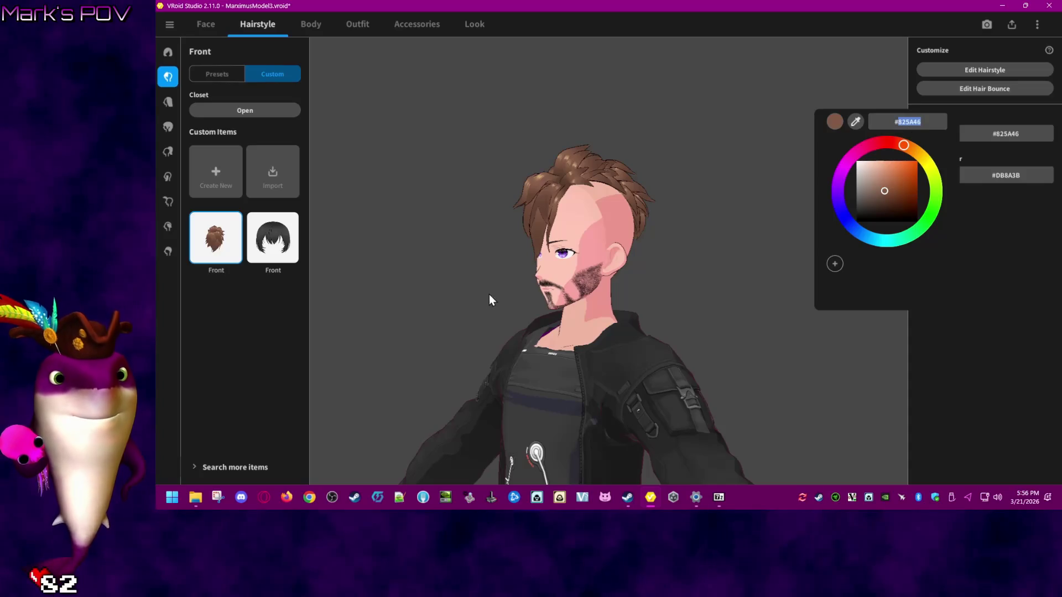
{"action": "type", "text": "#99009f"}
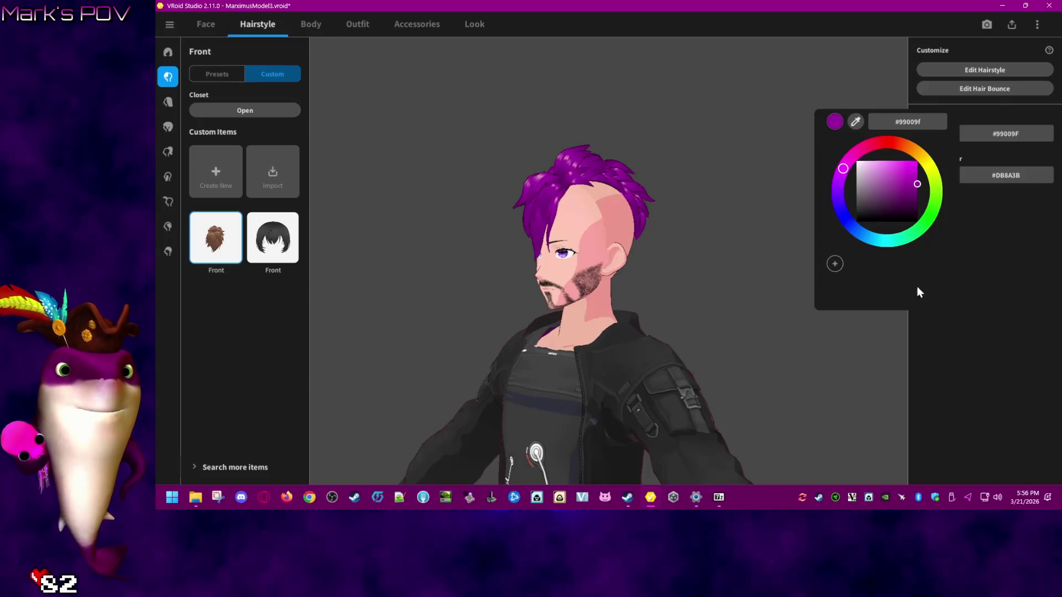
{"action": "left_click", "coordinate": [754, 246]}
{"action": "mouse_move", "coordinate": [753, 246]}
{"action": "left_mouse_down"}
{"action": "mouse_move", "coordinate": [686, 221]}
{"action": "mouse_move", "coordinate": [726, 237]}
{"action": "mouse_move", "coordinate": [885, 213]}
{"action": "left_mouse_up"}
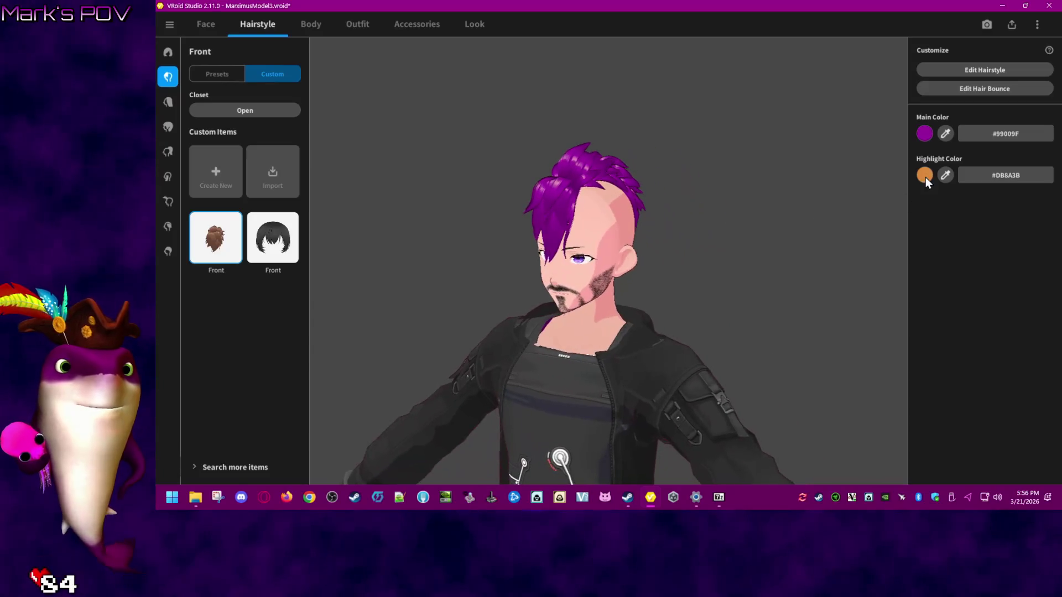
{"action": "left_click", "coordinate": [928, 134]}
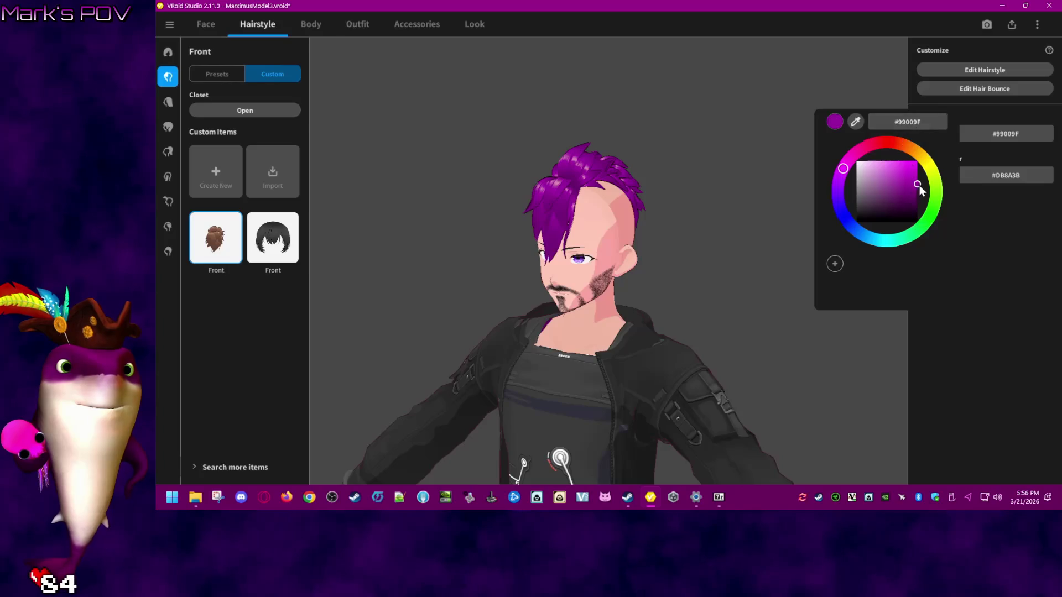
{"action": "left_click_drag", "start_coordinate": [920, 187], "coordinate": [922, 194]}
{"action": "left_click", "coordinate": [1001, 222]}
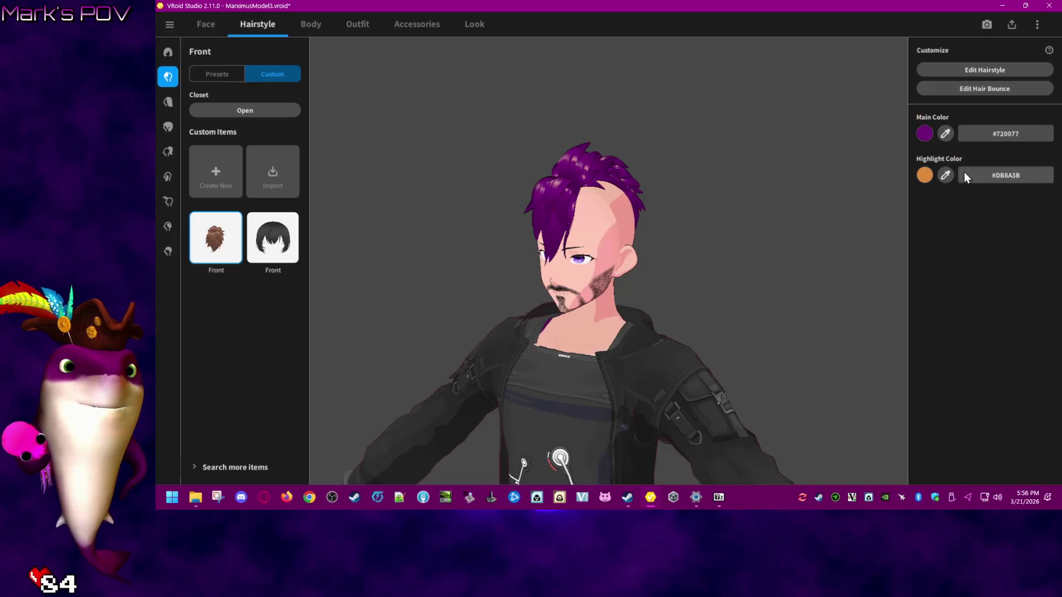
- Experiment with the front hair highlight colour, shifting it from orange toward magenta and entering 99009f
{"action": "left_click", "coordinate": [926, 176]}
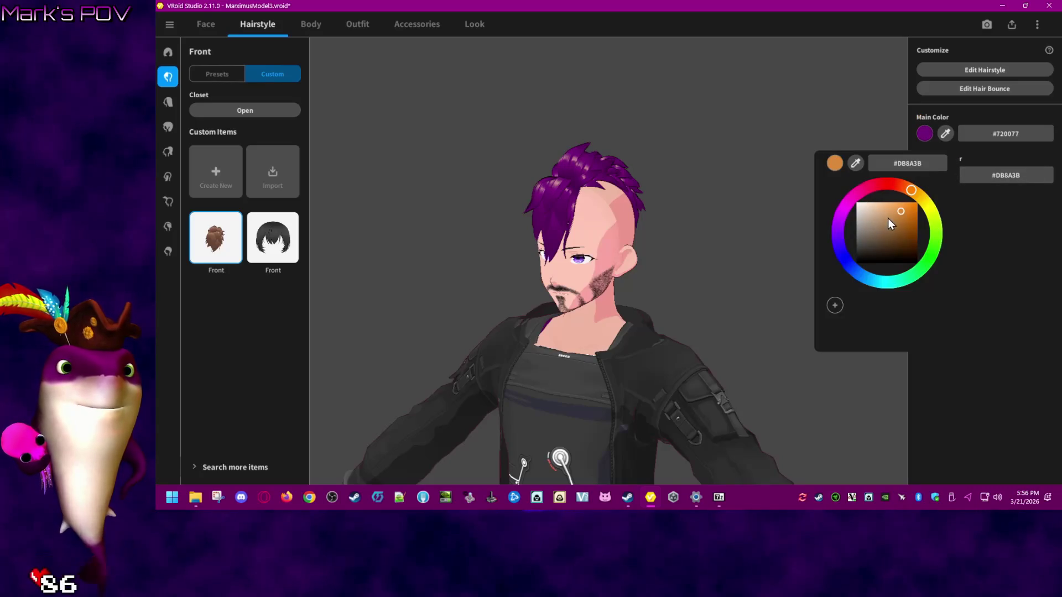
{"action": "mouse_move", "coordinate": [910, 191]}
{"action": "left_mouse_down"}
{"action": "mouse_move", "coordinate": [886, 181]}
{"action": "mouse_move", "coordinate": [851, 199]}
{"action": "left_mouse_up"}
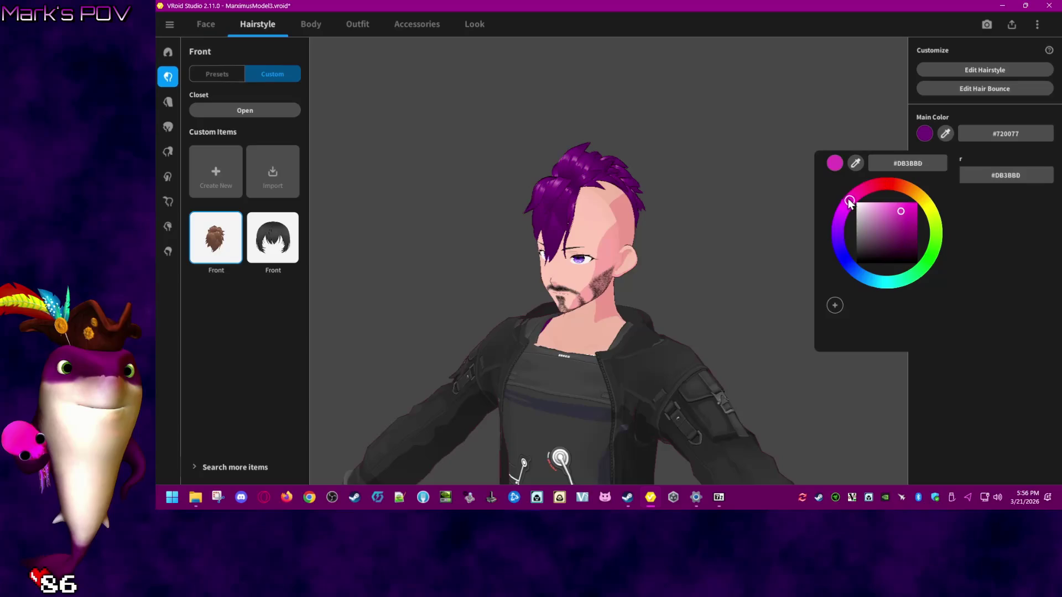
{"action": "left_click", "coordinate": [804, 216]}
{"action": "mouse_move", "coordinate": [627, 213]}
{"action": "right_mouse_down"}
{"action": "mouse_move", "coordinate": [626, 228]}
{"action": "mouse_move", "coordinate": [717, 237]}
{"action": "mouse_move", "coordinate": [625, 238]}
{"action": "mouse_move", "coordinate": [607, 275]}
{"action": "mouse_move", "coordinate": [582, 254]}
{"action": "mouse_move", "coordinate": [550, 254]}
{"action": "mouse_move", "coordinate": [579, 257]}
{"action": "right_mouse_up"}
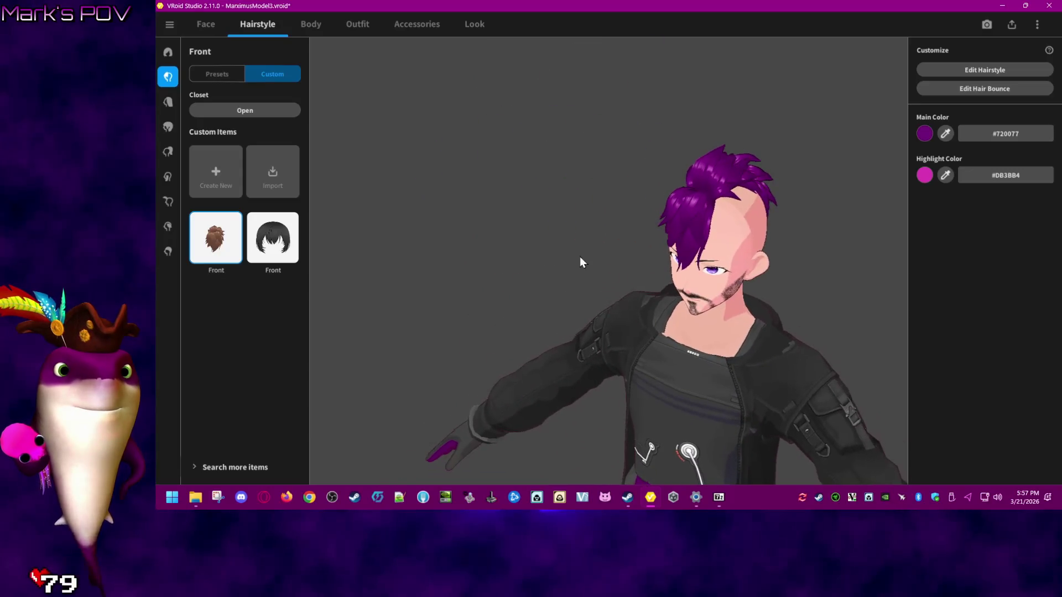
{"action": "left_click", "coordinate": [921, 177]}
{"action": "mouse_move", "coordinate": [879, 233]}
{"action": "left_mouse_down"}
{"action": "mouse_move", "coordinate": [934, 273]}
{"action": "mouse_move", "coordinate": [900, 234]}
{"action": "mouse_move", "coordinate": [937, 283]}
{"action": "mouse_move", "coordinate": [830, 165]}
{"action": "left_mouse_up"}
{"action": "left_click_drag", "start_coordinate": [890, 205], "coordinate": [914, 204]}
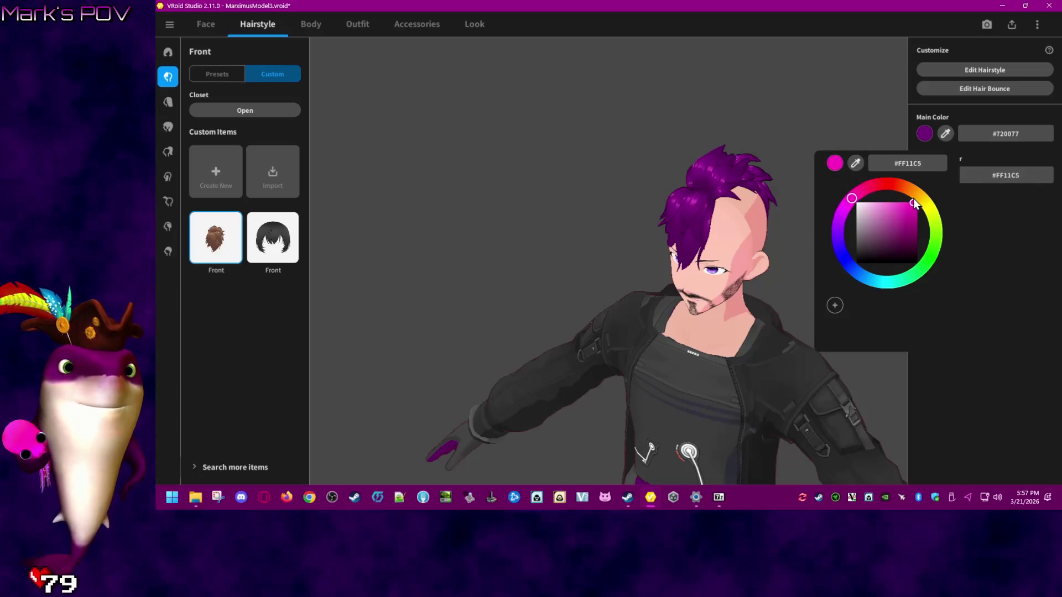
{"action": "double_click", "coordinate": [918, 164]}
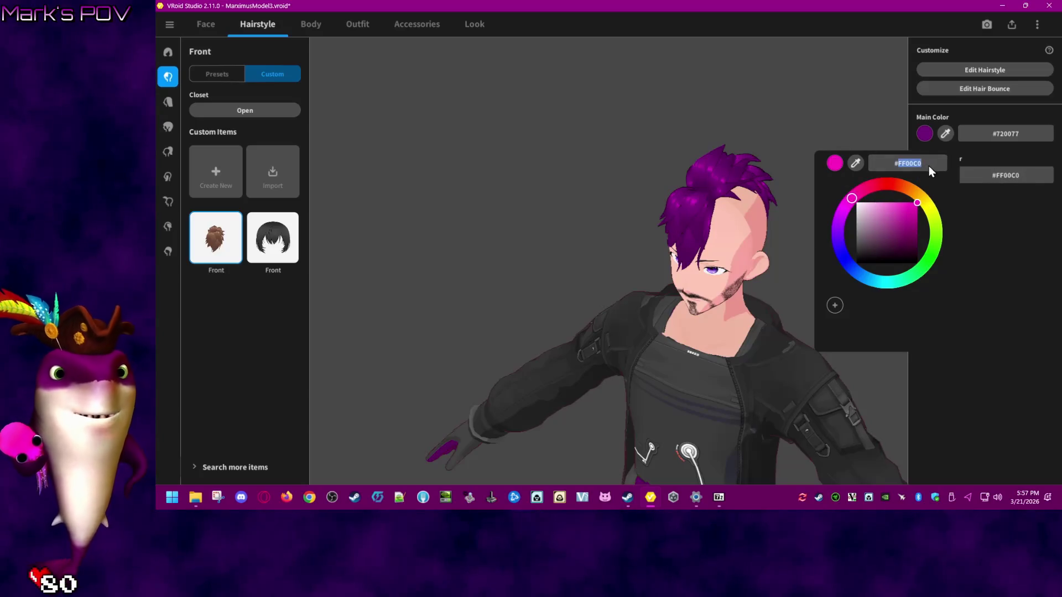
{"action": "type", "text": "99009f"}
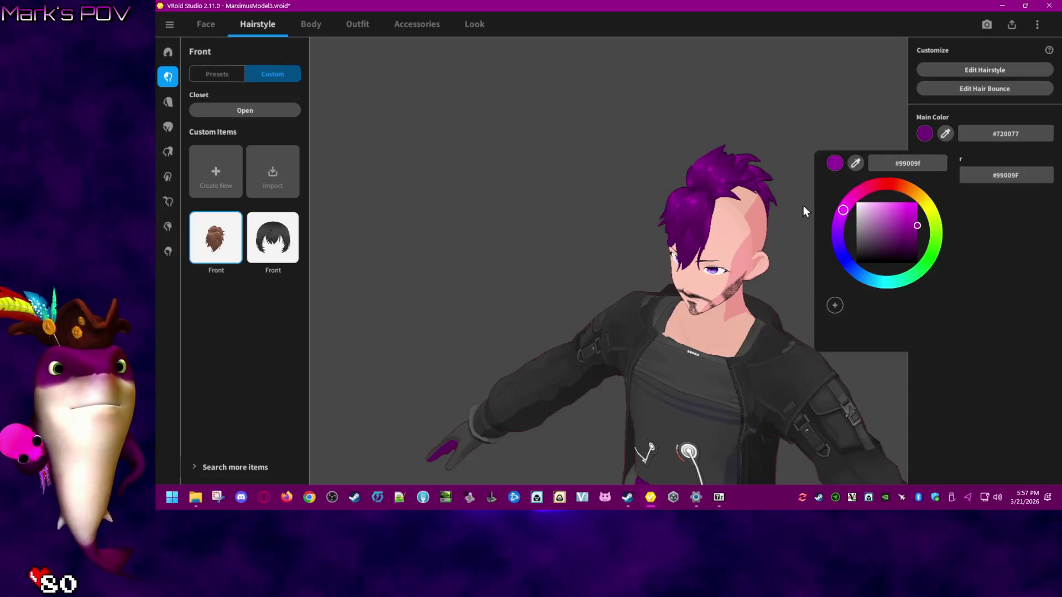
- After trying green and yellow hues, settle the highlight on vivid pink-magenta #F71FFF
{"action": "left_click", "coordinate": [934, 251]}
{"action": "left_click_drag", "start_coordinate": [932, 258], "coordinate": [941, 229]}
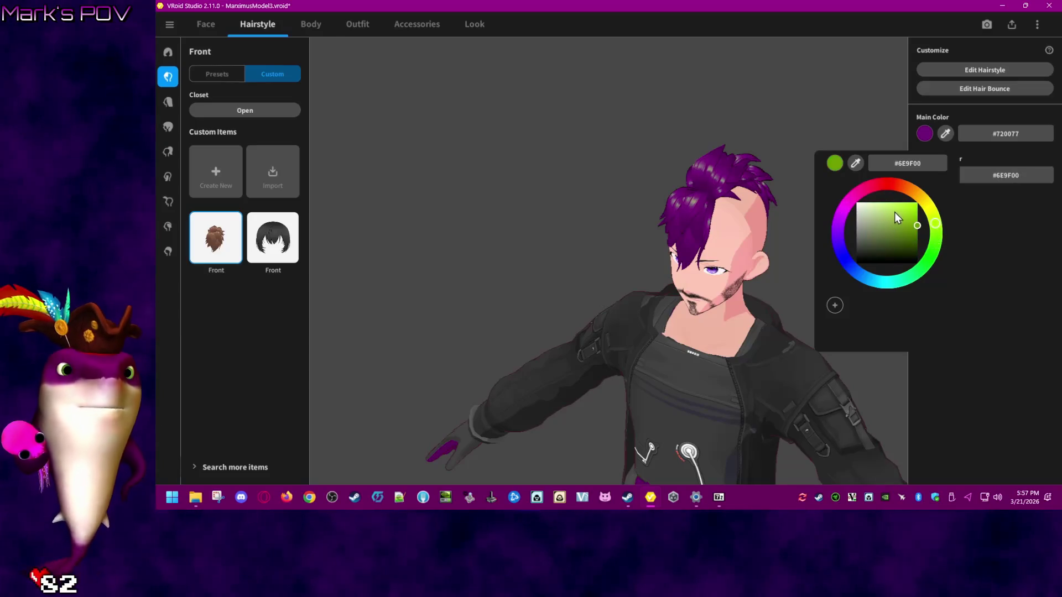
{"action": "double_click", "coordinate": [920, 164]}
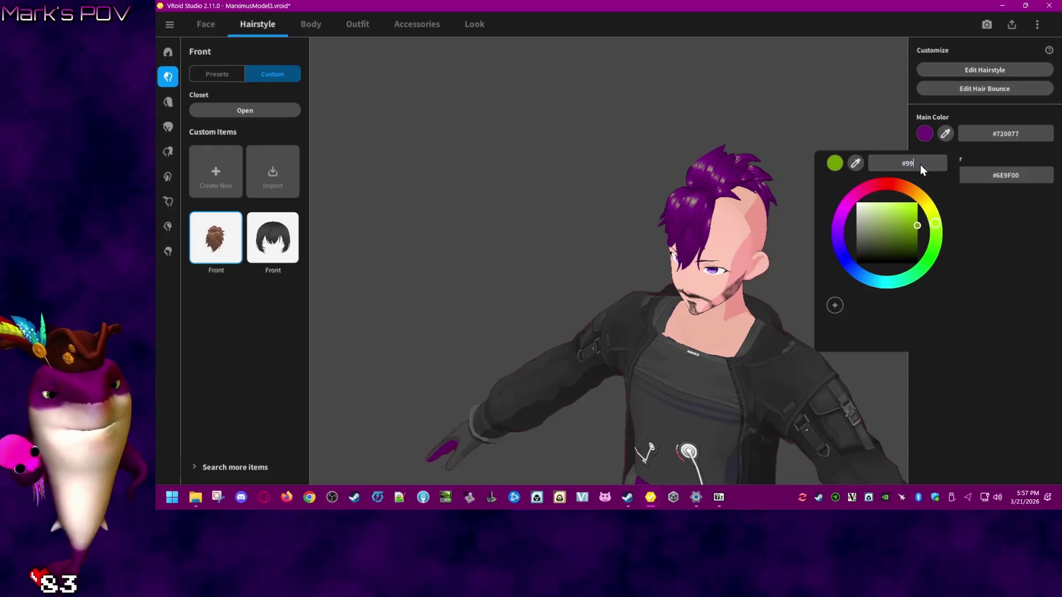
{"action": "type", "text": "009f"}
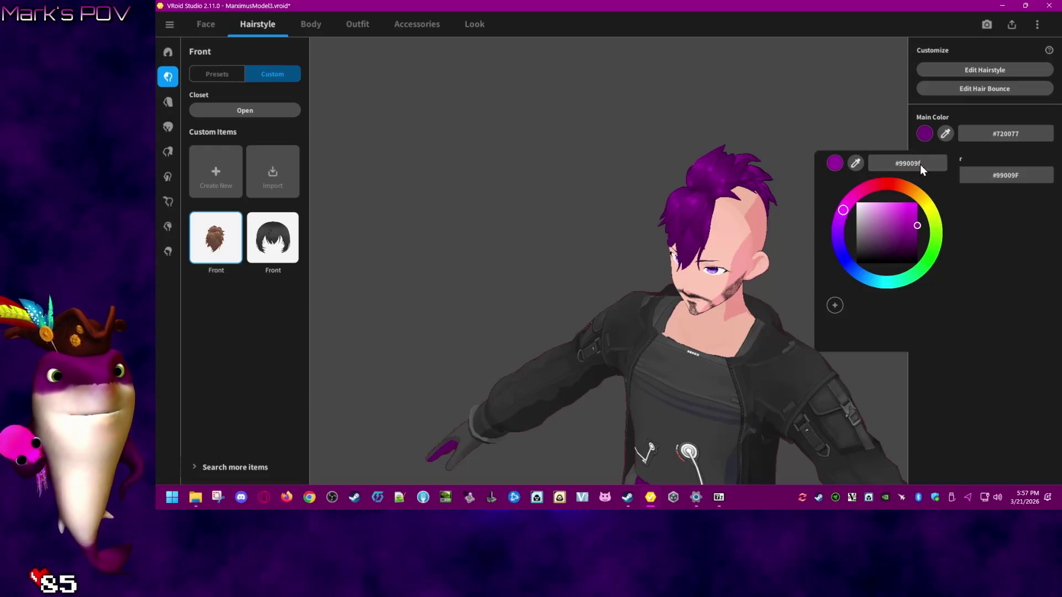
{"action": "left_click", "coordinate": [932, 199]}
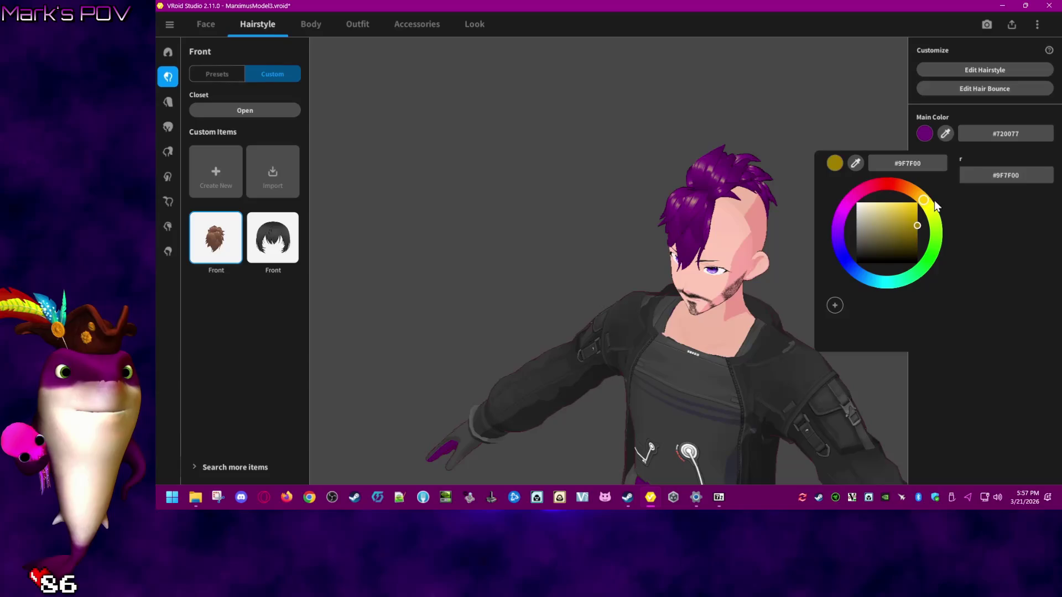
{"action": "double_click", "coordinate": [922, 163]}
{"action": "type", "text": "#9909f"}
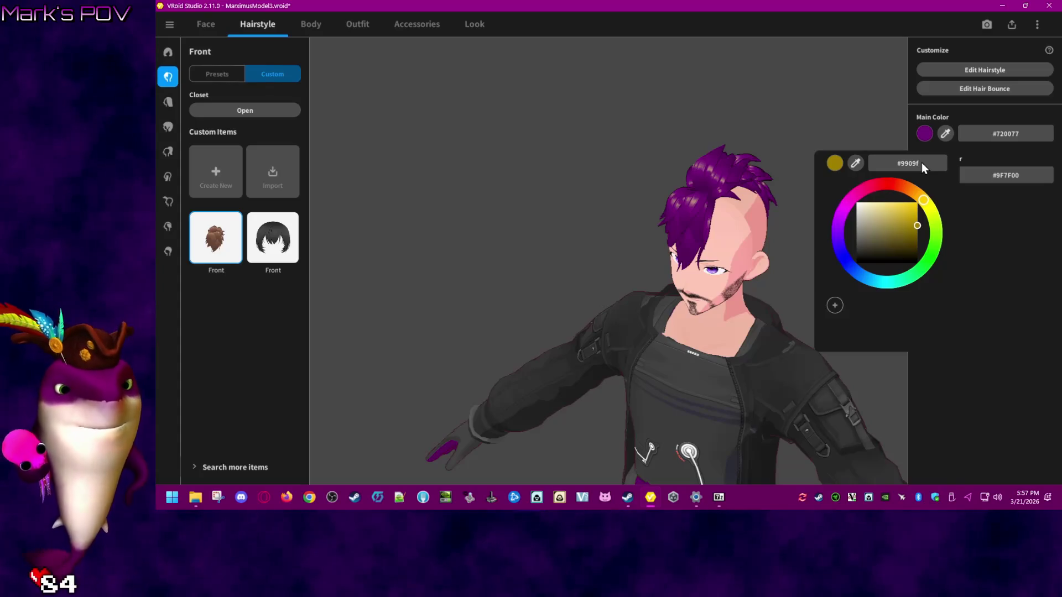
{"action": "left_click", "coordinate": [912, 164]}
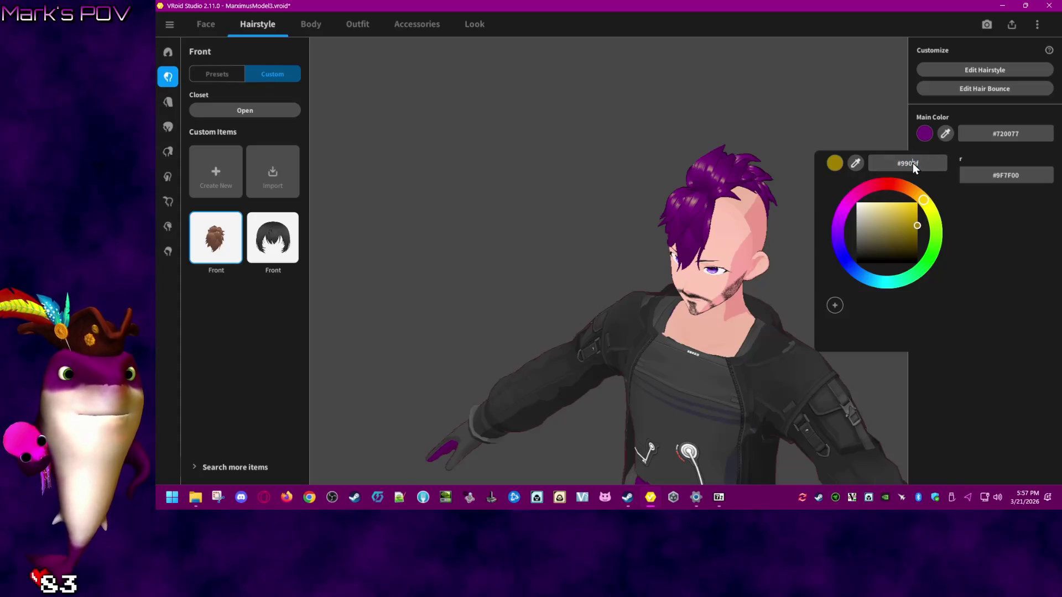
{"action": "type", "text": "0"}
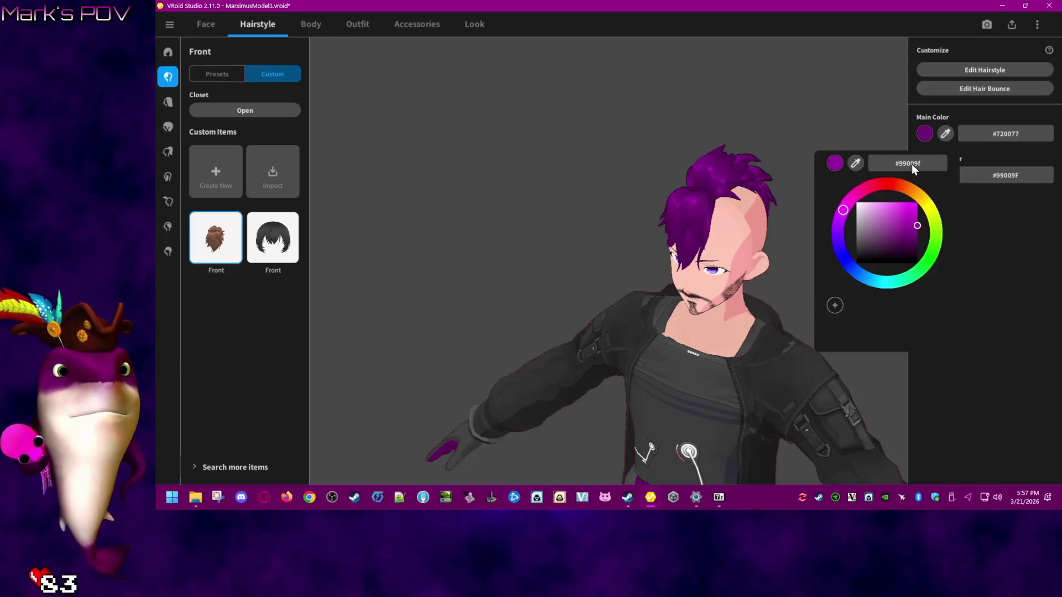
{"action": "left_click", "coordinate": [919, 225]}
{"action": "mouse_move", "coordinate": [919, 224]}
{"action": "left_mouse_down"}
{"action": "mouse_move", "coordinate": [925, 213]}
{"action": "mouse_move", "coordinate": [910, 201]}
{"action": "left_mouse_up"}
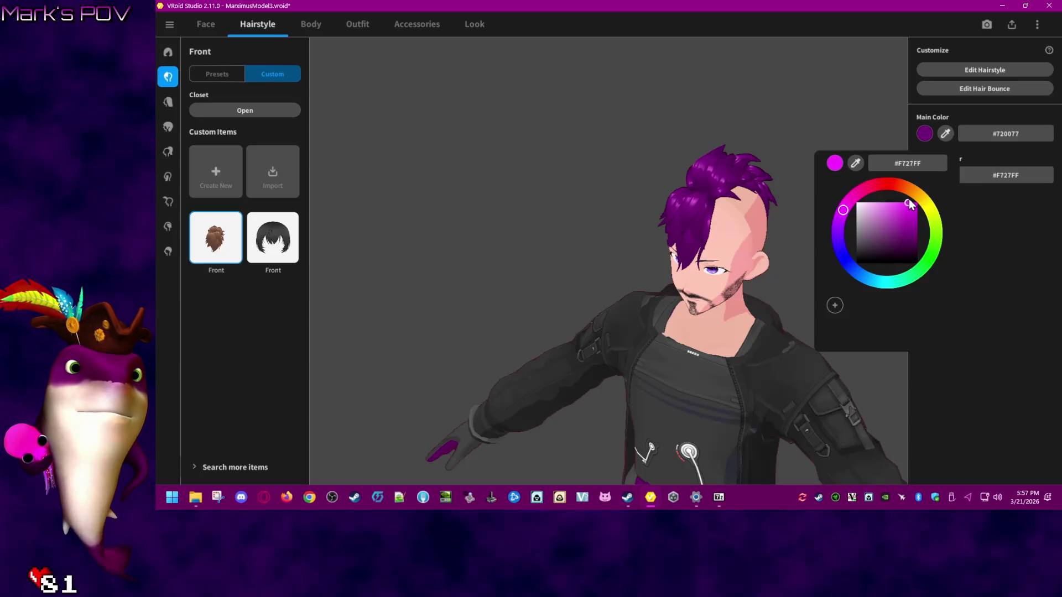
{"action": "left_click", "coordinate": [992, 321]}
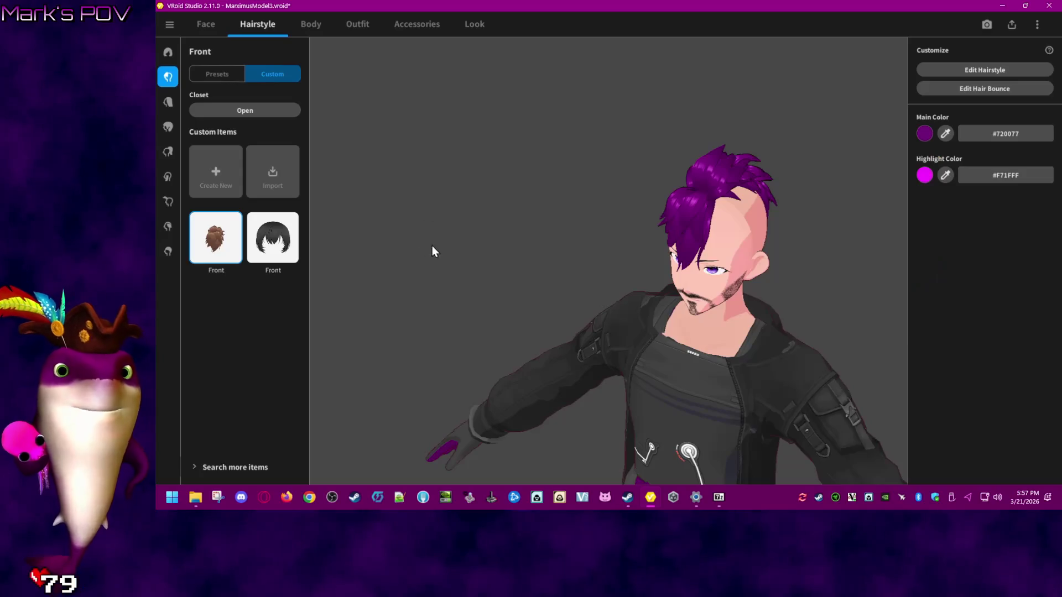
{"action": "left_click_drag", "start_coordinate": [508, 259], "coordinate": [518, 257]}
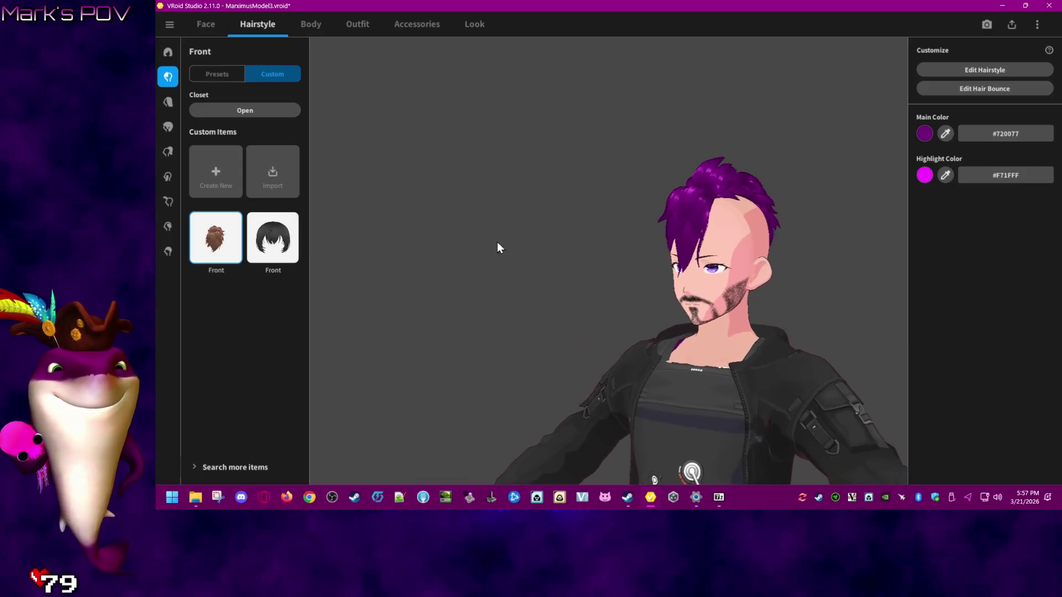
{"action": "left_click", "coordinate": [168, 251]}
- Apply the second Base Hair preset and set its main colour to black
{"action": "left_click", "coordinate": [278, 138]}
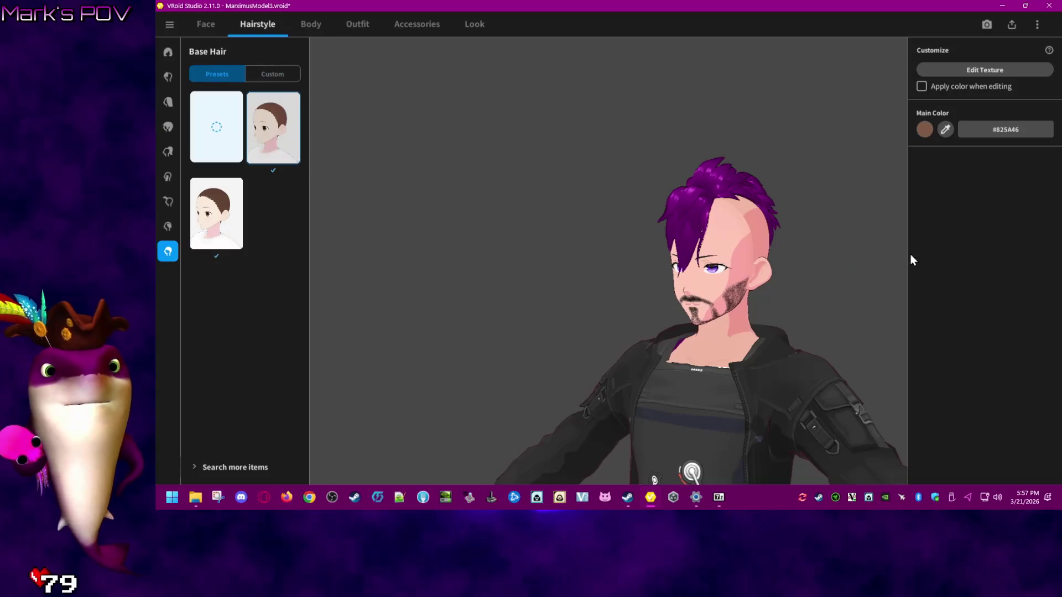
{"action": "left_click", "coordinate": [925, 129]}
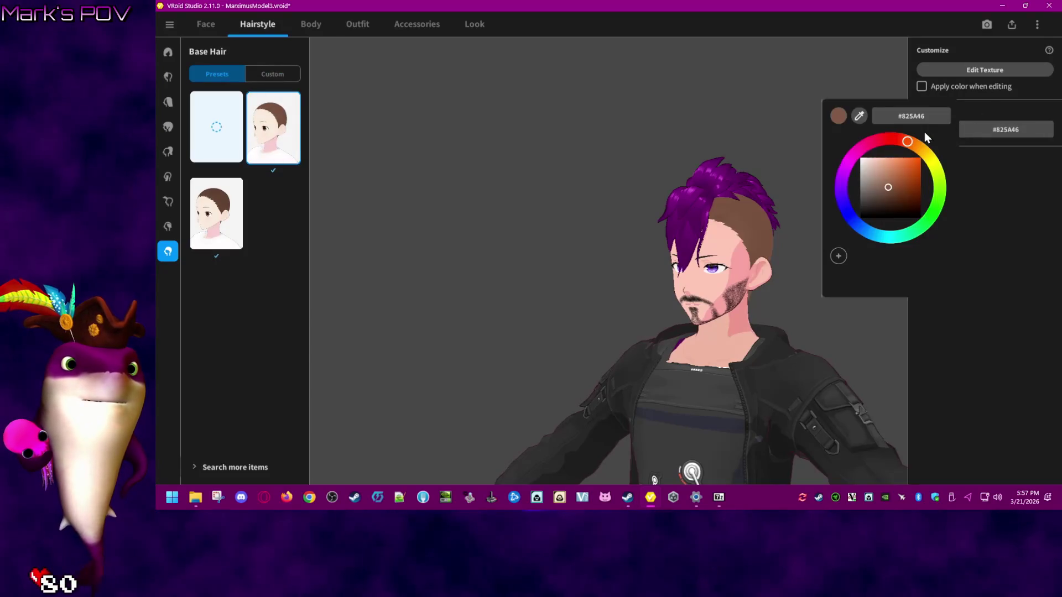
{"action": "left_click", "coordinate": [922, 219]}
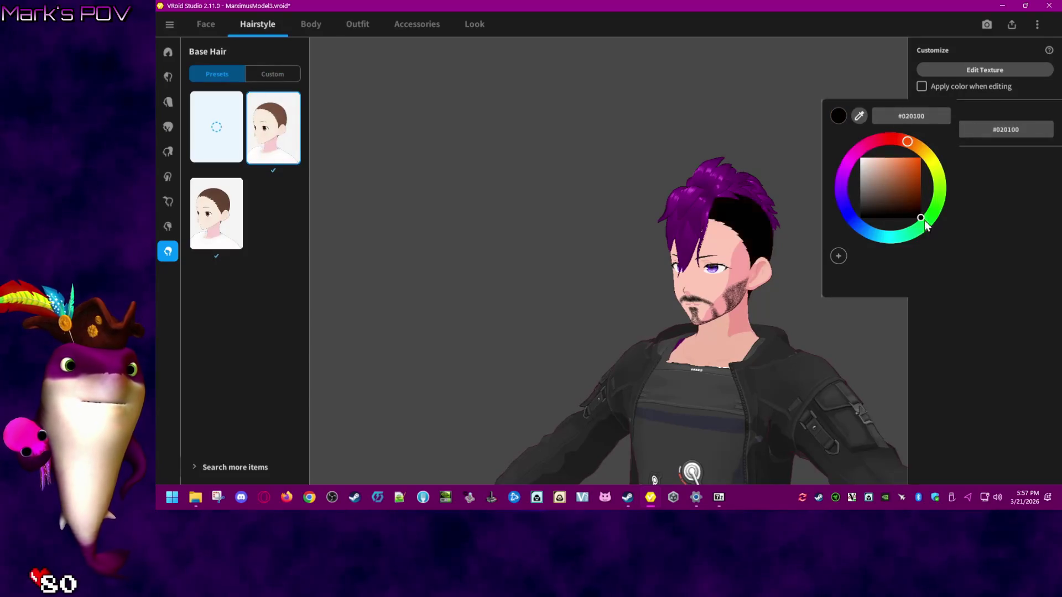
{"action": "left_click", "coordinate": [989, 198]}
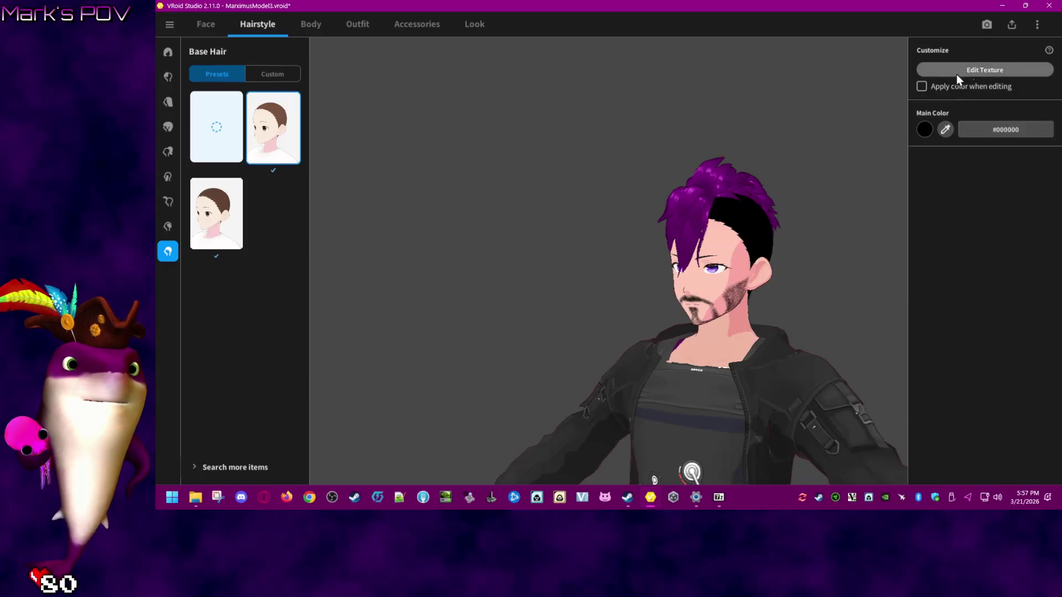
- Test layer opacity, Color Calibration and Shader Color in the base hair texture editor
{"action": "left_click", "coordinate": [968, 72]}
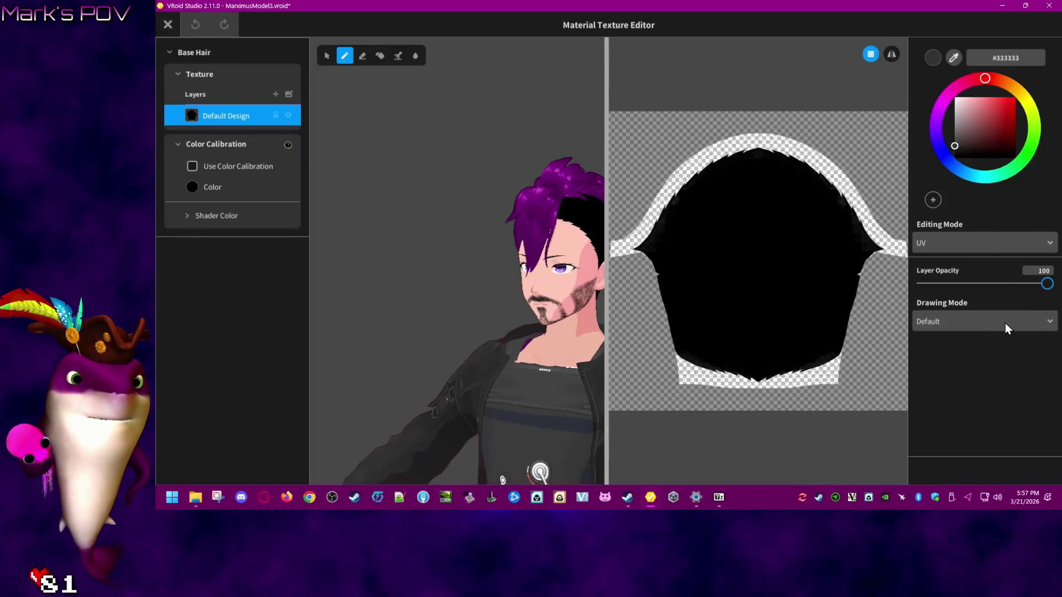
{"action": "mouse_move", "coordinate": [1048, 283]}
{"action": "left_mouse_down"}
{"action": "mouse_move", "coordinate": [966, 283]}
{"action": "mouse_move", "coordinate": [1035, 286]}
{"action": "mouse_move", "coordinate": [1022, 287]}
{"action": "left_mouse_up"}
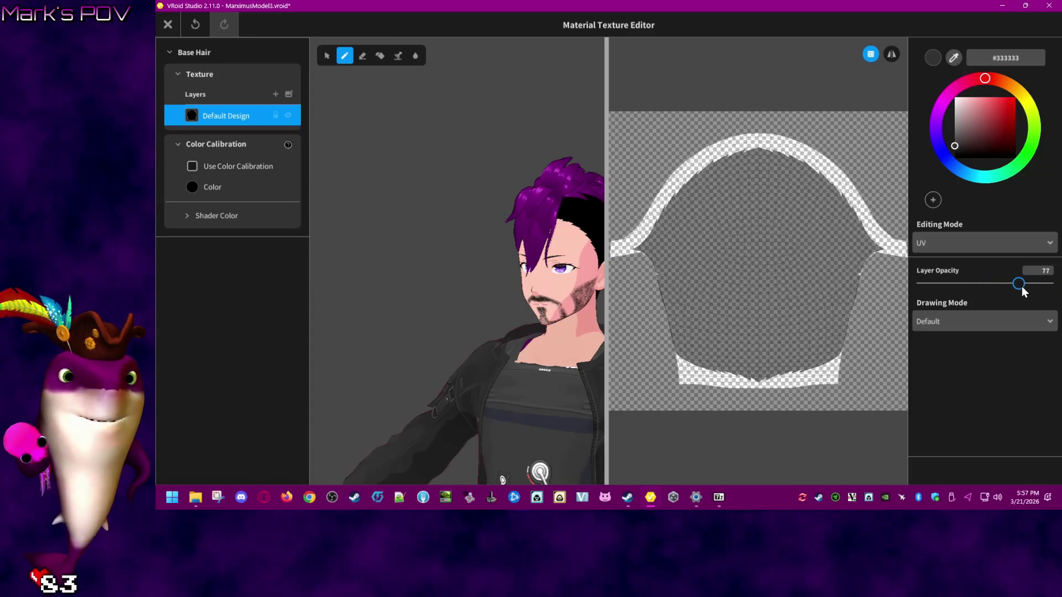
{"action": "left_click", "coordinate": [192, 167]}
{"action": "left_click", "coordinate": [193, 187]}
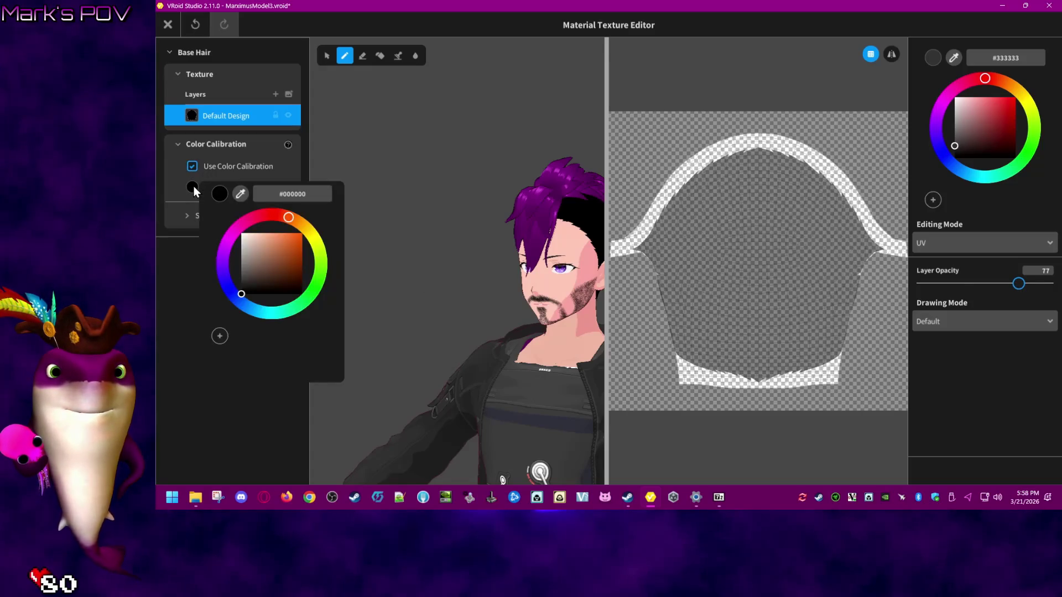
{"action": "left_click", "coordinate": [183, 183]}
{"action": "left_click", "coordinate": [187, 216]}
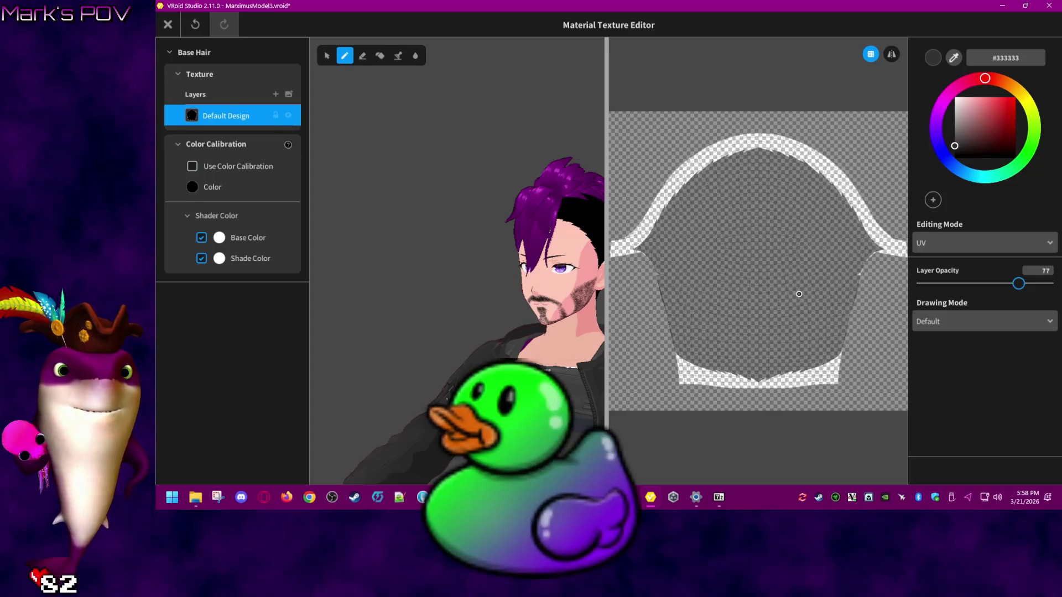
{"action": "left_click", "coordinate": [986, 283]}
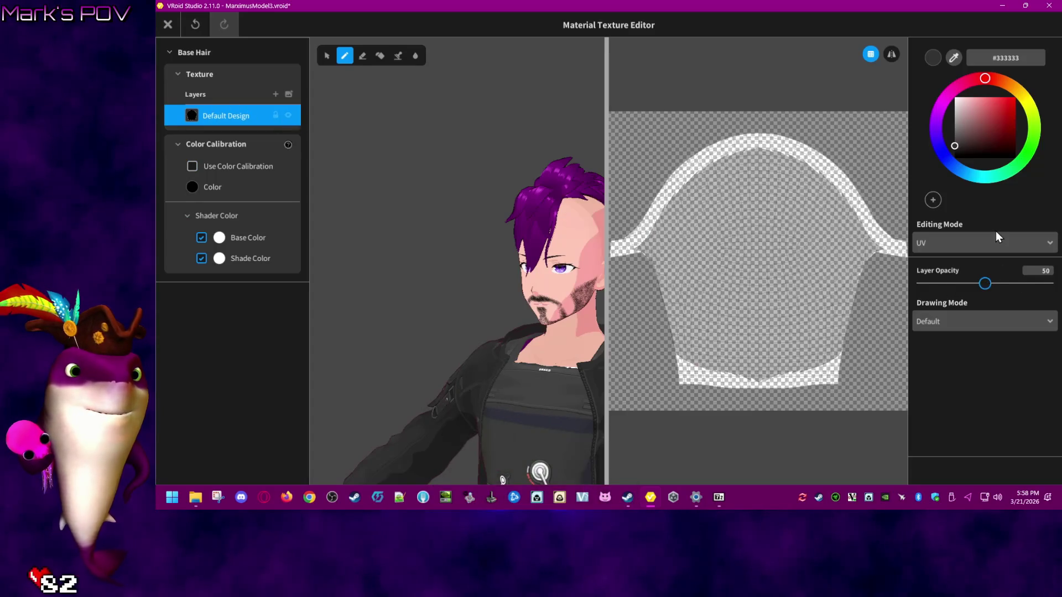
- Switch to World mode, paint trial red #DB0000 strokes, then undo them
{"action": "left_click", "coordinate": [994, 244]}
{"action": "left_click", "coordinate": [966, 283]}
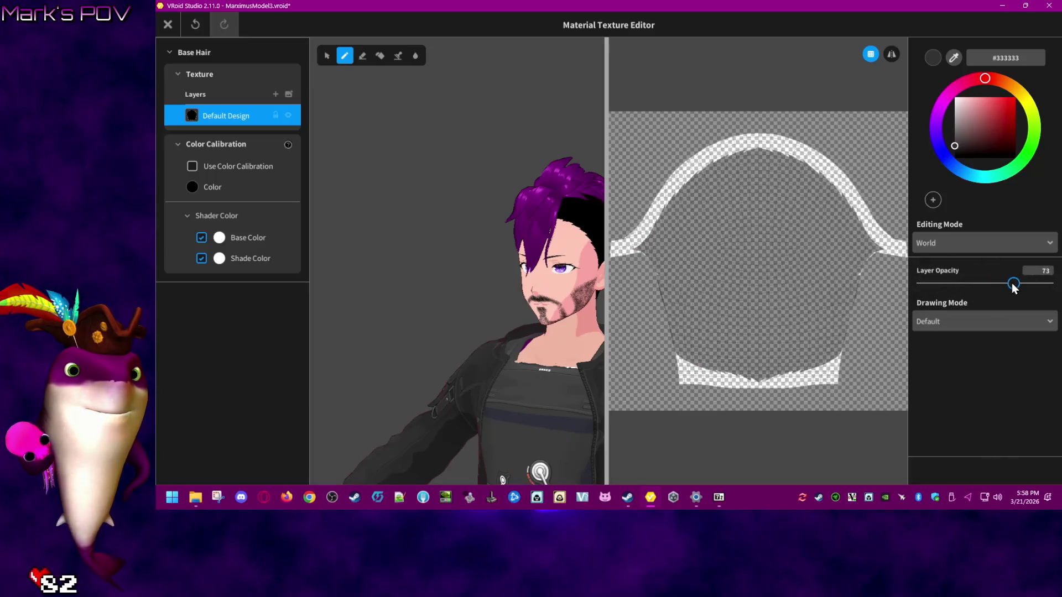
{"action": "left_click", "coordinate": [980, 283]}
{"action": "left_click_drag", "start_coordinate": [979, 283], "coordinate": [993, 283]}
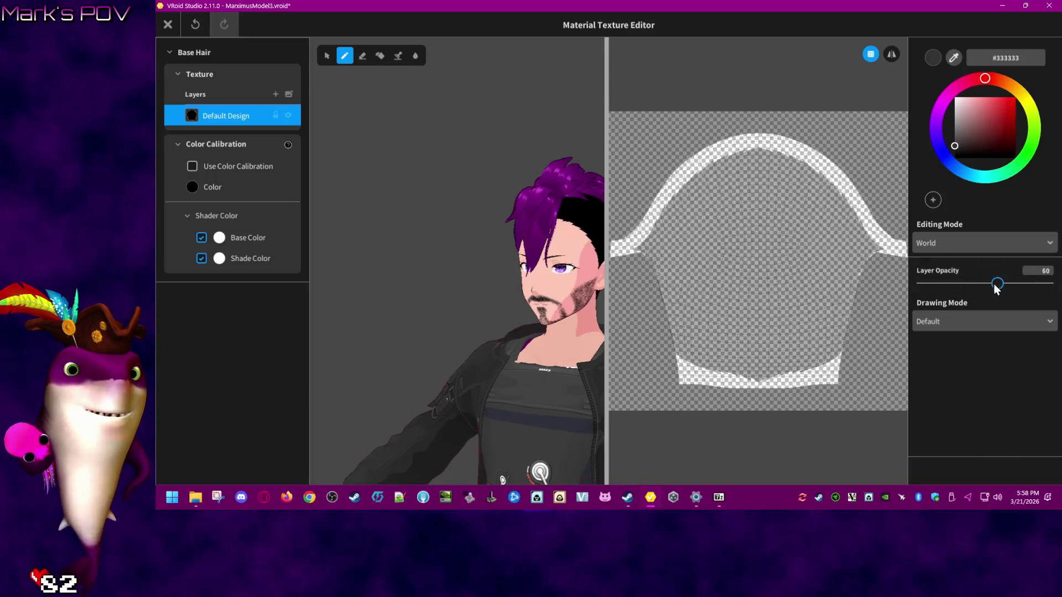
{"action": "left_click", "coordinate": [1016, 106]}
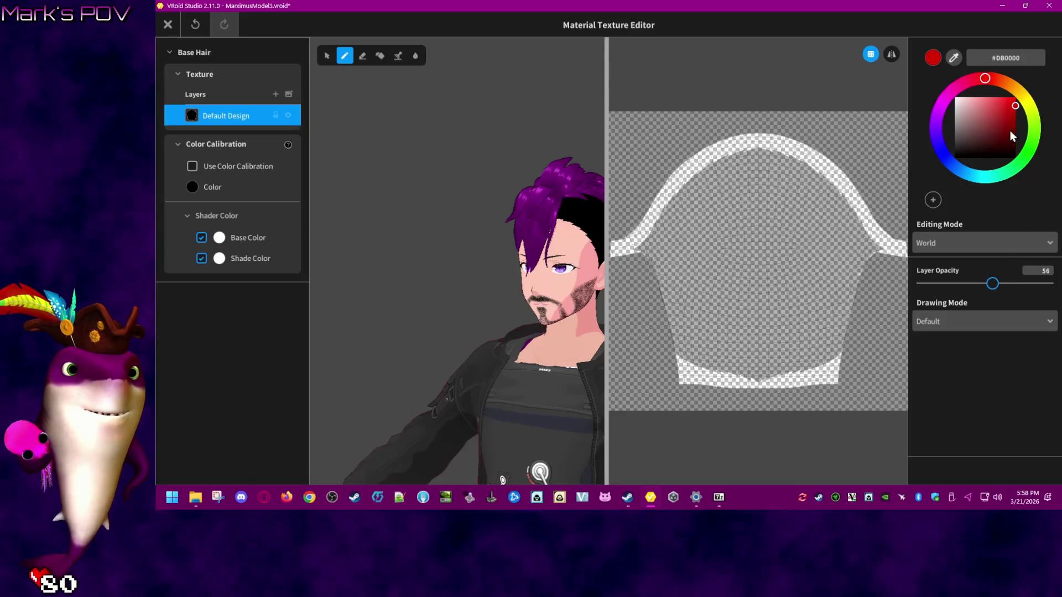
{"action": "left_click_drag", "start_coordinate": [747, 213], "coordinate": [855, 303]}
{"action": "mouse_move", "coordinate": [848, 325]}
{"action": "left_mouse_down"}
{"action": "mouse_move", "coordinate": [839, 335]}
{"action": "mouse_move", "coordinate": [681, 288]}
{"action": "mouse_move", "coordinate": [642, 244]}
{"action": "left_mouse_up"}
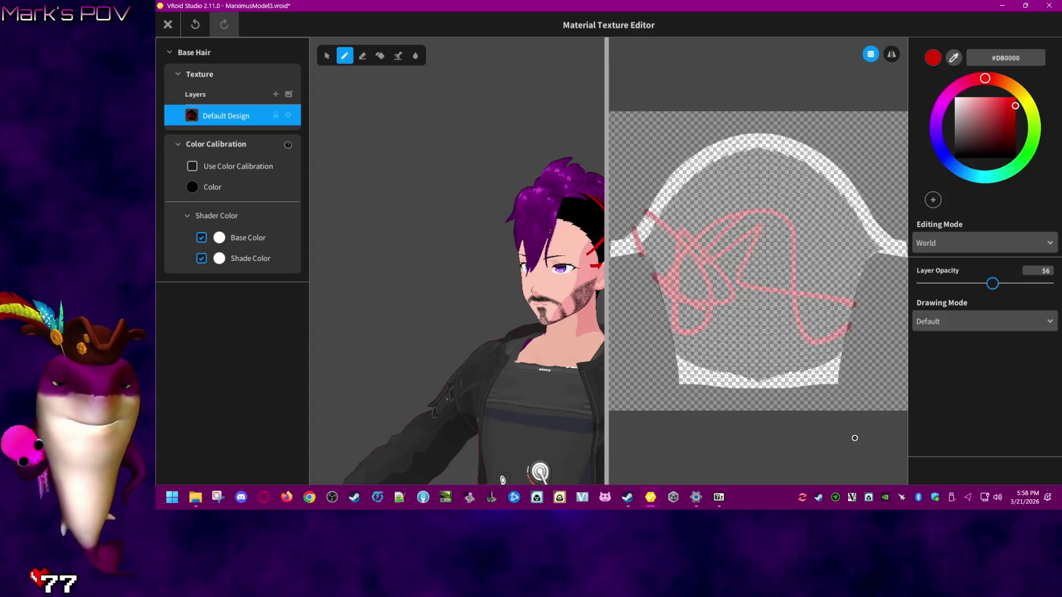
{"action": "key", "text": "ctrl+z"}
{"action": "key", "text": "ctrl+z"}
{"action": "key", "text": "ctrl+z"}
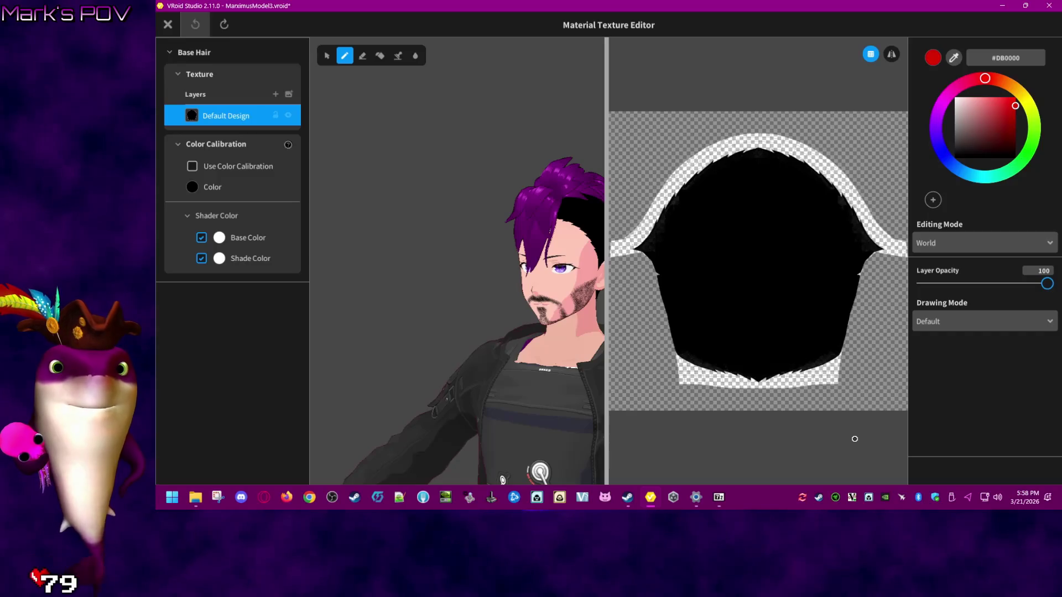
{"action": "left_click", "coordinate": [167, 24]}
- Close the texture editor and apply the third, brown Base Hair preset
{"action": "left_click", "coordinate": [641, 327]}
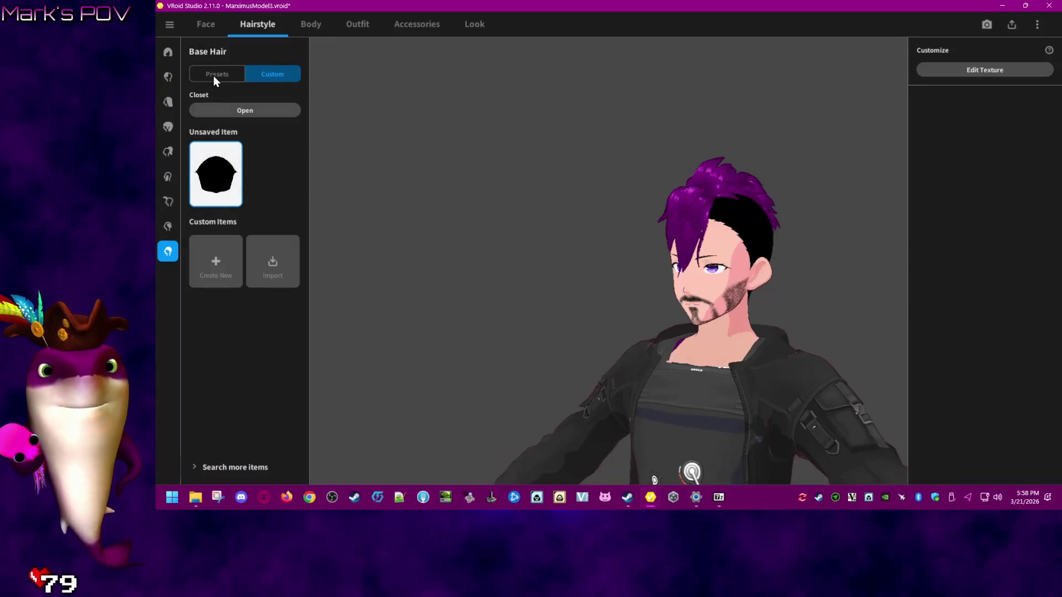
{"action": "left_click", "coordinate": [213, 76]}
{"action": "left_click", "coordinate": [219, 219]}
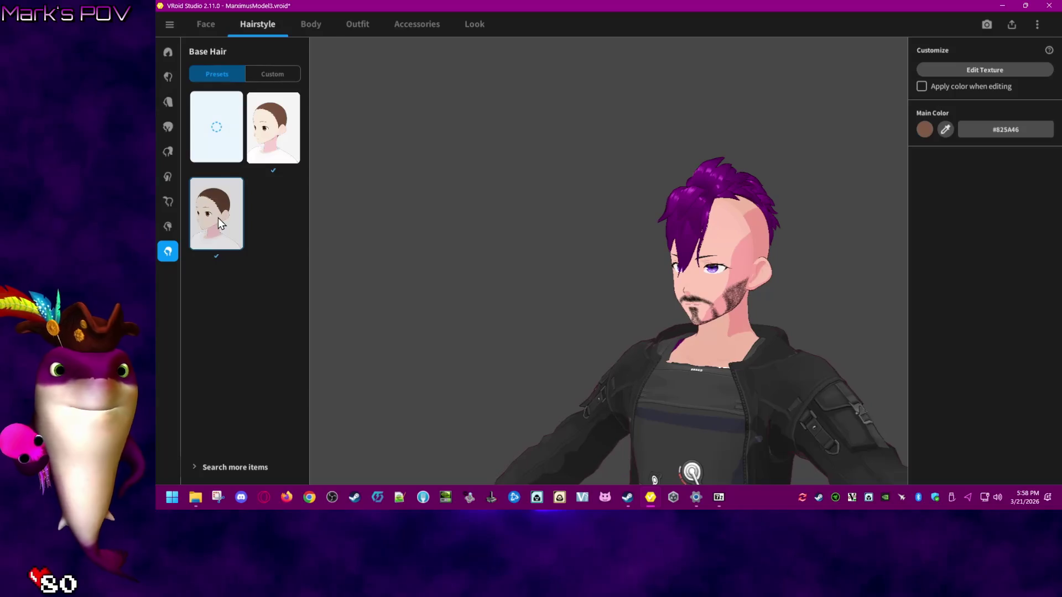
{"action": "right_click_drag", "start_coordinate": [786, 263], "coordinate": [761, 261]}
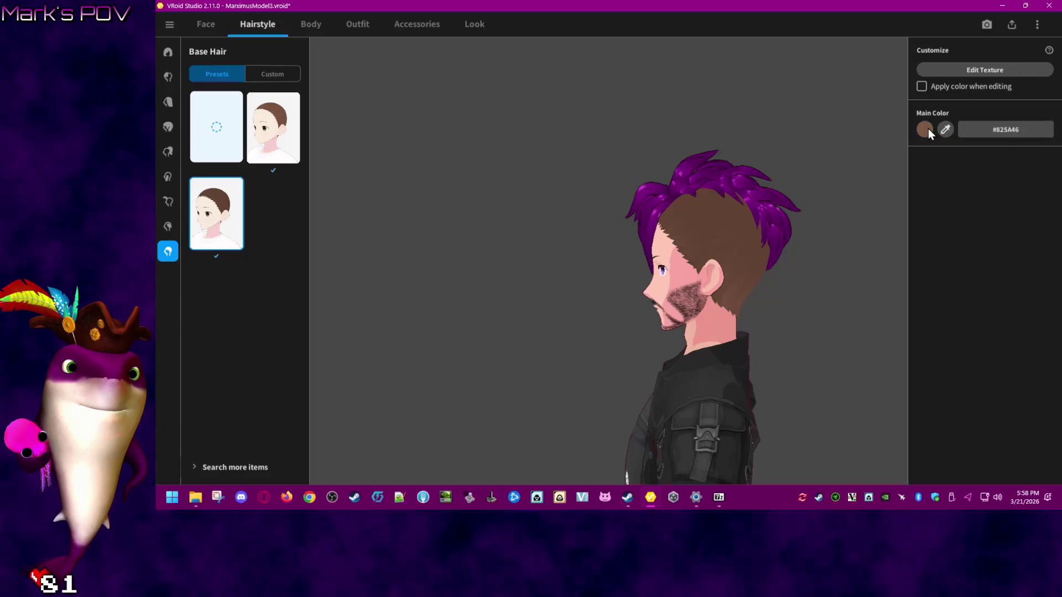
- Reopen the base hair texture editor and test layer opacity and Color Calibration
{"action": "left_click", "coordinate": [969, 71]}
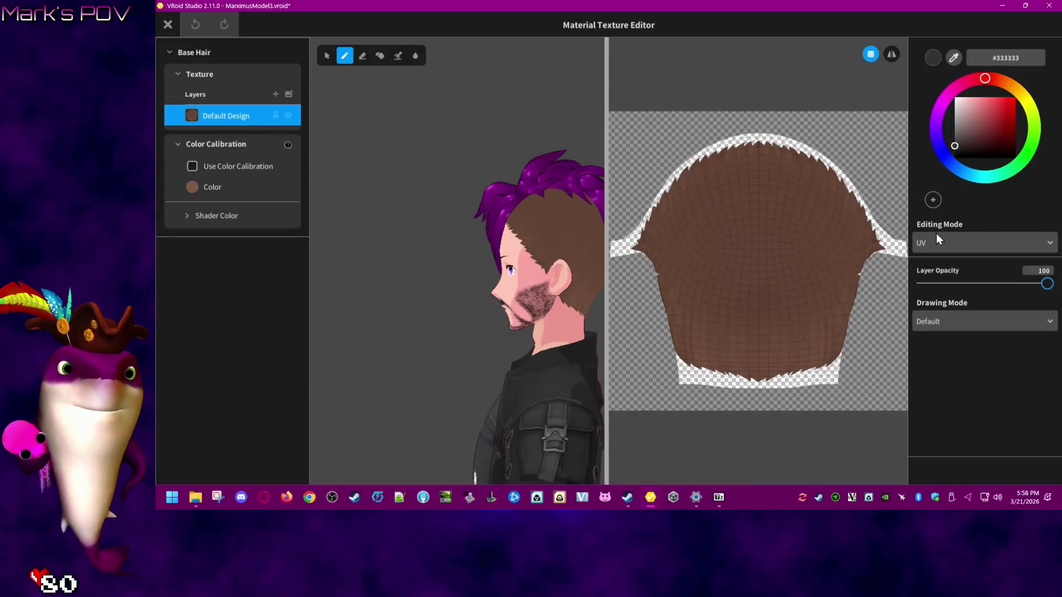
{"action": "mouse_move", "coordinate": [1048, 284]}
{"action": "left_mouse_down"}
{"action": "mouse_move", "coordinate": [1006, 284]}
{"action": "mouse_move", "coordinate": [1047, 284]}
{"action": "left_mouse_up"}
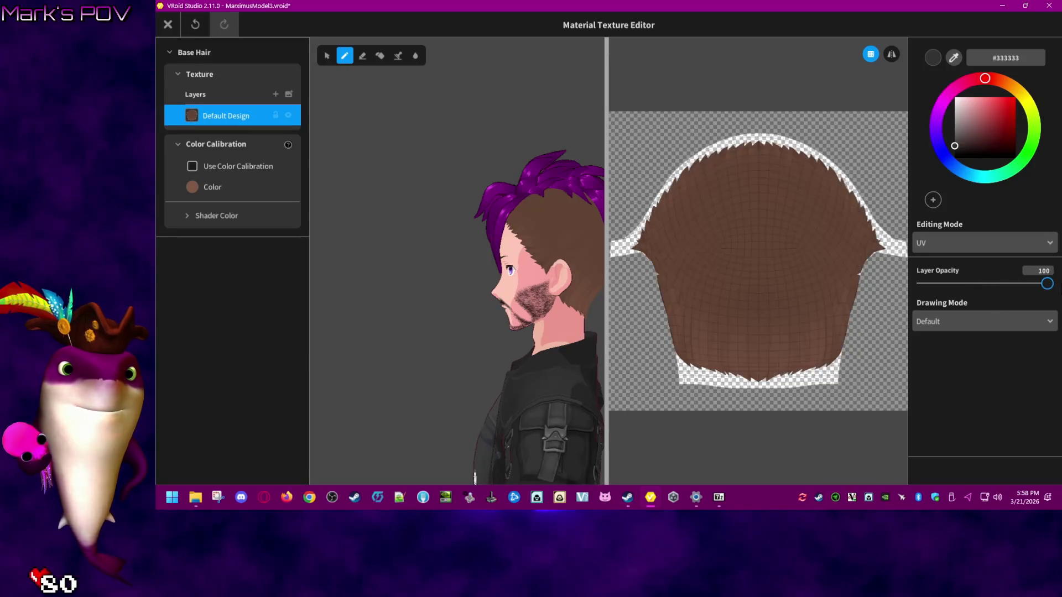
{"action": "left_click", "coordinate": [192, 166]}
{"action": "left_click", "coordinate": [192, 166]}
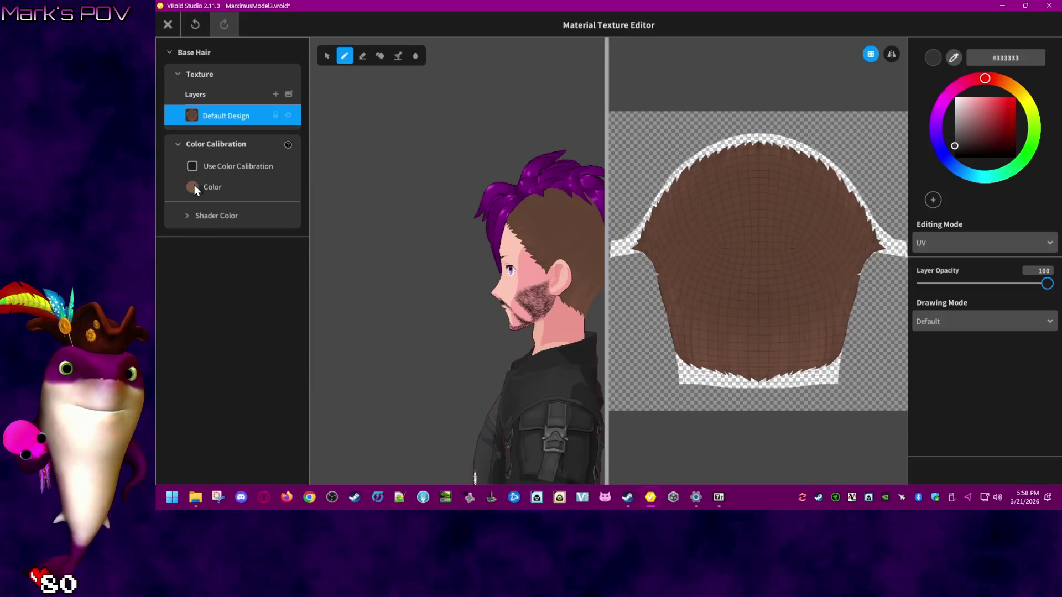
{"action": "left_click", "coordinate": [192, 186]}
{"action": "left_click", "coordinate": [188, 210]}
{"action": "left_click", "coordinate": [185, 215]}
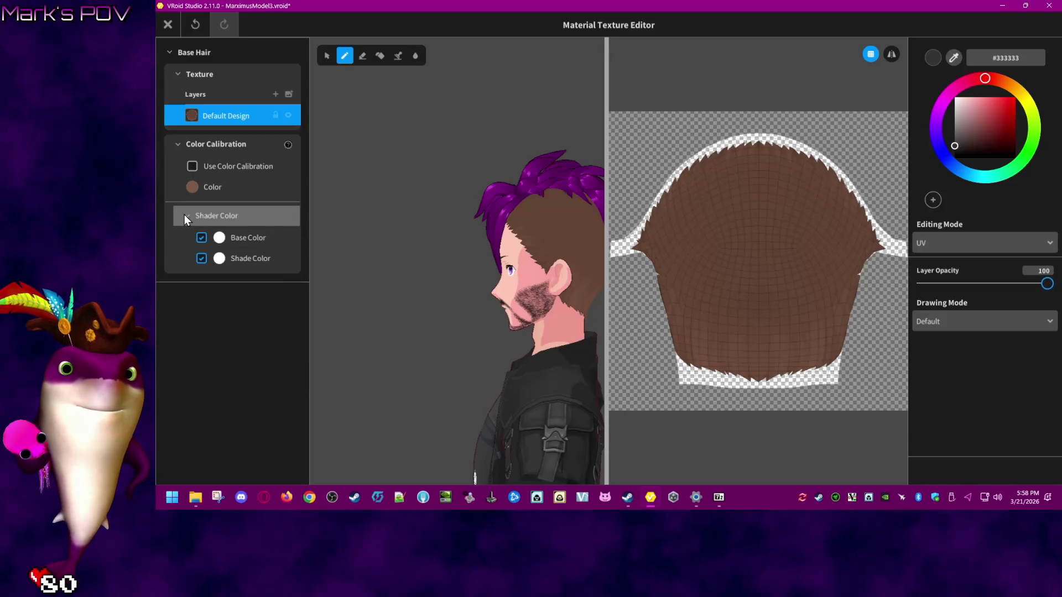
{"action": "left_click", "coordinate": [192, 166]}
- Try dark red shader base and shade colours, restore both to white, and close the editor
{"action": "left_click", "coordinate": [219, 238]}
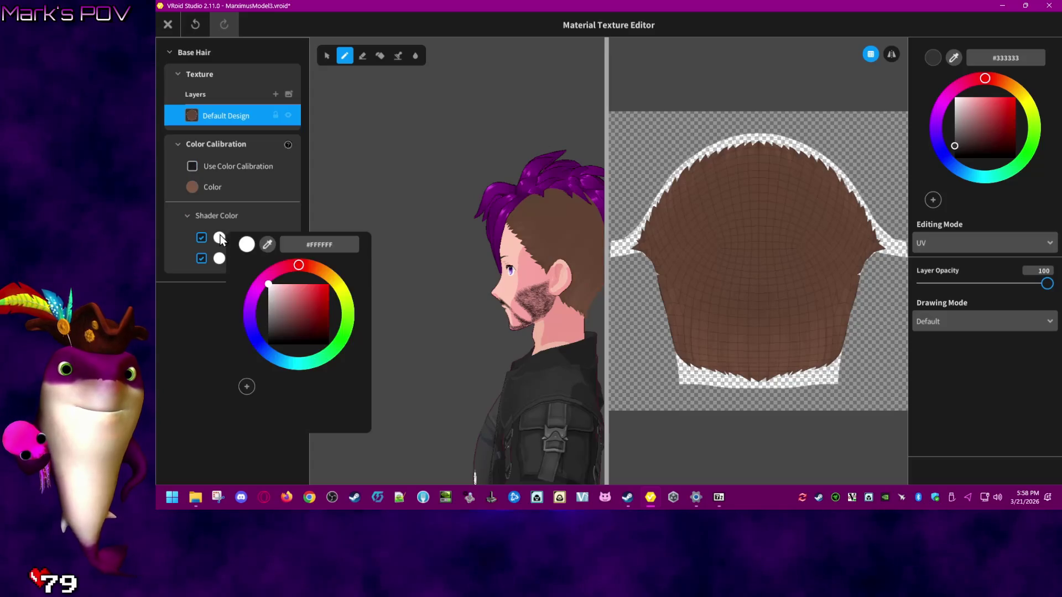
{"action": "left_click", "coordinate": [317, 332]}
{"action": "left_click", "coordinate": [319, 337]}
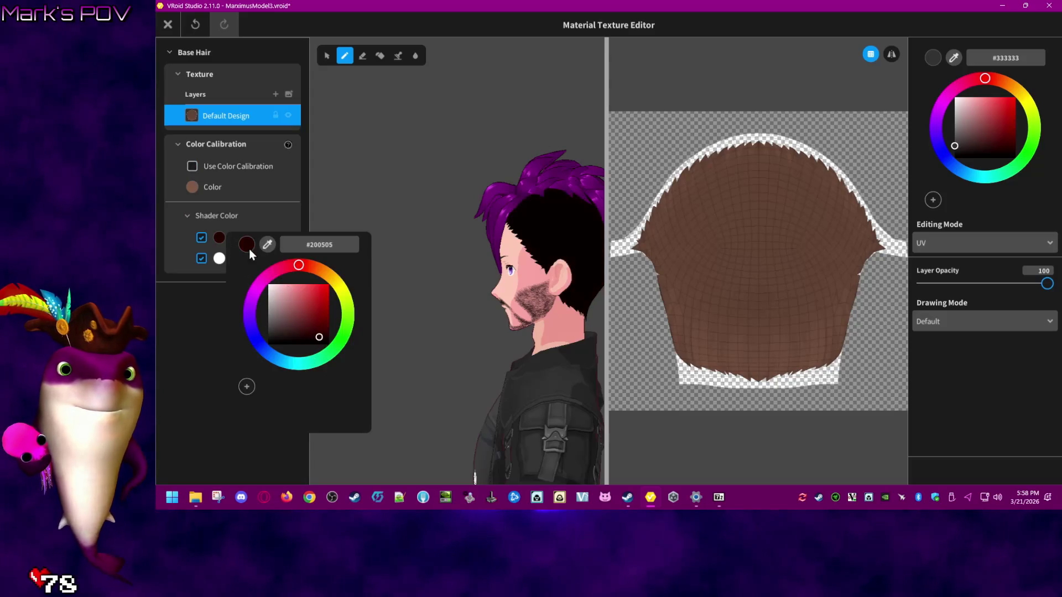
{"action": "left_click_drag", "start_coordinate": [277, 303], "coordinate": [270, 286]}
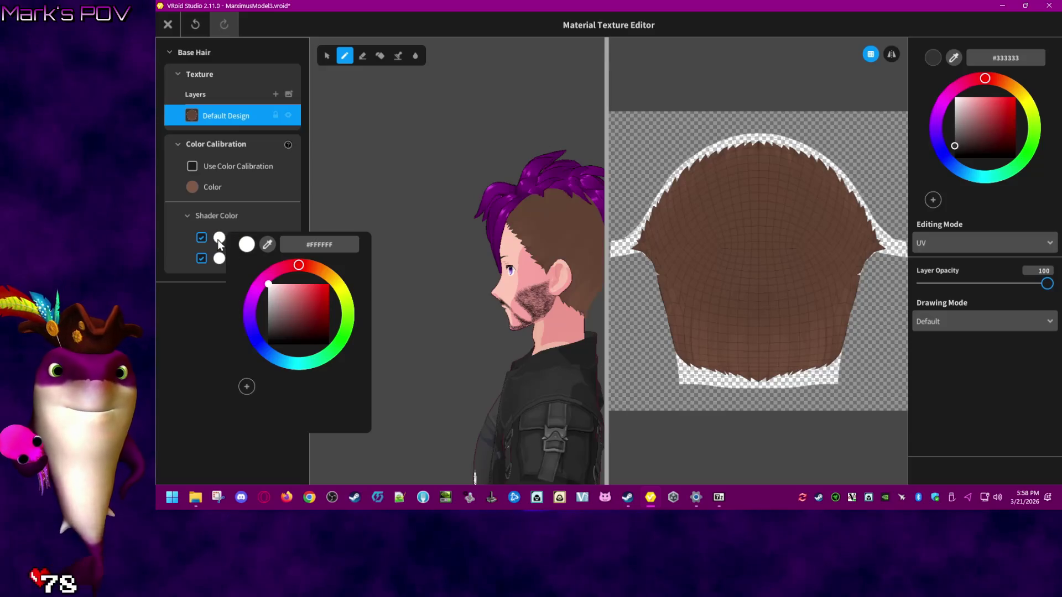
{"action": "left_click", "coordinate": [195, 340]}
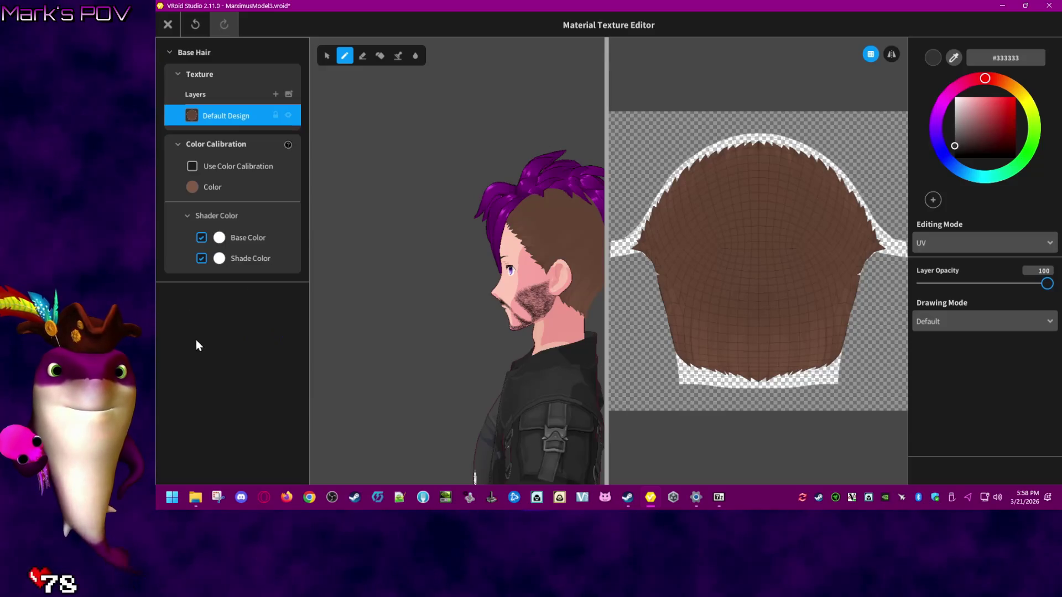
{"action": "left_click", "coordinate": [222, 259]}
{"action": "left_click", "coordinate": [317, 136]}
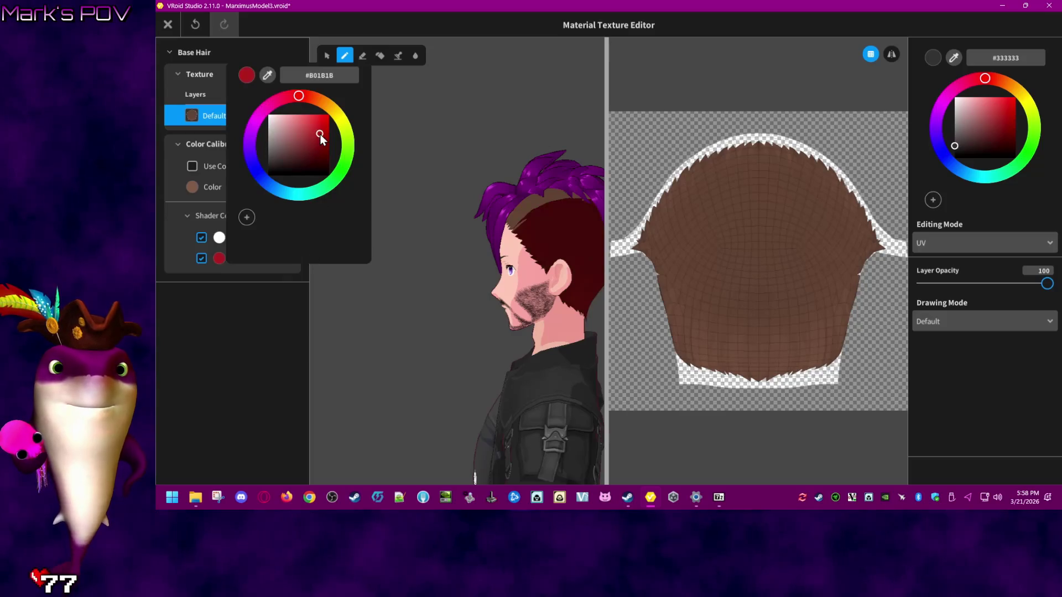
{"action": "mouse_move", "coordinate": [317, 134]}
{"action": "left_mouse_down"}
{"action": "mouse_move", "coordinate": [265, 133]}
{"action": "mouse_move", "coordinate": [269, 115]}
{"action": "left_mouse_up"}
{"action": "left_click", "coordinate": [226, 361]}
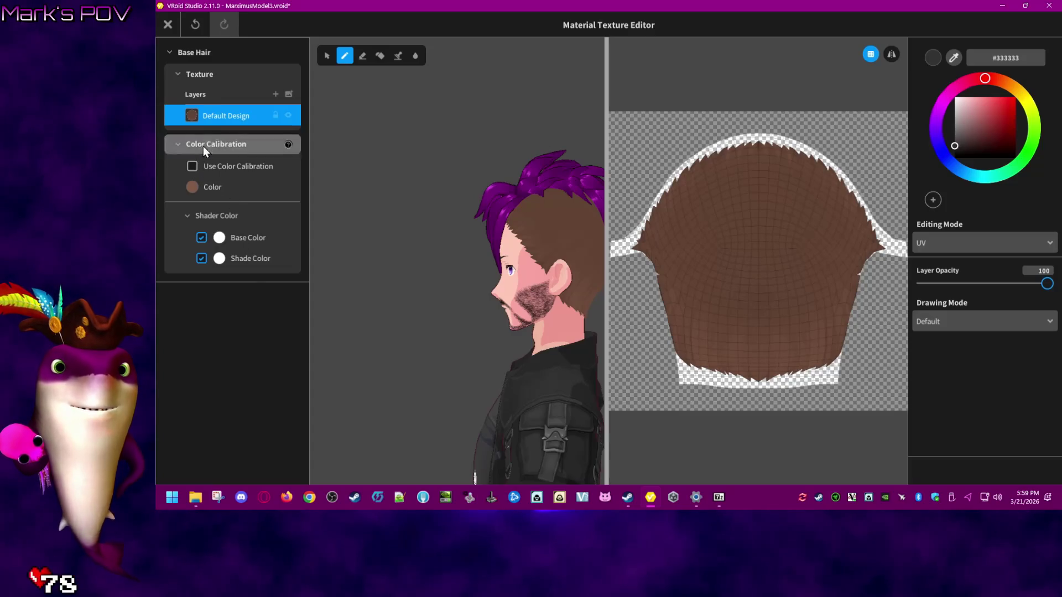
{"action": "key", "text": "Escape"}
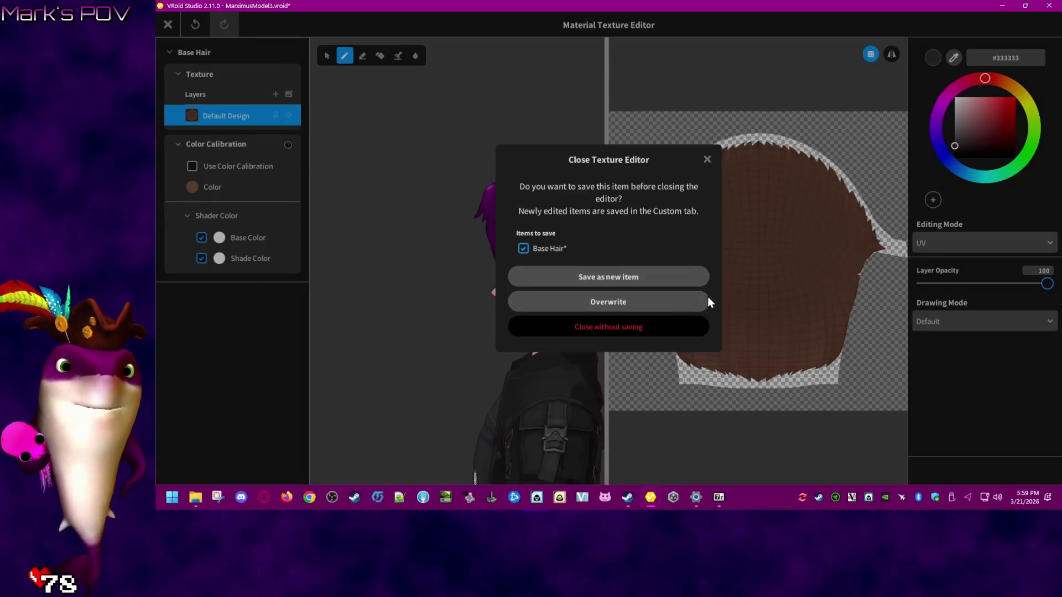
{"action": "left_click", "coordinate": [609, 327]}
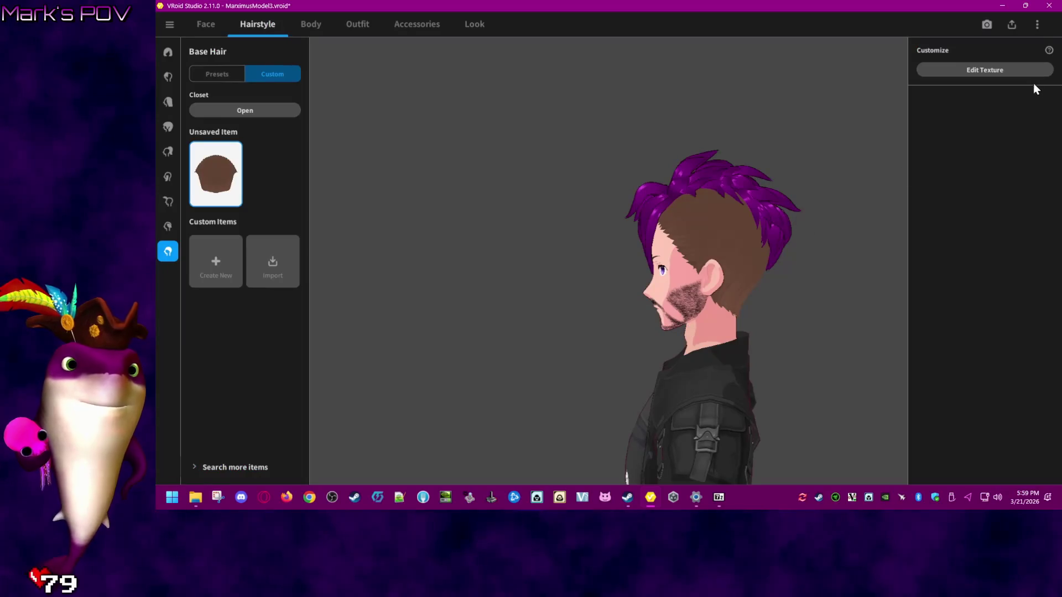
- Reapply the third Base Hair preset and tint its main colour purple #992C88
{"action": "left_click", "coordinate": [219, 74]}
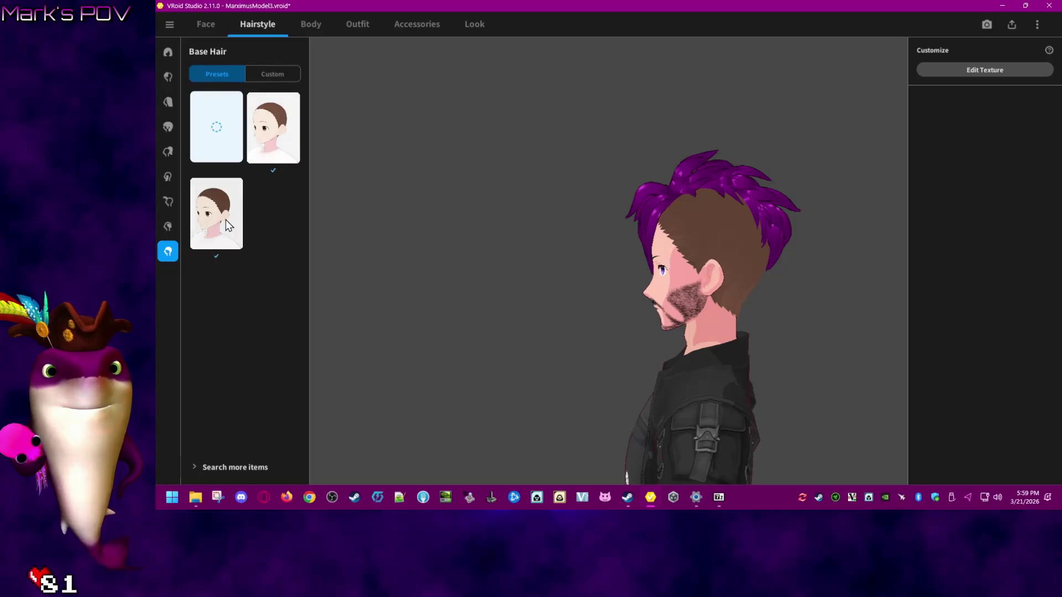
{"action": "left_click", "coordinate": [224, 219]}
{"action": "left_click", "coordinate": [926, 131]}
{"action": "mouse_move", "coordinate": [896, 188]}
{"action": "left_mouse_down"}
{"action": "mouse_move", "coordinate": [931, 163]}
{"action": "mouse_move", "coordinate": [936, 224]}
{"action": "mouse_move", "coordinate": [921, 165]}
{"action": "mouse_move", "coordinate": [951, 210]}
{"action": "mouse_move", "coordinate": [885, 161]}
{"action": "mouse_move", "coordinate": [899, 158]}
{"action": "mouse_move", "coordinate": [874, 188]}
{"action": "mouse_move", "coordinate": [857, 185]}
{"action": "mouse_move", "coordinate": [885, 185]}
{"action": "mouse_move", "coordinate": [881, 174]}
{"action": "mouse_move", "coordinate": [871, 183]}
{"action": "mouse_move", "coordinate": [881, 183]}
{"action": "left_mouse_up"}
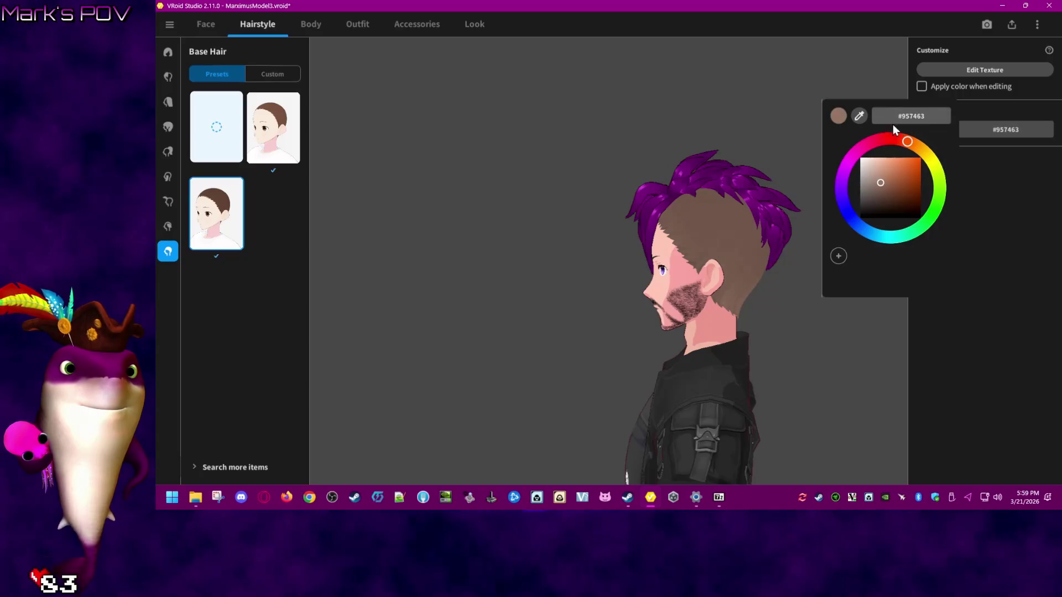
{"action": "mouse_move", "coordinate": [904, 142]}
{"action": "left_mouse_down"}
{"action": "mouse_move", "coordinate": [856, 161]}
{"action": "mouse_move", "coordinate": [904, 183]}
{"action": "mouse_move", "coordinate": [902, 170]}
{"action": "mouse_move", "coordinate": [904, 184]}
{"action": "left_mouse_up"}
{"action": "mouse_move", "coordinate": [697, 286]}
{"action": "left_mouse_down"}
{"action": "mouse_move", "coordinate": [750, 279]}
{"action": "mouse_move", "coordinate": [664, 301]}
{"action": "mouse_move", "coordinate": [732, 264]}
{"action": "mouse_move", "coordinate": [768, 277]}
{"action": "mouse_move", "coordinate": [793, 309]}
{"action": "mouse_move", "coordinate": [791, 335]}
{"action": "mouse_move", "coordinate": [701, 258]}
{"action": "mouse_move", "coordinate": [675, 264]}
{"action": "mouse_move", "coordinate": [693, 273]}
{"action": "left_mouse_up"}
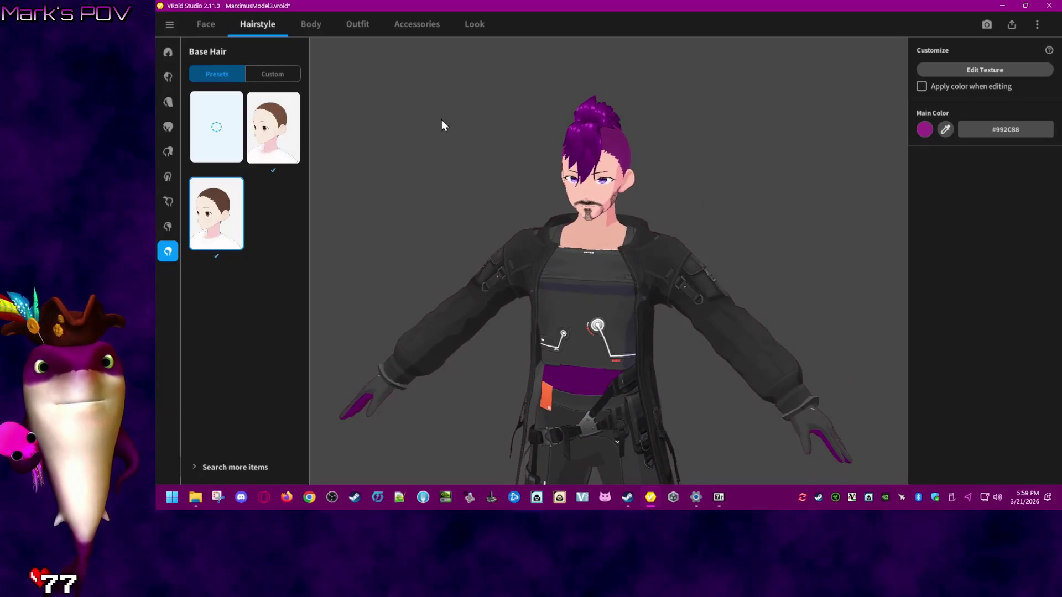
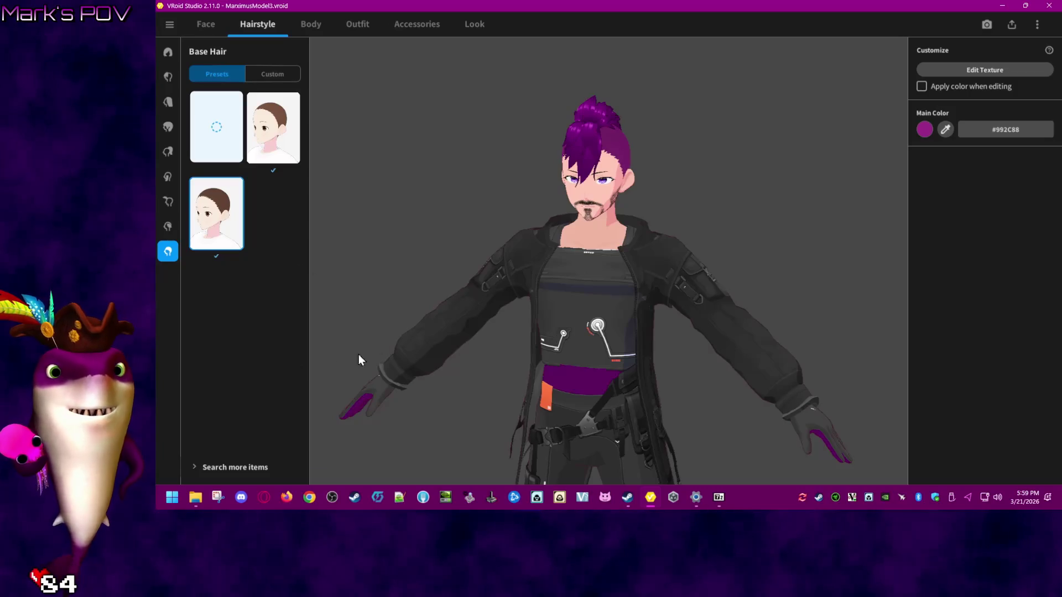
- In the Body settings, shift the main skin colour to a warmer, more saturated peach
{"action": "left_click", "coordinate": [307, 25]}
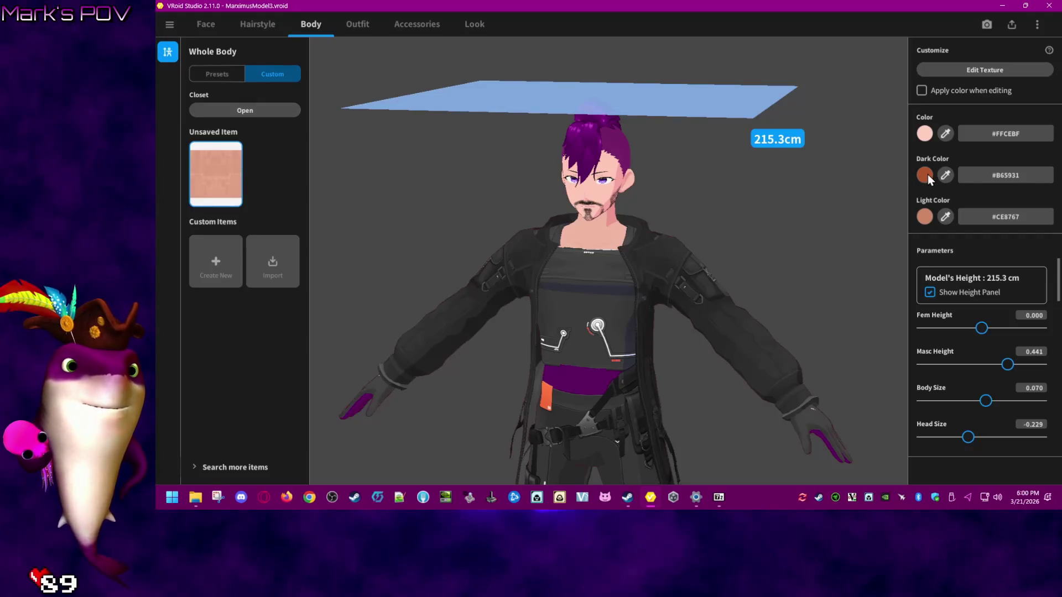
{"action": "left_click", "coordinate": [924, 134]}
{"action": "left_click", "coordinate": [885, 185]}
{"action": "mouse_move", "coordinate": [886, 186]}
{"action": "left_mouse_down"}
{"action": "mouse_move", "coordinate": [915, 232]}
{"action": "mouse_move", "coordinate": [884, 210]}
{"action": "mouse_move", "coordinate": [904, 210]}
{"action": "left_mouse_up"}
- Adjust the skin's dark colour to #8B4020 and light colour to #914A2B, then retune the main colour
{"action": "left_click", "coordinate": [786, 149]}
{"action": "left_click", "coordinate": [808, 172]}
{"action": "left_click", "coordinate": [784, 135]}
{"action": "left_click", "coordinate": [902, 205]}
{"action": "mouse_move", "coordinate": [888, 202]}
{"action": "left_mouse_down"}
{"action": "mouse_move", "coordinate": [895, 195]}
{"action": "mouse_move", "coordinate": [880, 208]}
{"action": "mouse_move", "coordinate": [900, 182]}
{"action": "mouse_move", "coordinate": [879, 192]}
{"action": "mouse_move", "coordinate": [901, 217]}
{"action": "mouse_move", "coordinate": [930, 176]}
{"action": "mouse_move", "coordinate": [888, 187]}
{"action": "mouse_move", "coordinate": [899, 184]}
{"action": "left_mouse_up"}
{"action": "left_click", "coordinate": [873, 206]}
- Fine-tune the main skin colour in the saturation square until it reads #FF977A
{"action": "left_click", "coordinate": [885, 205]}
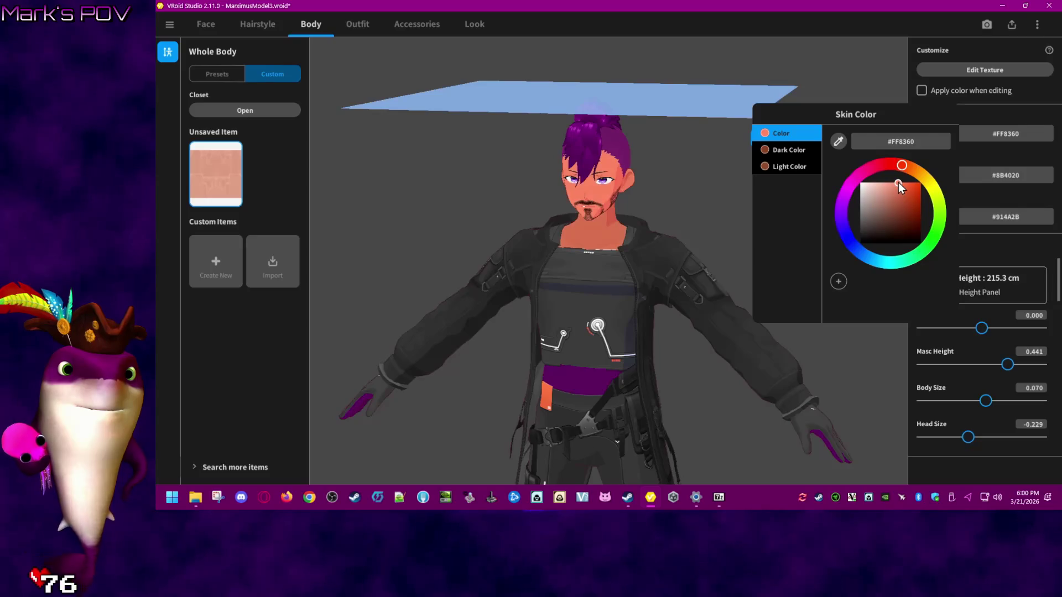
{"action": "left_click_drag", "start_coordinate": [898, 185], "coordinate": [896, 190]}
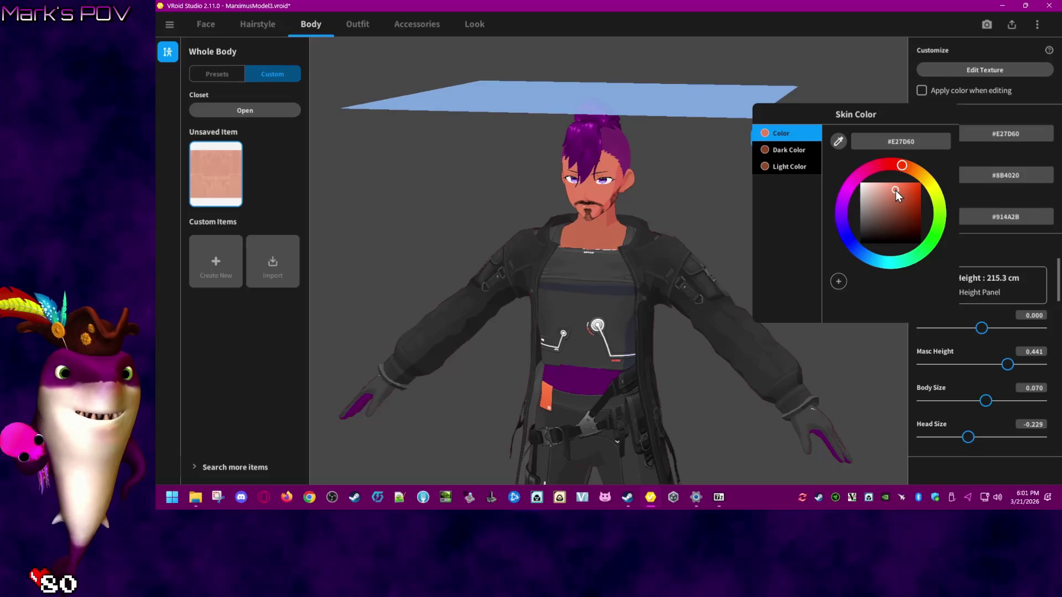
{"action": "left_click_drag", "start_coordinate": [897, 191], "coordinate": [897, 175]}
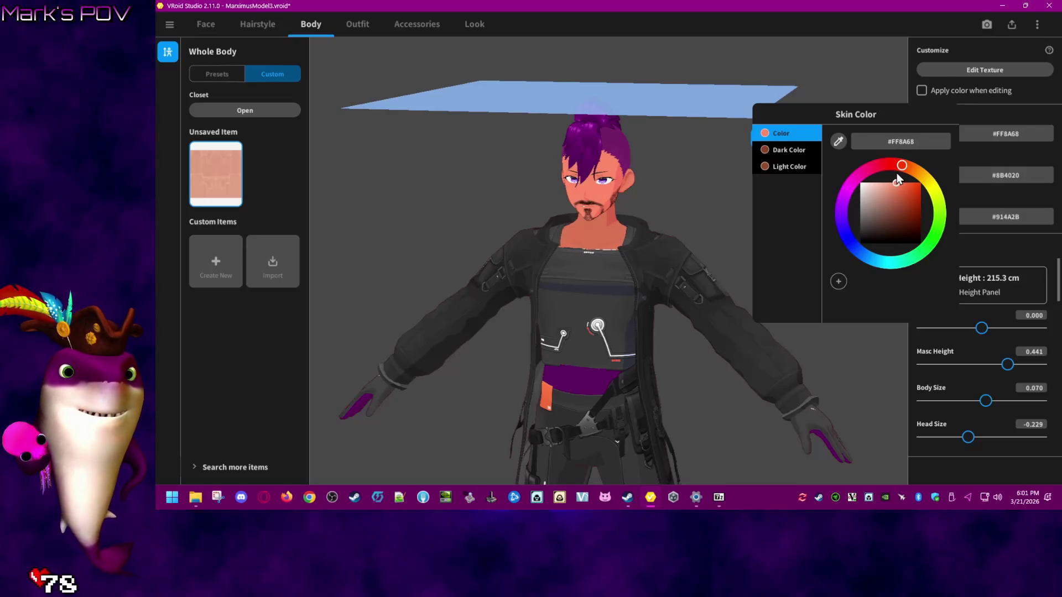
{"action": "mouse_move", "coordinate": [890, 167]}
{"action": "left_mouse_down"}
{"action": "mouse_move", "coordinate": [874, 171]}
{"action": "mouse_move", "coordinate": [894, 168]}
{"action": "left_mouse_up"}
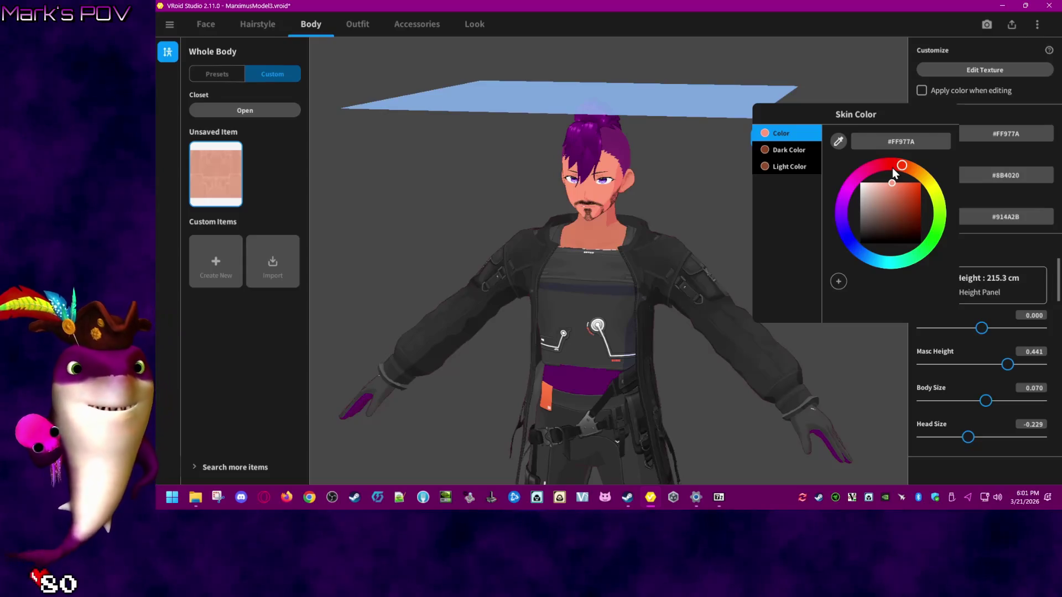
{"action": "left_click", "coordinate": [894, 184]}
{"action": "left_click", "coordinate": [895, 183]}
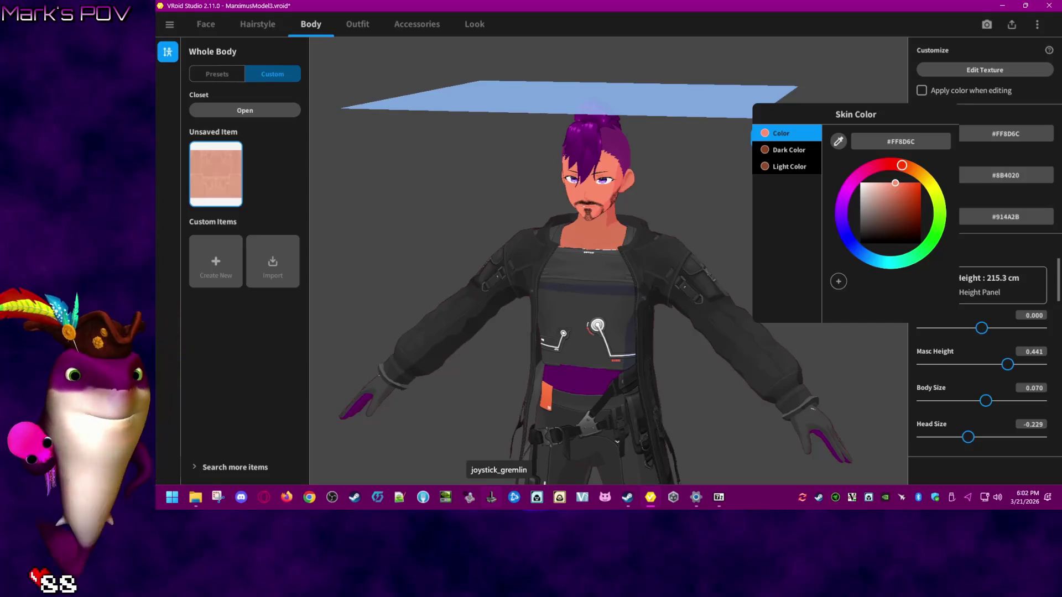
{"action": "left_click", "coordinate": [893, 183]}
{"action": "left_click", "coordinate": [894, 183]}
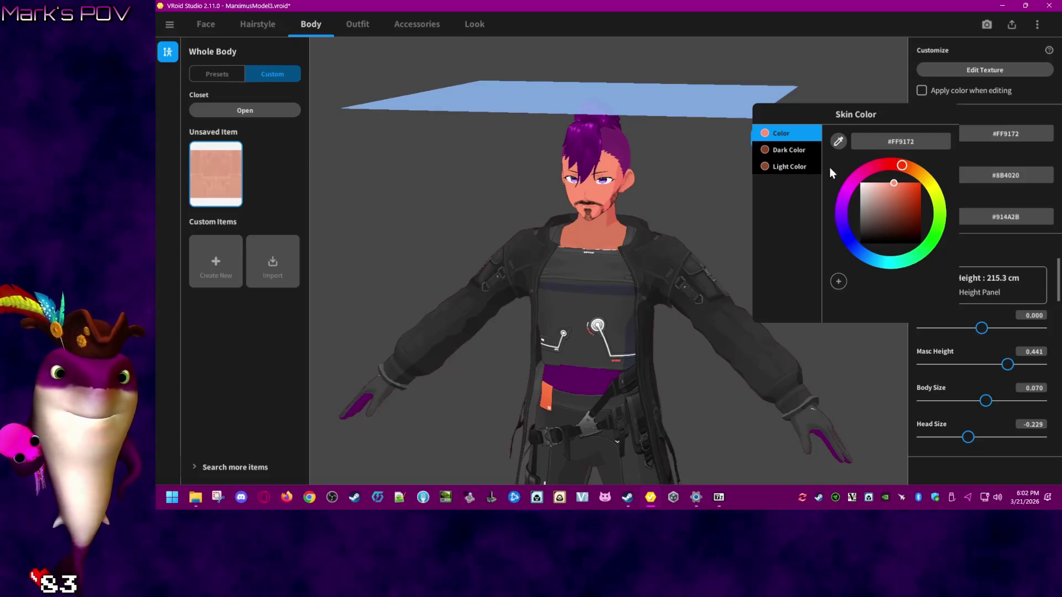
{"action": "left_click", "coordinate": [893, 183]}
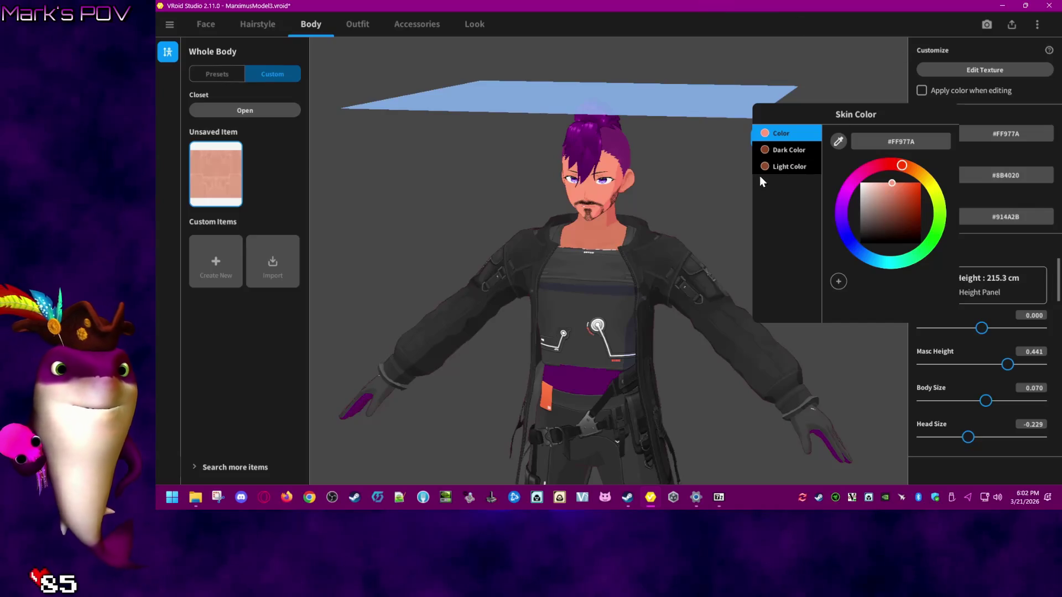
{"action": "left_click", "coordinate": [778, 166]}
- Paste #FF977A into the skin's light colour hex field
{"action": "left_click", "coordinate": [788, 136]}
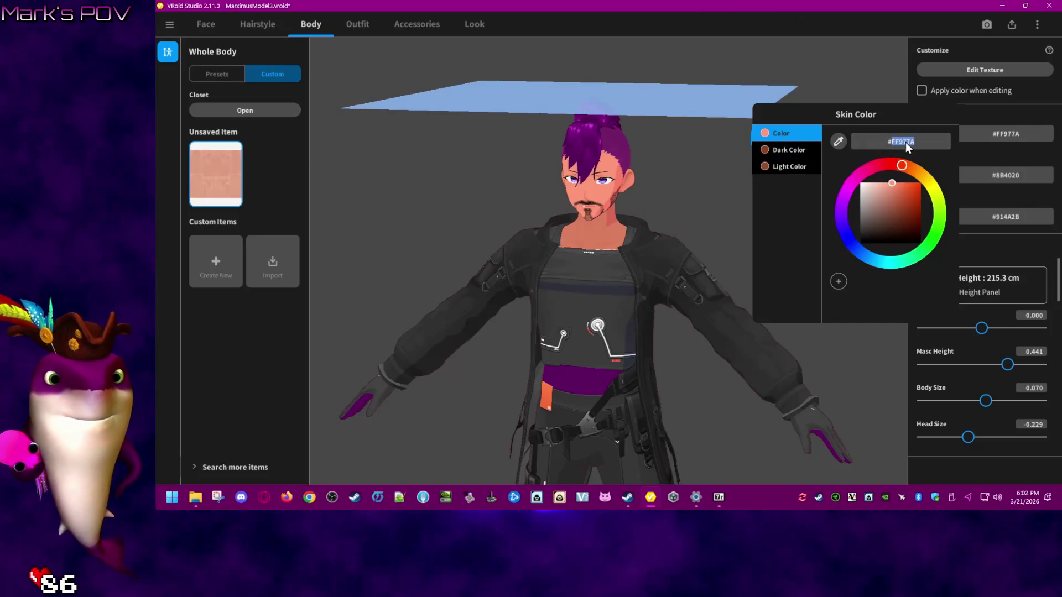
{"action": "left_click", "coordinate": [785, 166]}
{"action": "double_click", "coordinate": [911, 142]}
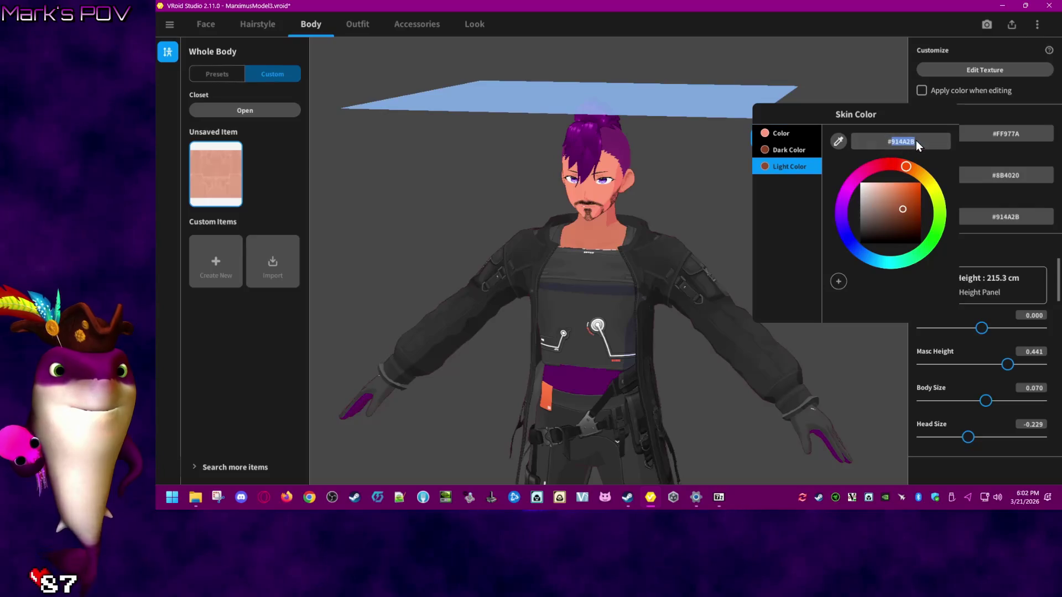
{"action": "type", "text": "#FF977A"}
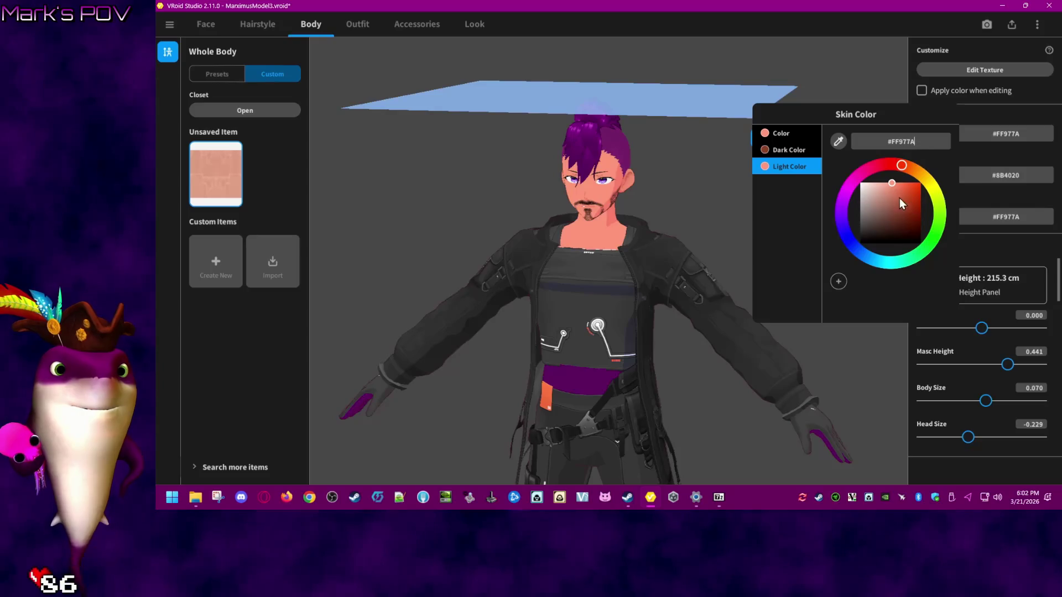
{"action": "left_click_drag", "start_coordinate": [893, 185], "coordinate": [882, 184]}
{"action": "left_click", "coordinate": [920, 142]}
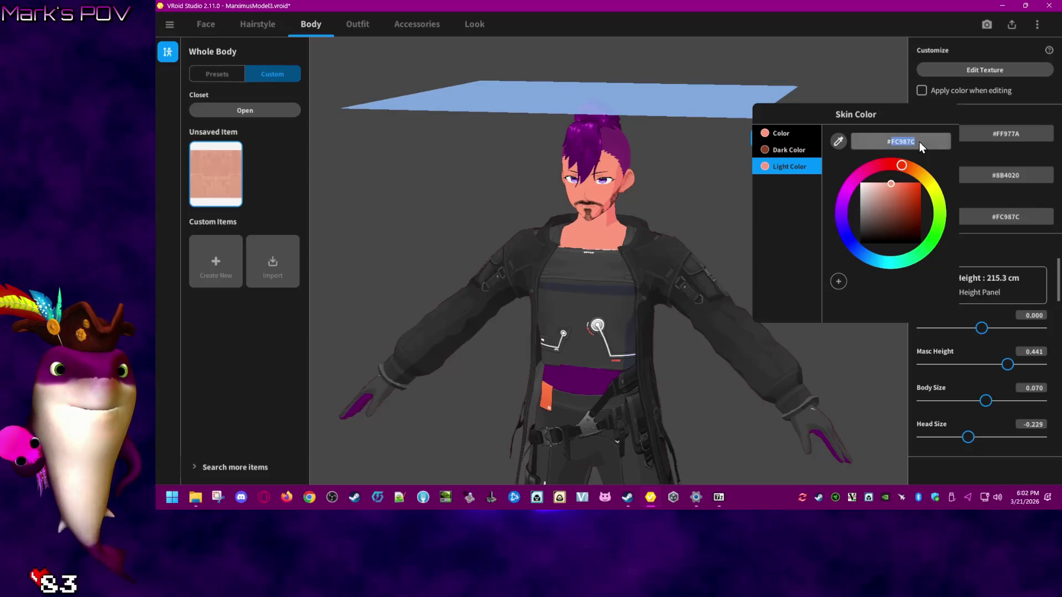
{"action": "type", "text": "#FF977A"}
- Paste #FF977A into the dark colour and darken it to #E68B71
{"action": "left_click", "coordinate": [795, 150]}
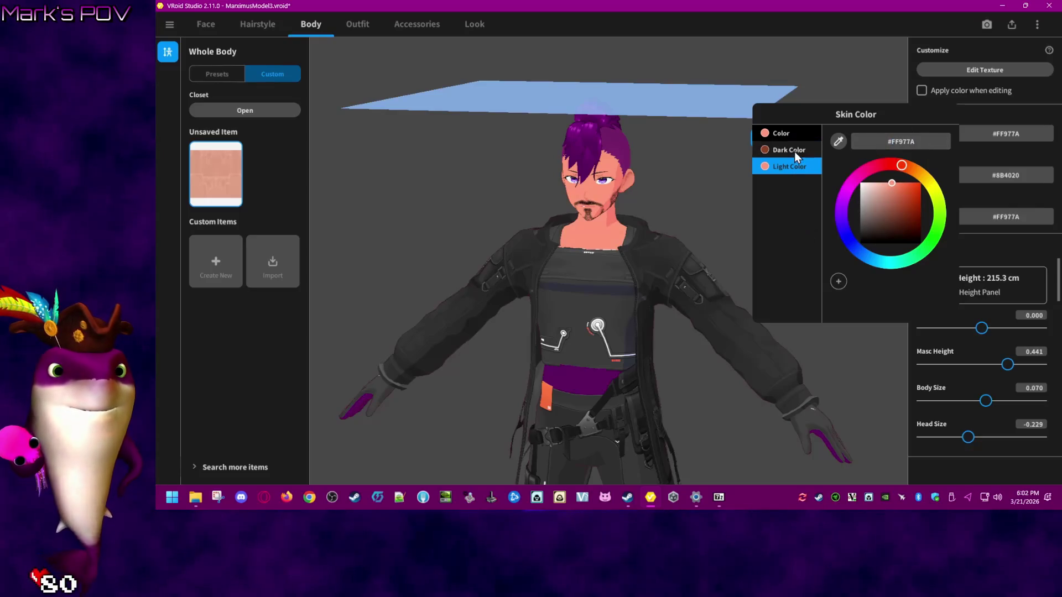
{"action": "left_click", "coordinate": [913, 140]}
{"action": "type", "text": "#FF977A"}
{"action": "mouse_move", "coordinate": [896, 184]}
{"action": "left_mouse_down"}
{"action": "mouse_move", "coordinate": [889, 212]}
{"action": "mouse_move", "coordinate": [893, 191]}
{"action": "left_mouse_up"}
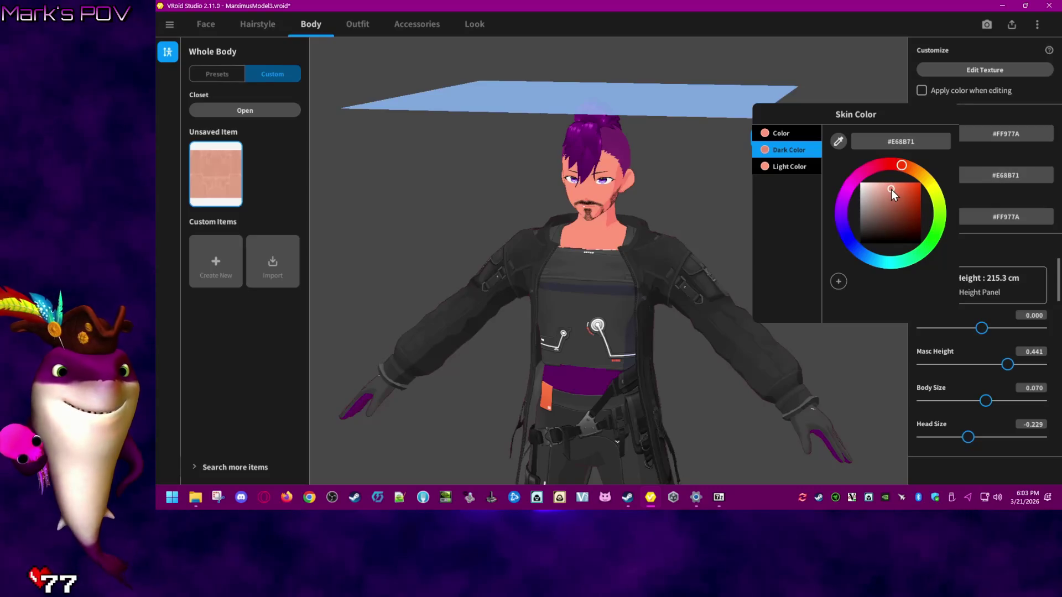
- Set the light colour to #FFA085 and the main colour to #FFA489, then close the picker
{"action": "left_click", "coordinate": [804, 163]}
{"action": "left_click", "coordinate": [890, 183]}
{"action": "left_click", "coordinate": [891, 184]}
{"action": "left_click", "coordinate": [791, 134]}
{"action": "left_click", "coordinate": [892, 187]}
{"action": "left_click", "coordinate": [788, 151]}
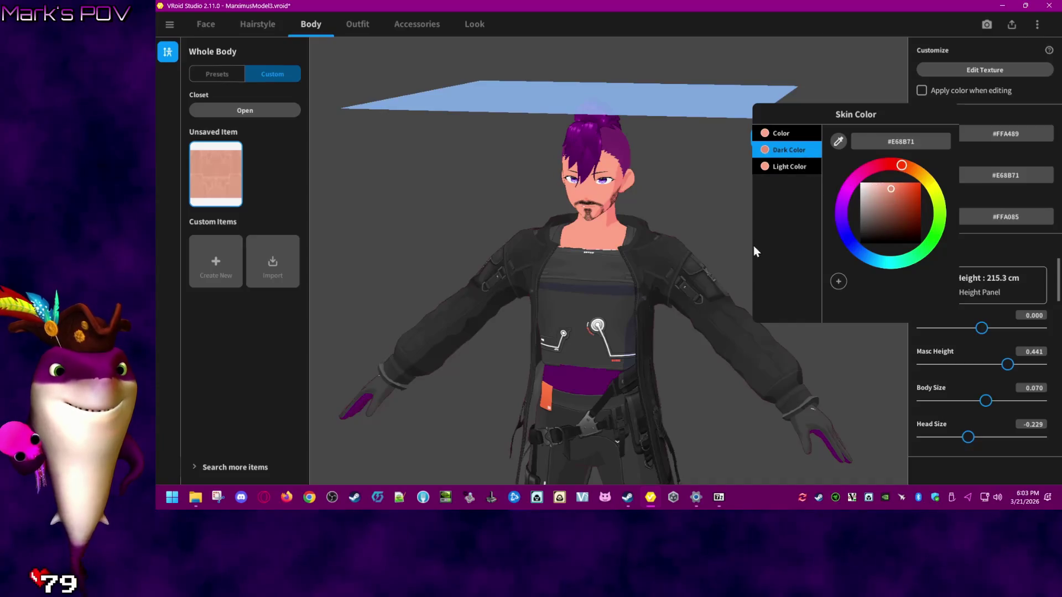
{"action": "left_click", "coordinate": [681, 230]}
{"action": "mouse_move", "coordinate": [460, 209]}
{"action": "right_mouse_down"}
{"action": "mouse_move", "coordinate": [556, 255]}
{"action": "mouse_move", "coordinate": [530, 256]}
{"action": "mouse_move", "coordinate": [728, 240]}
{"action": "right_mouse_up"}
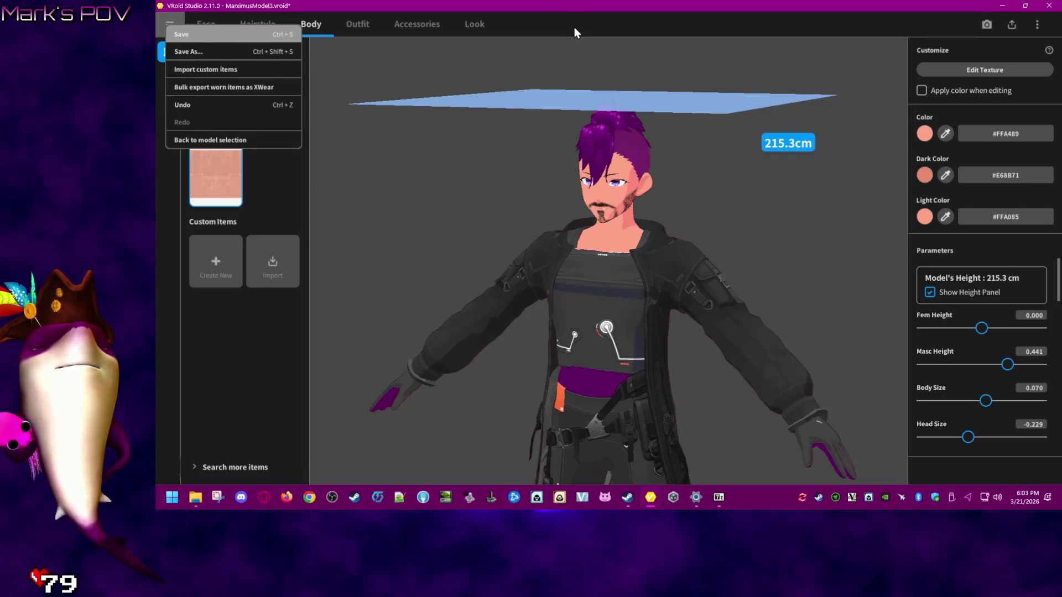
- Save the model with Ctrl+S and open the Photo Booth preview
{"action": "key", "text": "ctrl+s"}
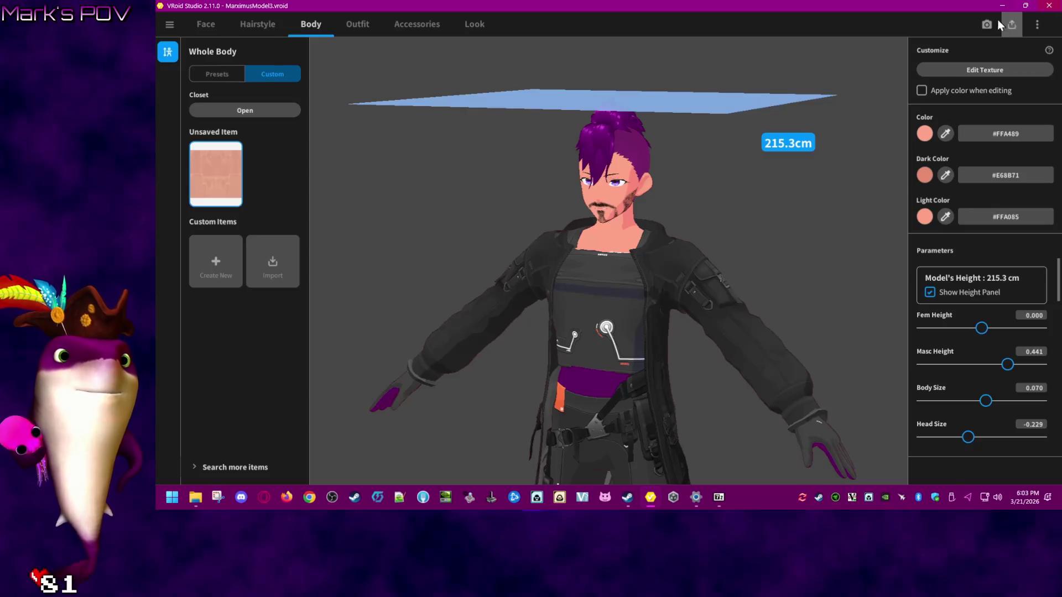
{"action": "left_click", "coordinate": [1010, 23]}
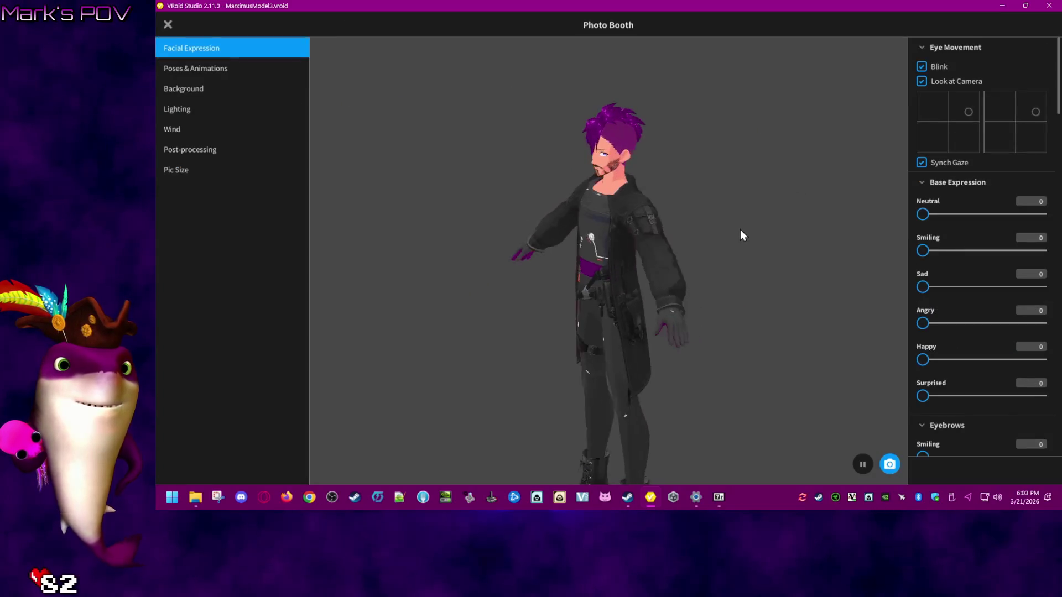
- Set the Photo Booth wind to X 0.189, Y 0.152, Z 0.038 and apply an animation
{"action": "left_click", "coordinate": [204, 130]}
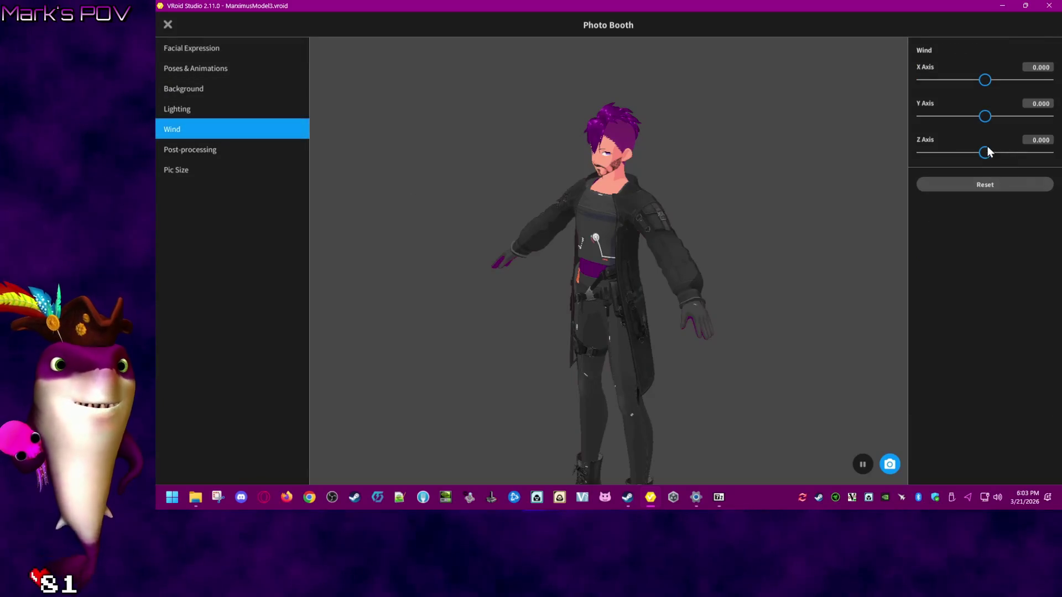
{"action": "mouse_move", "coordinate": [989, 116]}
{"action": "left_mouse_down"}
{"action": "mouse_move", "coordinate": [1048, 153]}
{"action": "mouse_move", "coordinate": [986, 155]}
{"action": "left_mouse_up"}
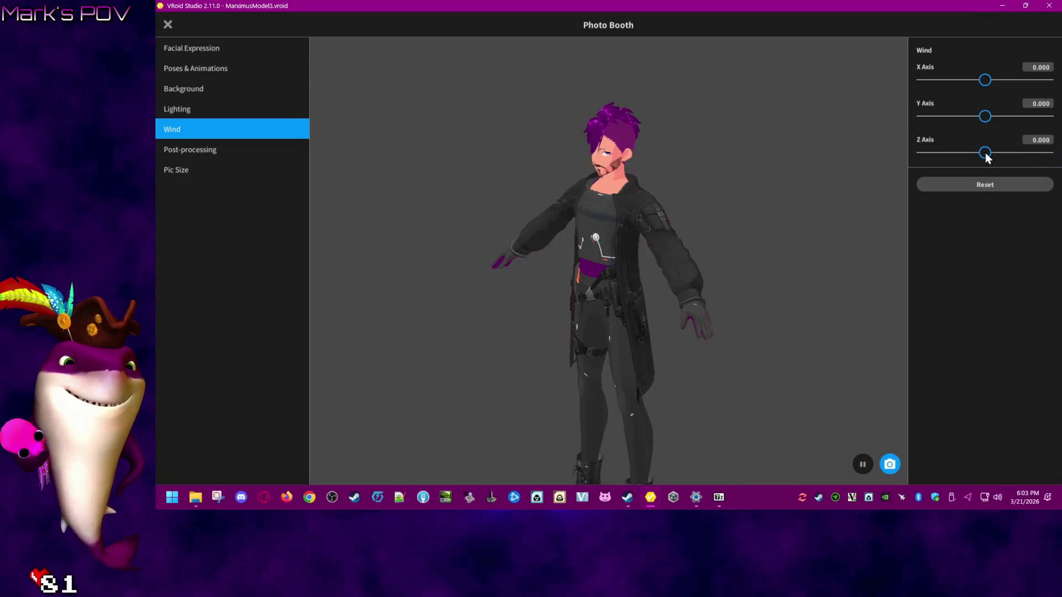
{"action": "left_click_drag", "start_coordinate": [989, 80], "coordinate": [1001, 79]}
{"action": "mouse_move", "coordinate": [991, 118]}
{"action": "left_mouse_down"}
{"action": "mouse_move", "coordinate": [970, 156]}
{"action": "mouse_move", "coordinate": [1000, 153]}
{"action": "mouse_move", "coordinate": [987, 157]}
{"action": "left_mouse_up"}
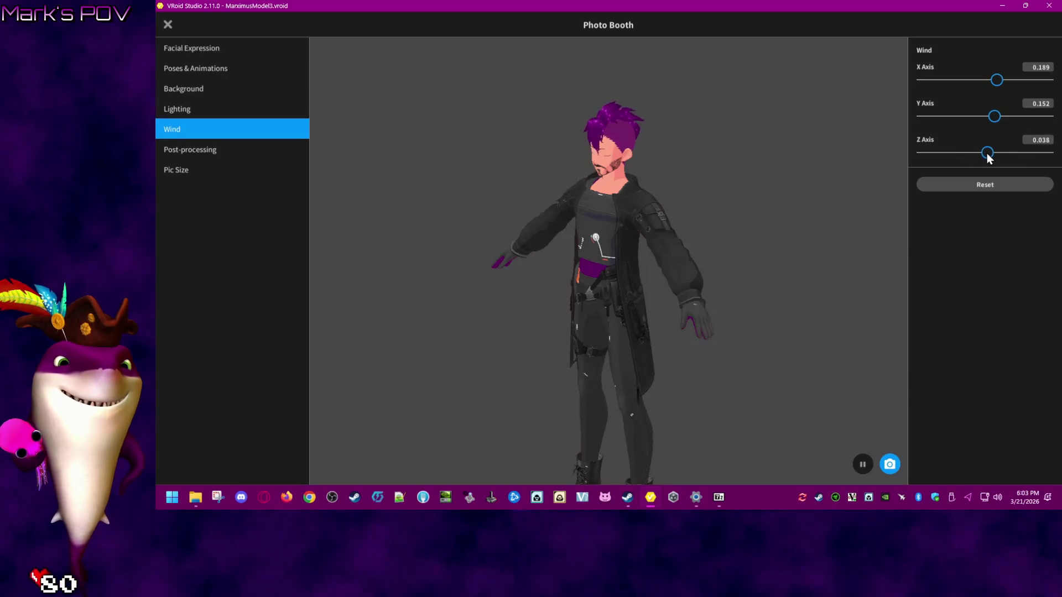
{"action": "mouse_move", "coordinate": [530, 237]}
{"action": "right_mouse_down"}
{"action": "mouse_move", "coordinate": [480, 228]}
{"action": "mouse_move", "coordinate": [499, 234]}
{"action": "right_mouse_up"}
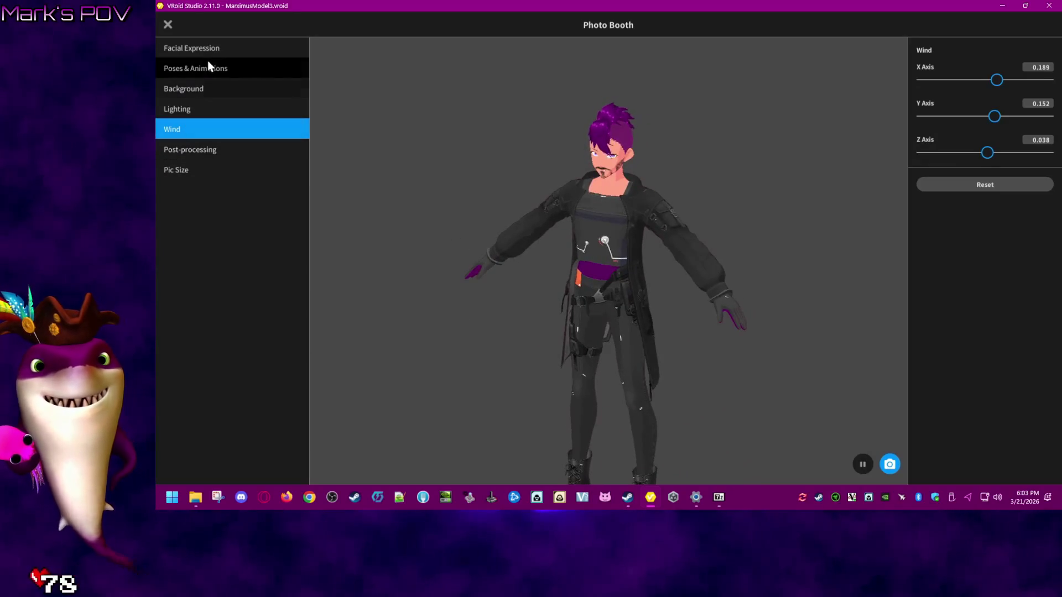
{"action": "left_click", "coordinate": [208, 66]}
{"action": "left_click", "coordinate": [1017, 421]}
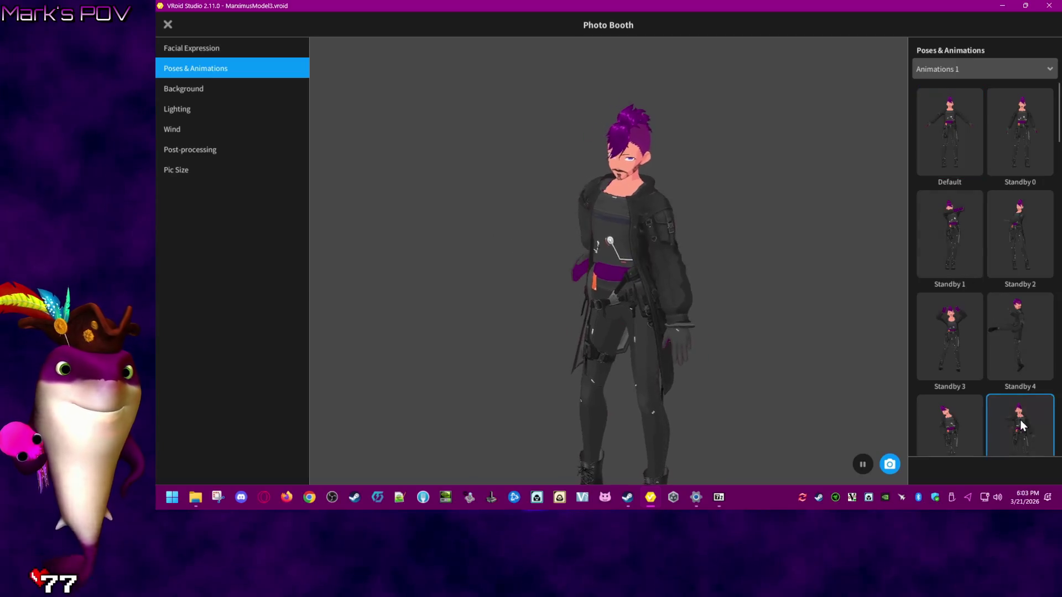
- Try another animation and switch the list to the Animations 2 set
{"action": "left_click", "coordinate": [980, 418]}
{"action": "scroll", "coordinate": [1031, 372], "scroll_direction": "down", "scroll_amount": 10}
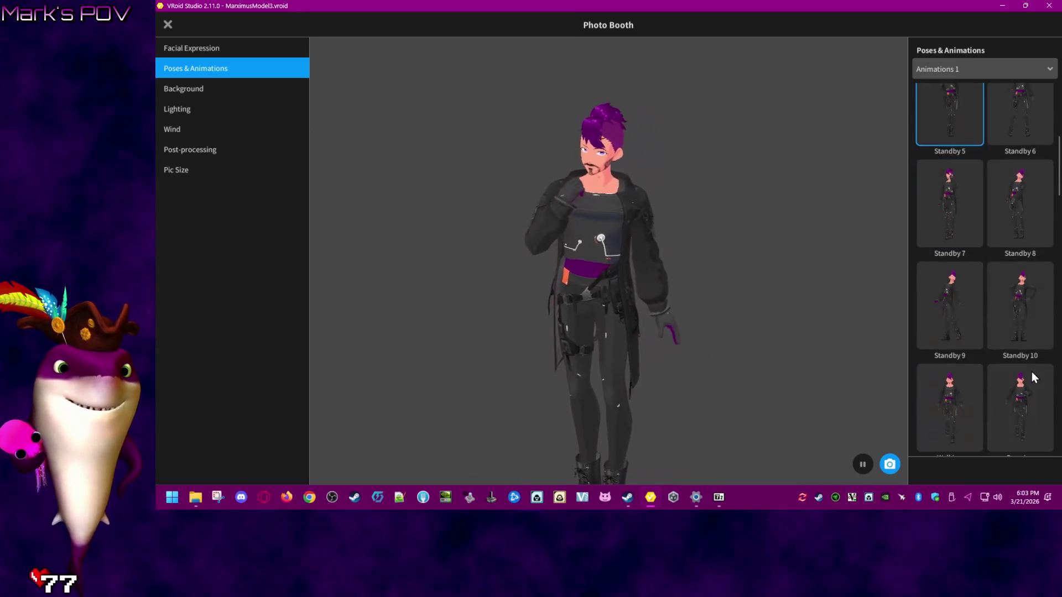
{"action": "scroll", "coordinate": [1031, 377], "scroll_direction": "down", "scroll_amount": 10}
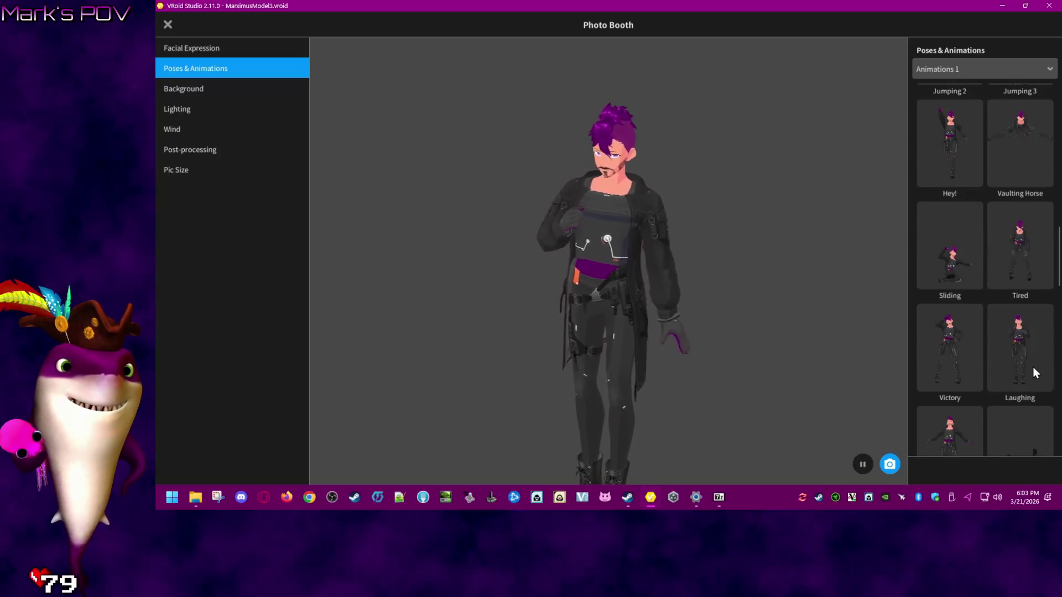
{"action": "scroll", "coordinate": [1037, 381], "scroll_direction": "down", "scroll_amount": 10}
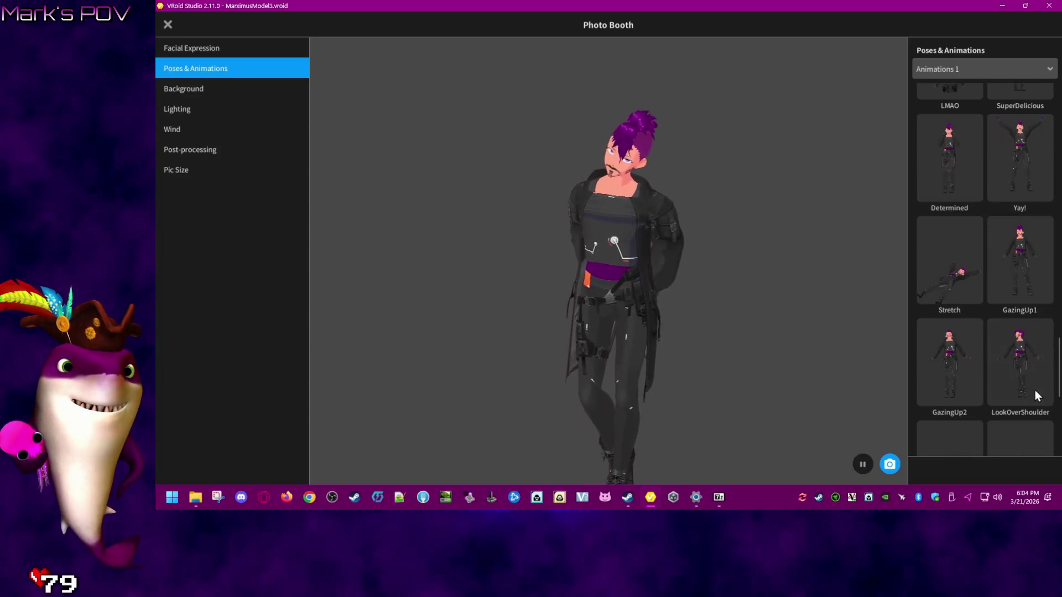
{"action": "scroll", "coordinate": [1048, 399], "scroll_direction": "down", "scroll_amount": 3}
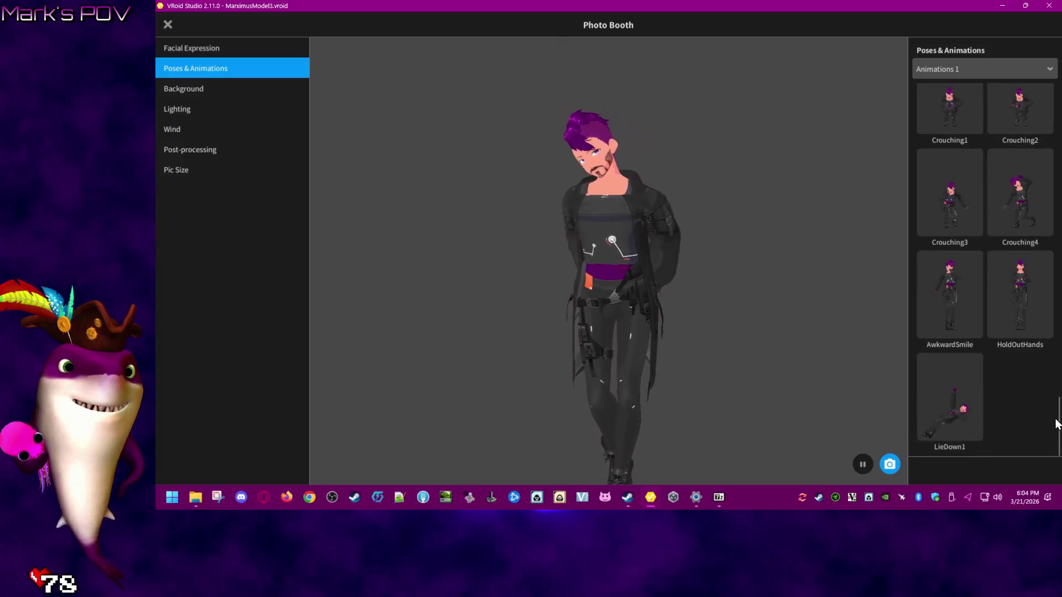
{"action": "left_click", "coordinate": [949, 69]}
{"action": "left_click", "coordinate": [958, 109]}
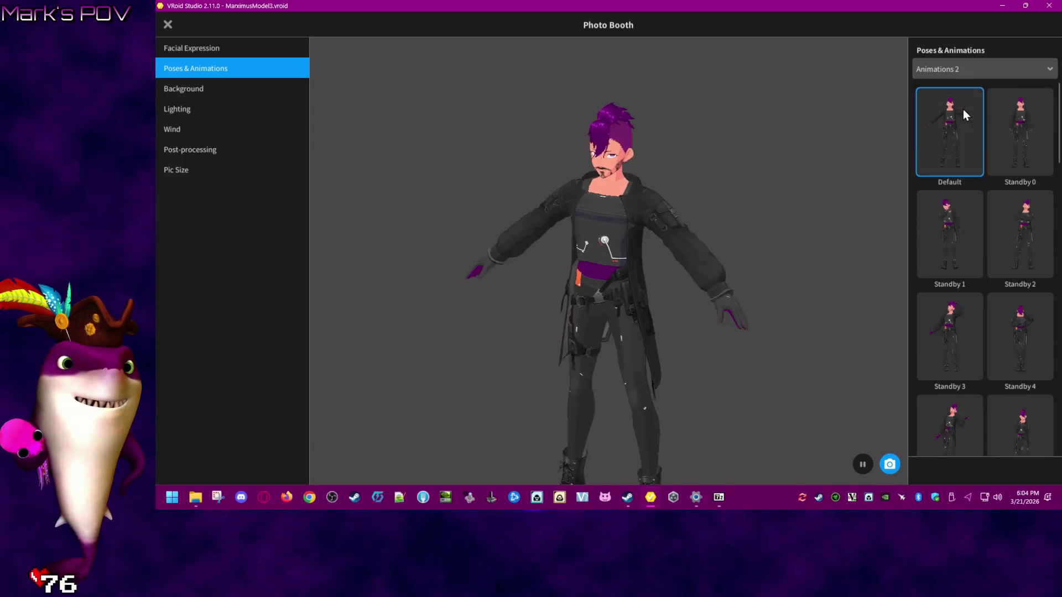
{"action": "scroll", "coordinate": [1026, 274], "scroll_direction": "down", "scroll_amount": 3}
{"action": "scroll", "coordinate": [1042, 259], "scroll_direction": "down", "scroll_amount": 10}
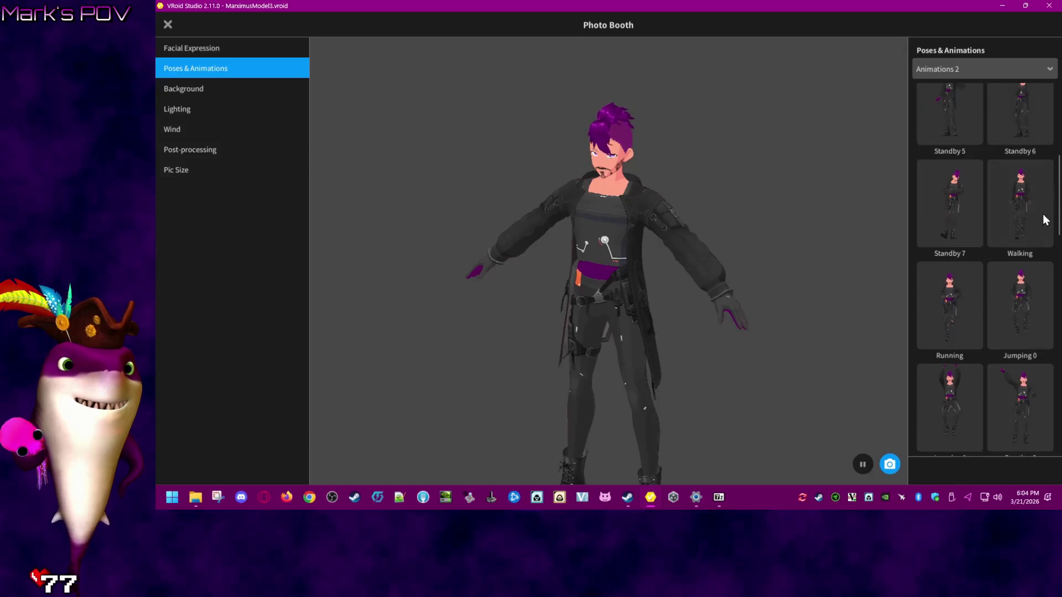
{"action": "scroll", "coordinate": [1054, 332], "scroll_direction": "down", "scroll_amount": 5}
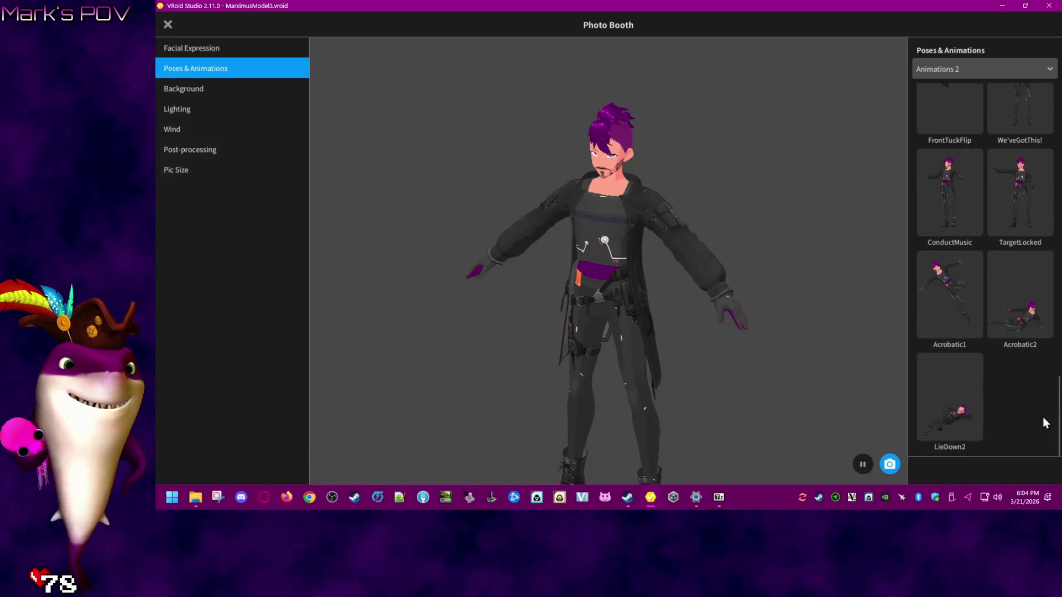
{"action": "scroll", "coordinate": [1021, 351], "scroll_direction": "up", "scroll_amount": 1}
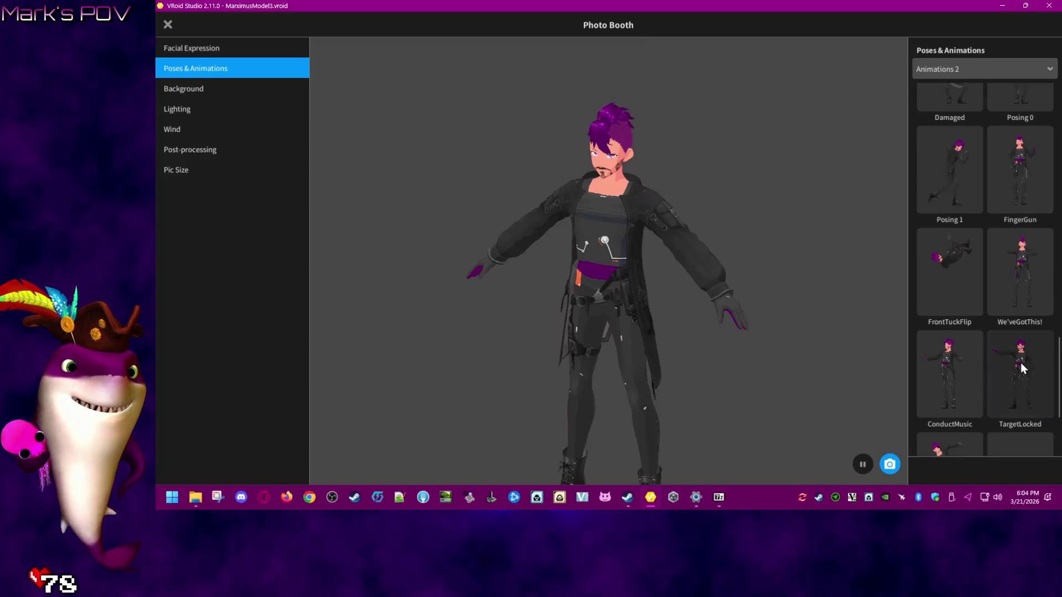
- Preview the TargetLocked, ConductMusic, FrontTuckFlip, We'veGotThis!, FingerGun and Posing 1 animations
{"action": "left_click", "coordinate": [1022, 359]}
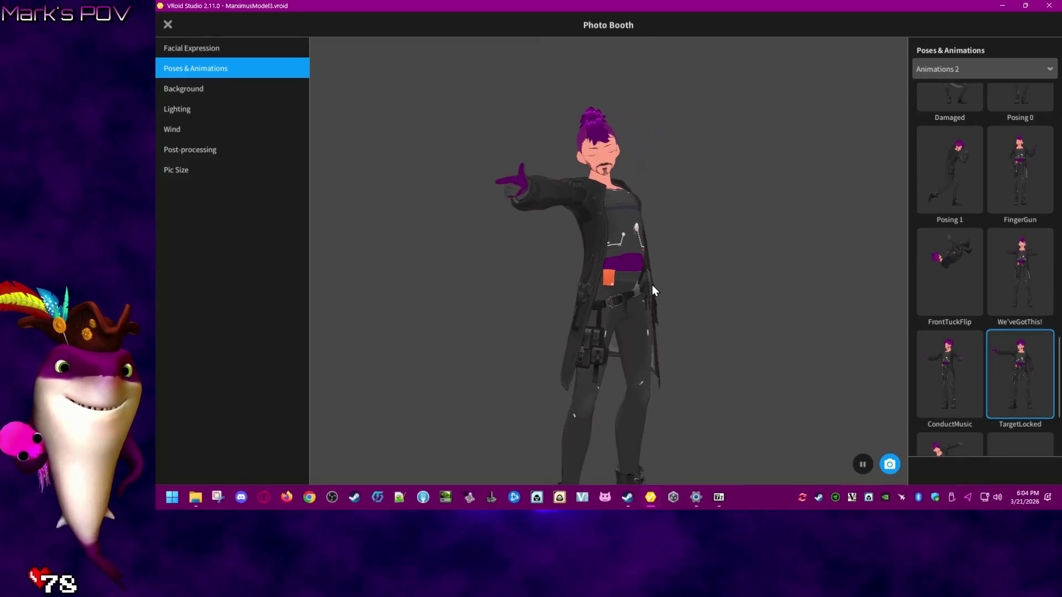
{"action": "left_click", "coordinate": [945, 376]}
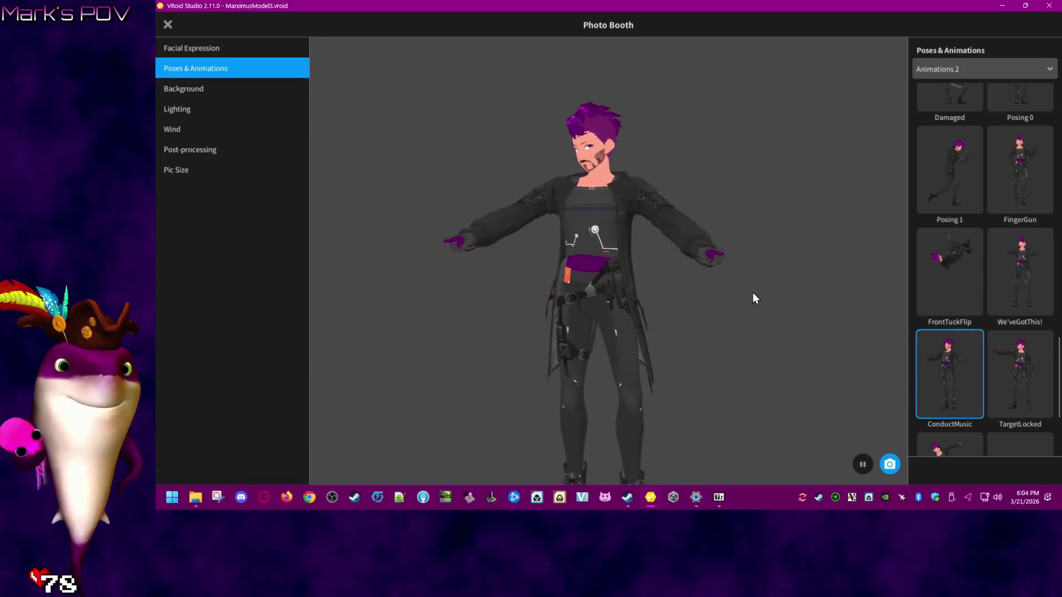
{"action": "left_click", "coordinate": [925, 279]}
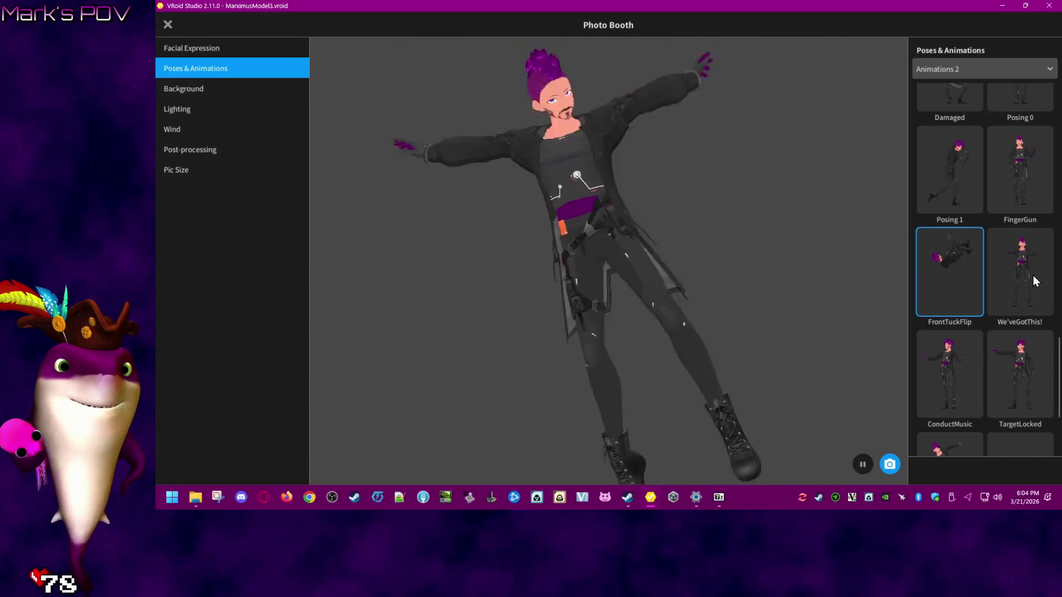
{"action": "left_click", "coordinate": [952, 379]}
{"action": "left_click", "coordinate": [1015, 285]}
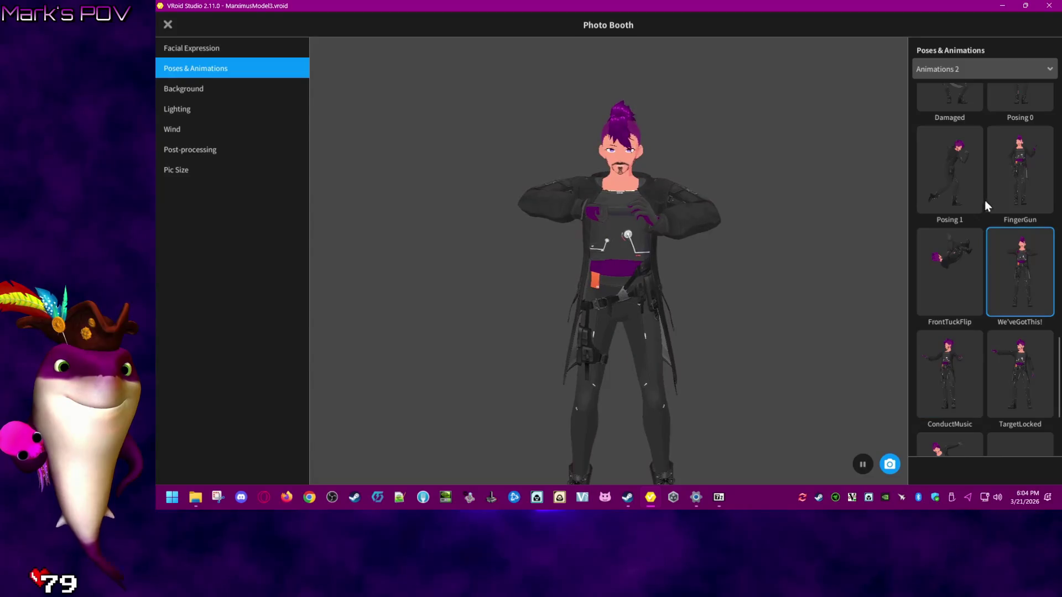
{"action": "left_click", "coordinate": [1018, 167]}
{"action": "left_click", "coordinate": [965, 179]}
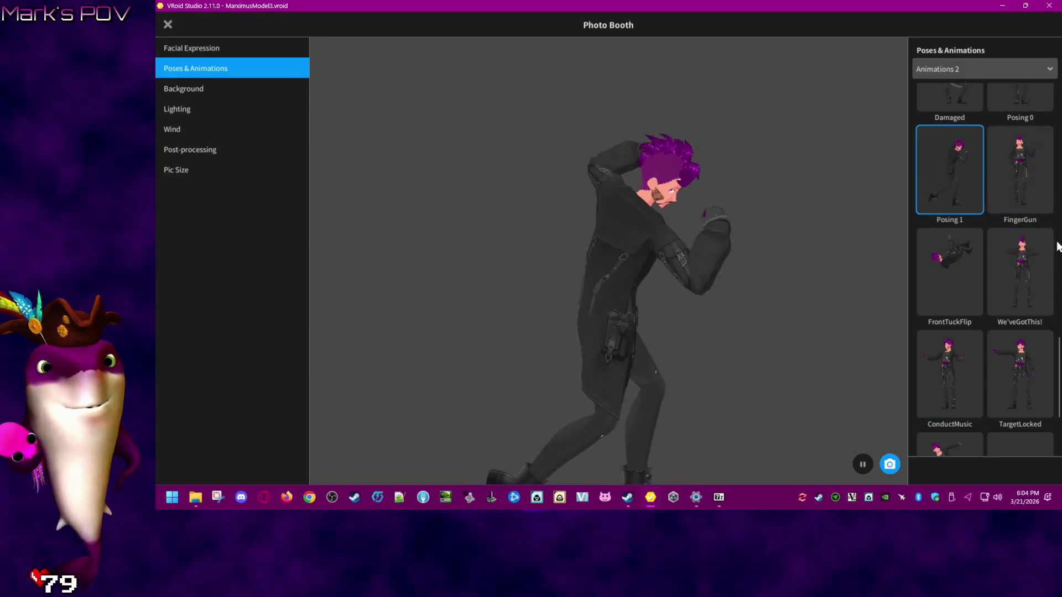
- Switch to manual posing mode and look at the lighting and facial expression settings
{"action": "scroll", "coordinate": [1054, 247], "scroll_direction": "up", "scroll_amount": 3}
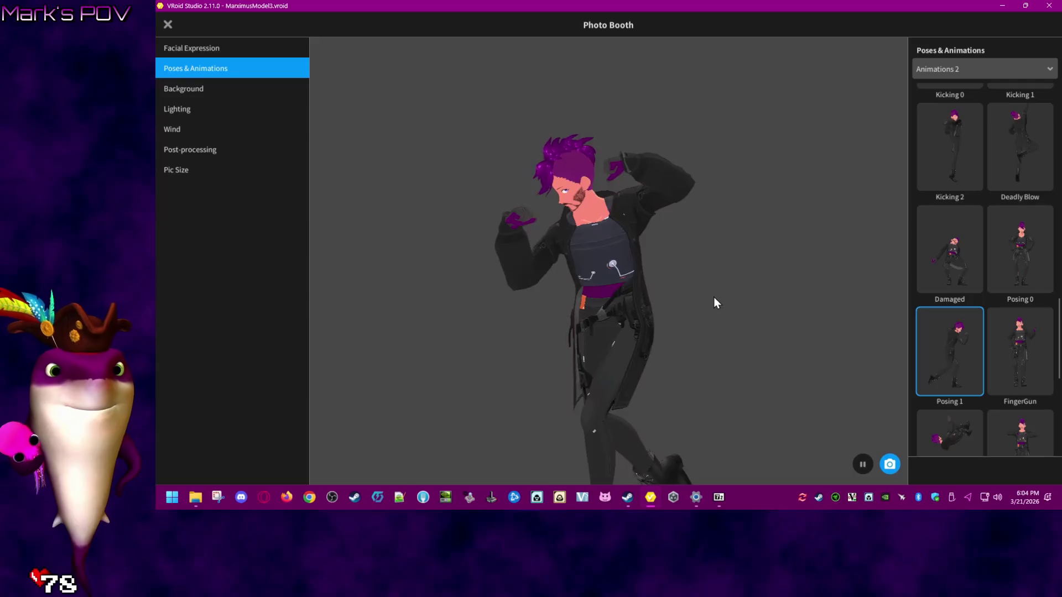
{"action": "scroll", "coordinate": [989, 87], "scroll_direction": "up", "scroll_amount": 5}
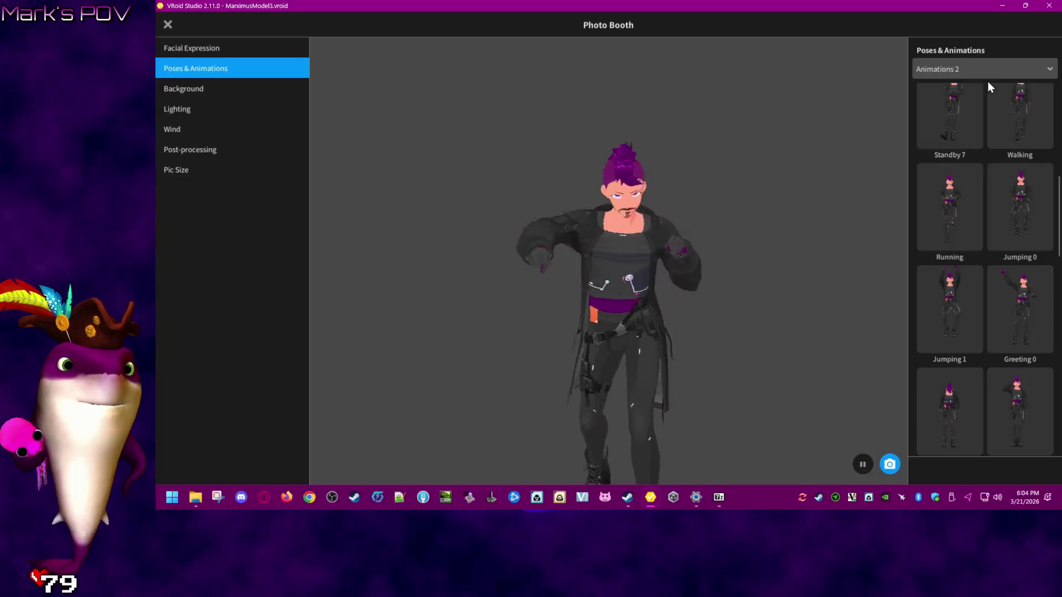
{"action": "left_click", "coordinate": [988, 70]}
{"action": "left_click", "coordinate": [959, 124]}
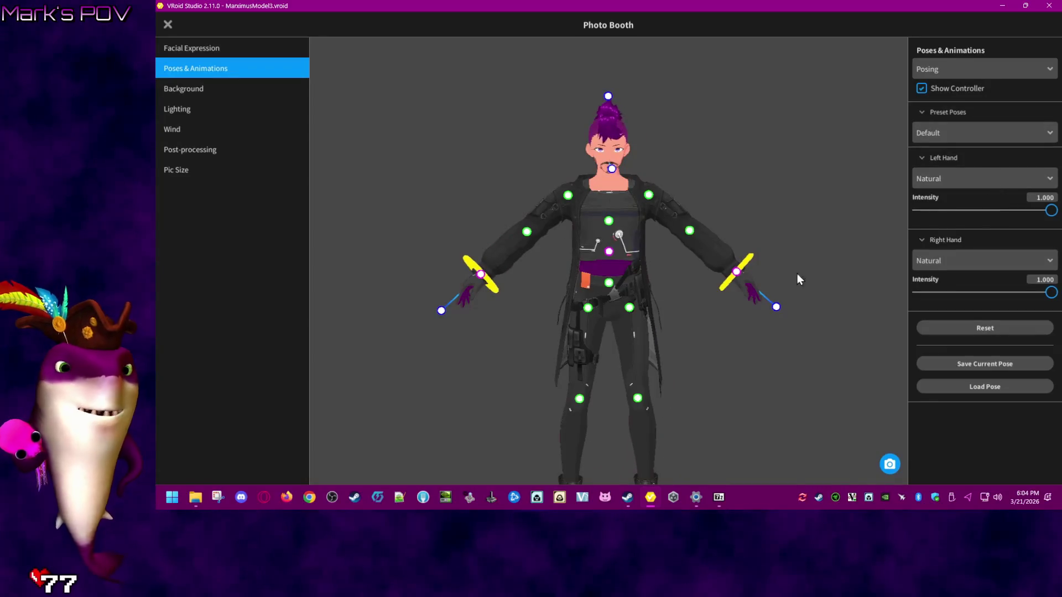
{"action": "mouse_move", "coordinate": [742, 359]}
{"action": "right_mouse_down"}
{"action": "mouse_move", "coordinate": [554, 356]}
{"action": "mouse_move", "coordinate": [569, 358]}
{"action": "right_mouse_up"}
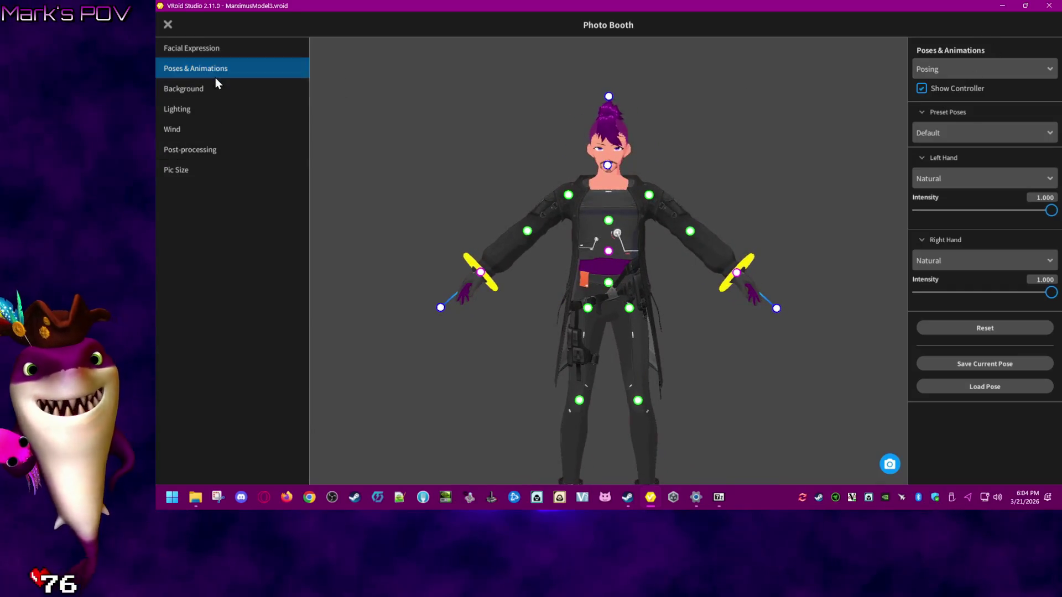
{"action": "left_click", "coordinate": [211, 108]}
{"action": "left_click", "coordinate": [224, 49]}
- Close Photo Booth, open and dismiss the VRM export screen, then show the Outfit editor
{"action": "left_click", "coordinate": [168, 25]}
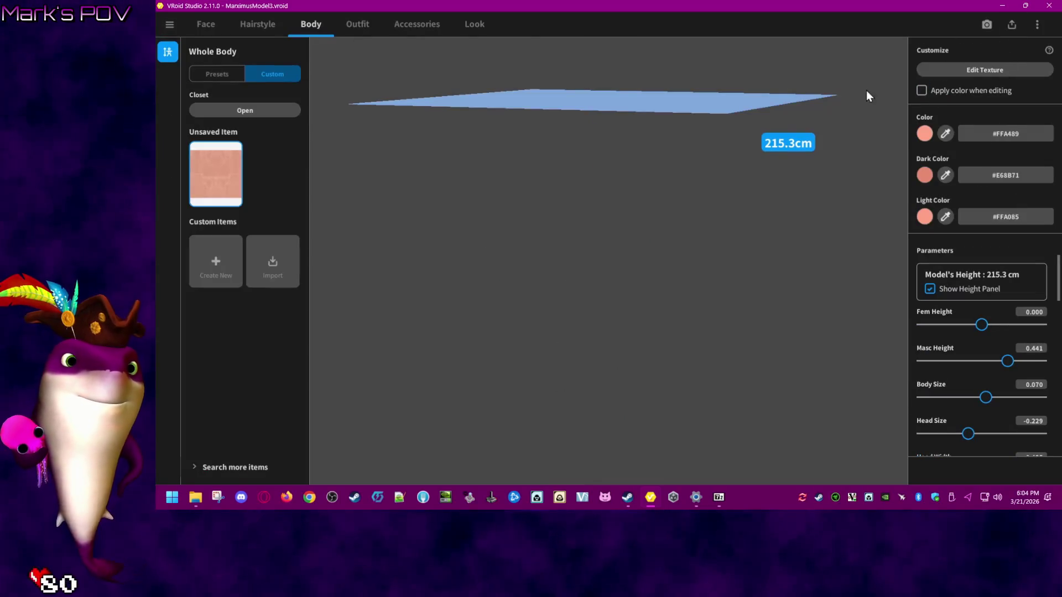
{"action": "left_click", "coordinate": [1012, 25]}
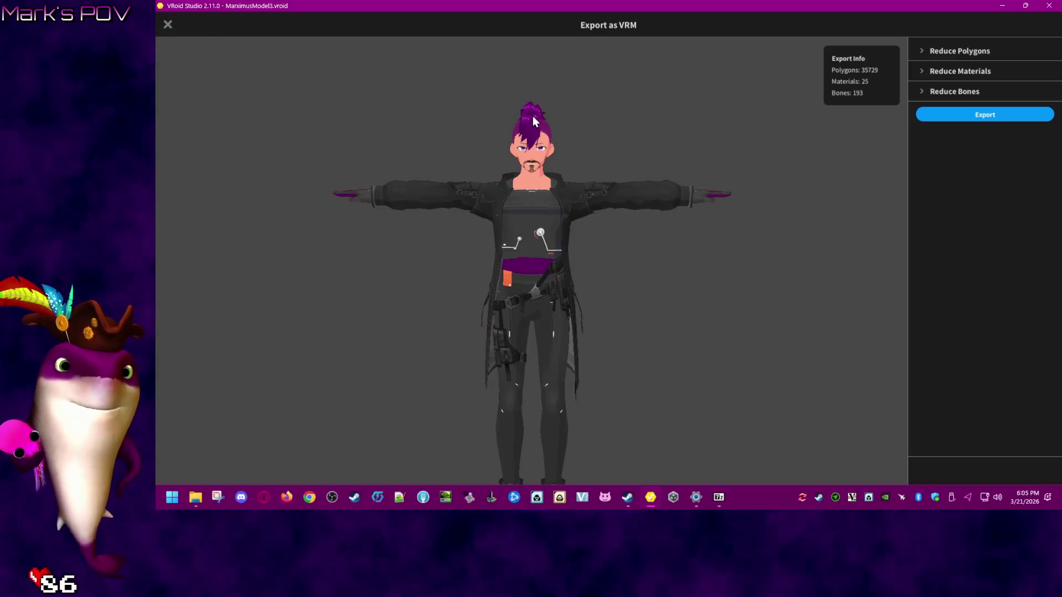
{"action": "key", "text": "Escape"}
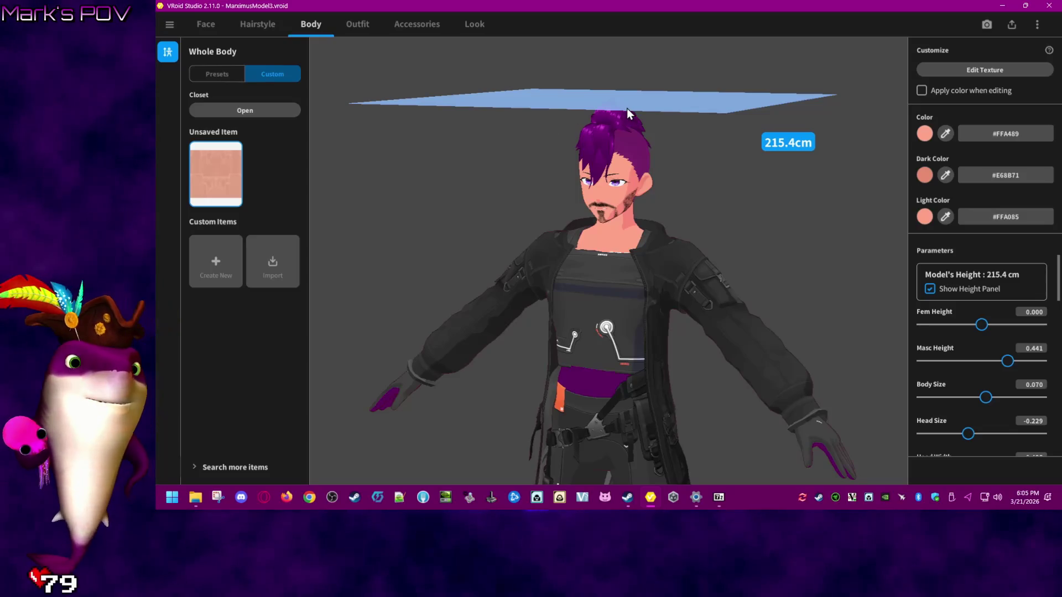
{"action": "left_click", "coordinate": [349, 24]}
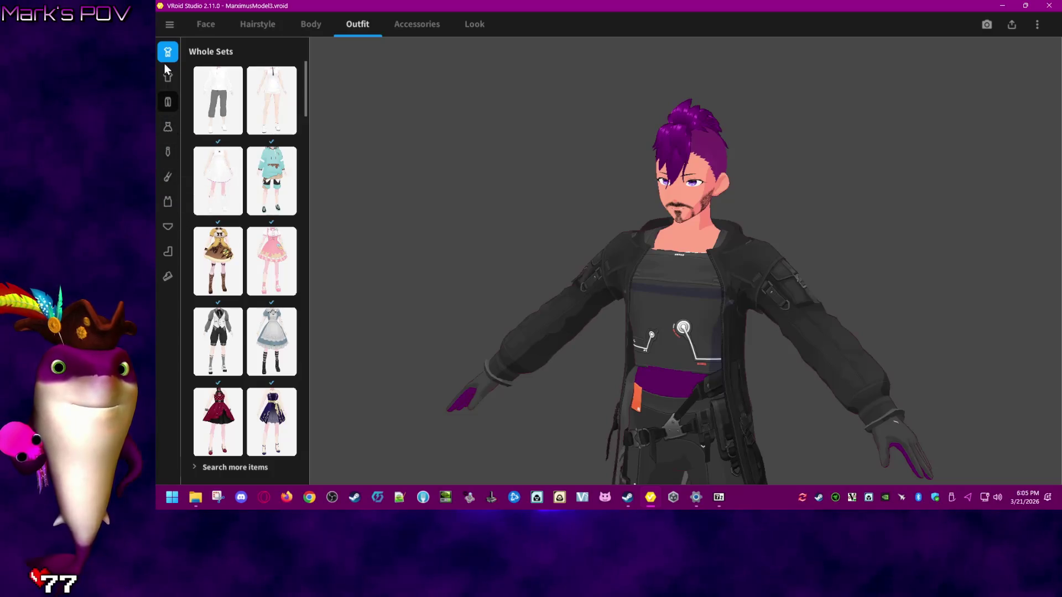
- Show the custom Tops items, close the coat's texture editor, and return to the Body editor
{"action": "left_click", "coordinate": [168, 77]}
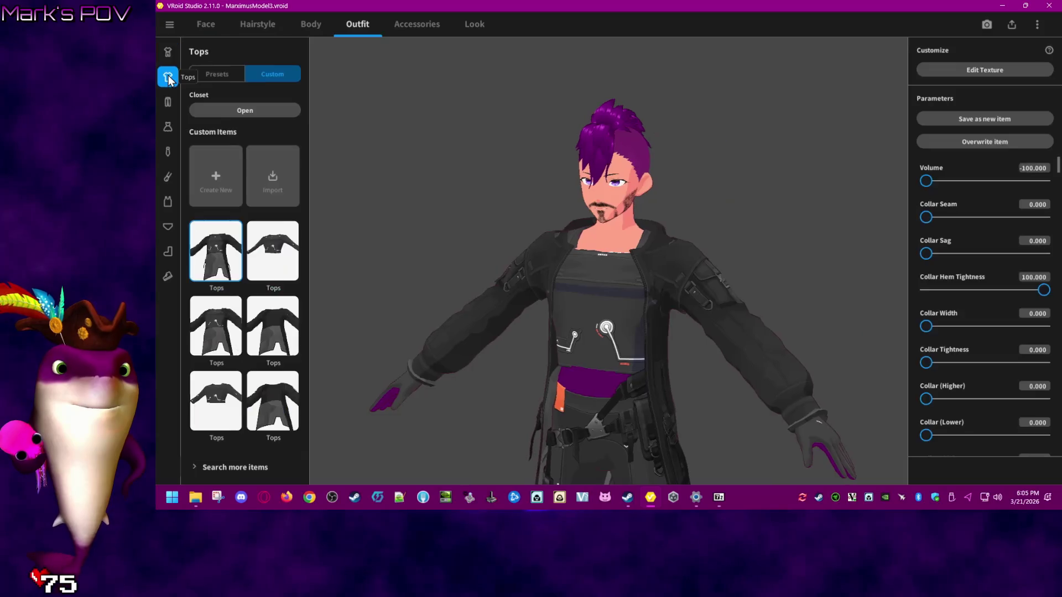
{"action": "right_click_drag", "start_coordinate": [489, 206], "coordinate": [506, 224]}
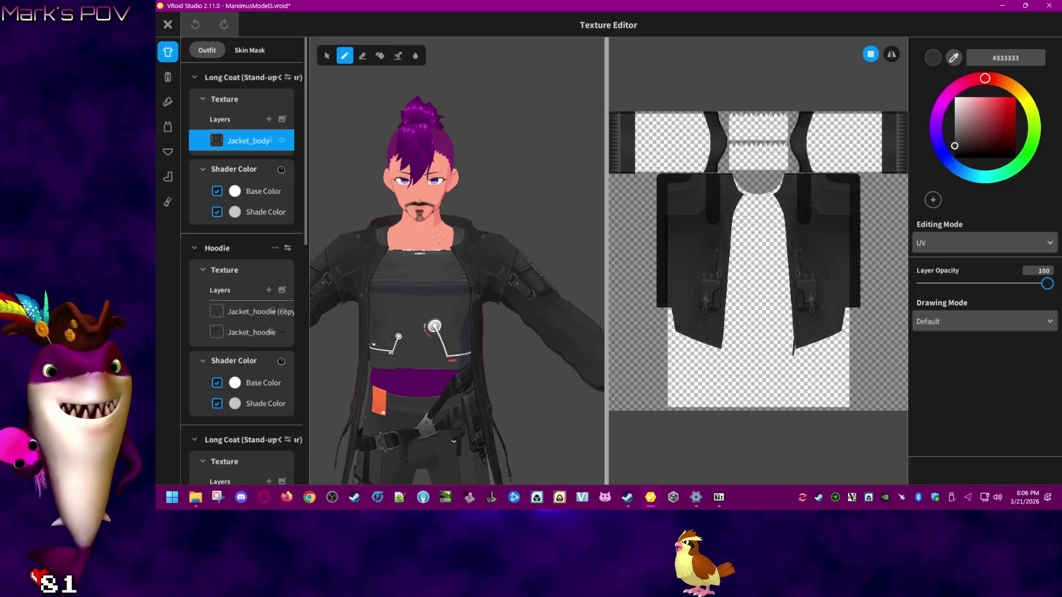
{"action": "left_click", "coordinate": [165, 25]}
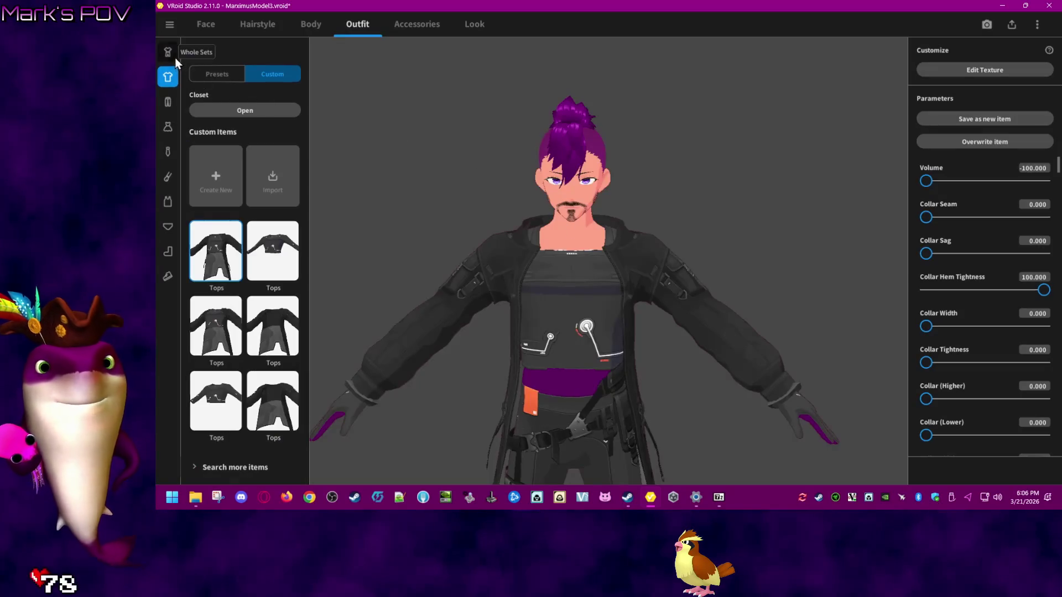
{"action": "left_click", "coordinate": [296, 24]}
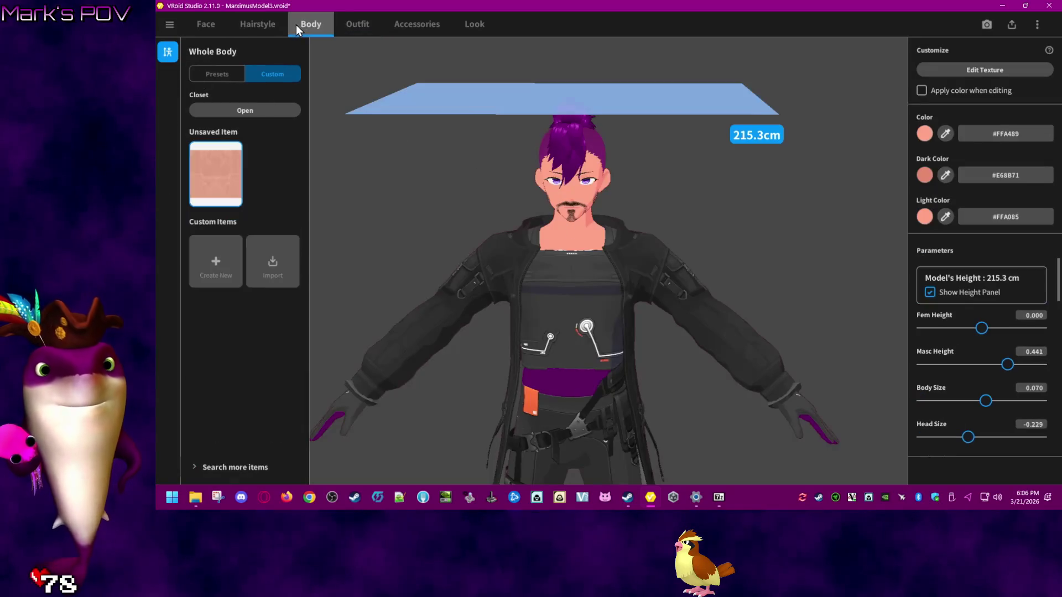
- Deepen the skin's light colour to #FF8A6A and save the model
{"action": "left_click", "coordinate": [925, 217]}
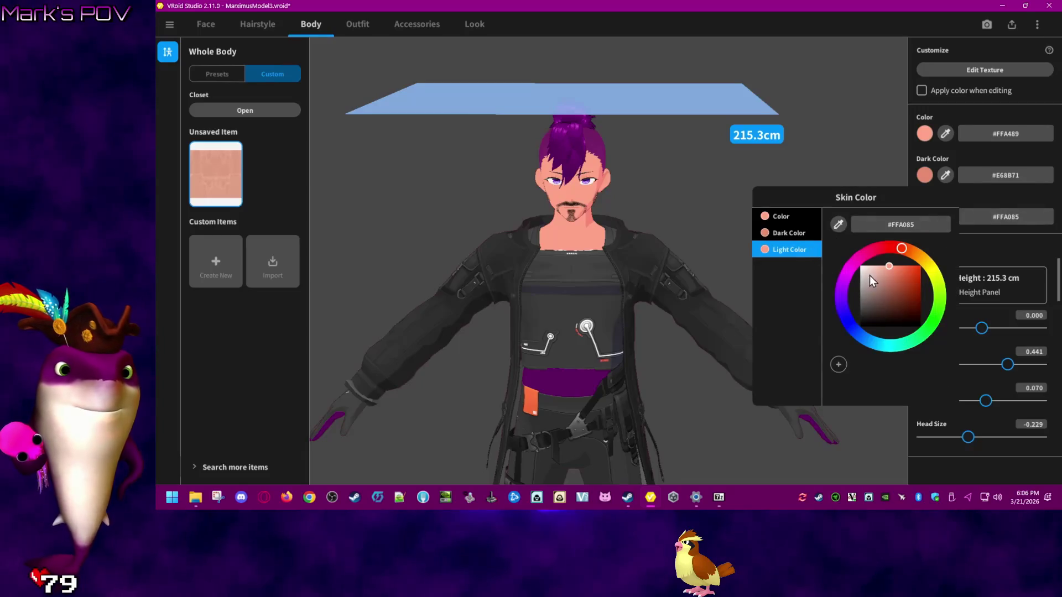
{"action": "left_click", "coordinate": [891, 266]}
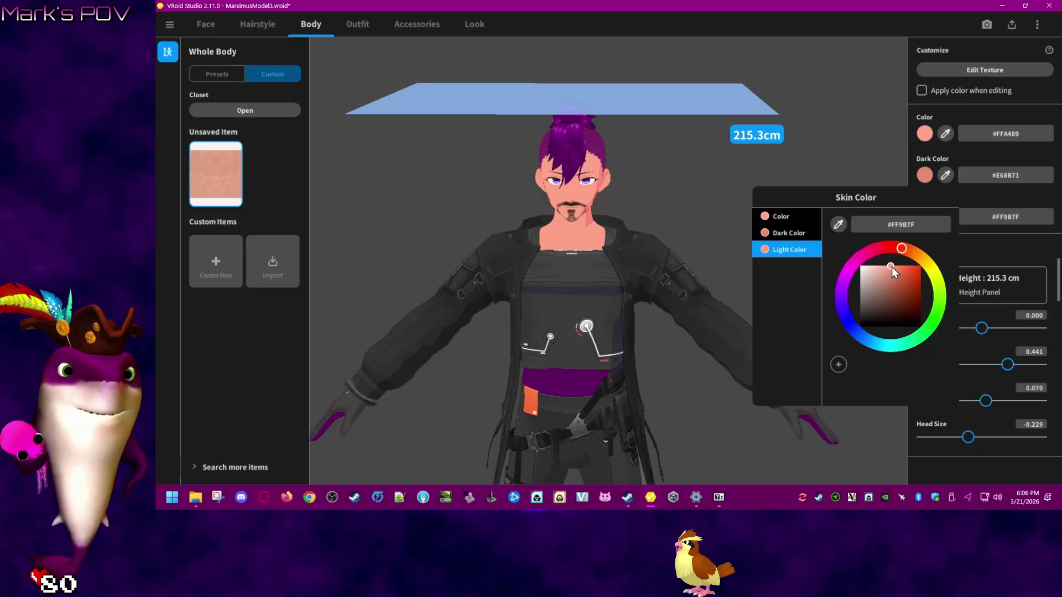
{"action": "left_click", "coordinate": [896, 267]}
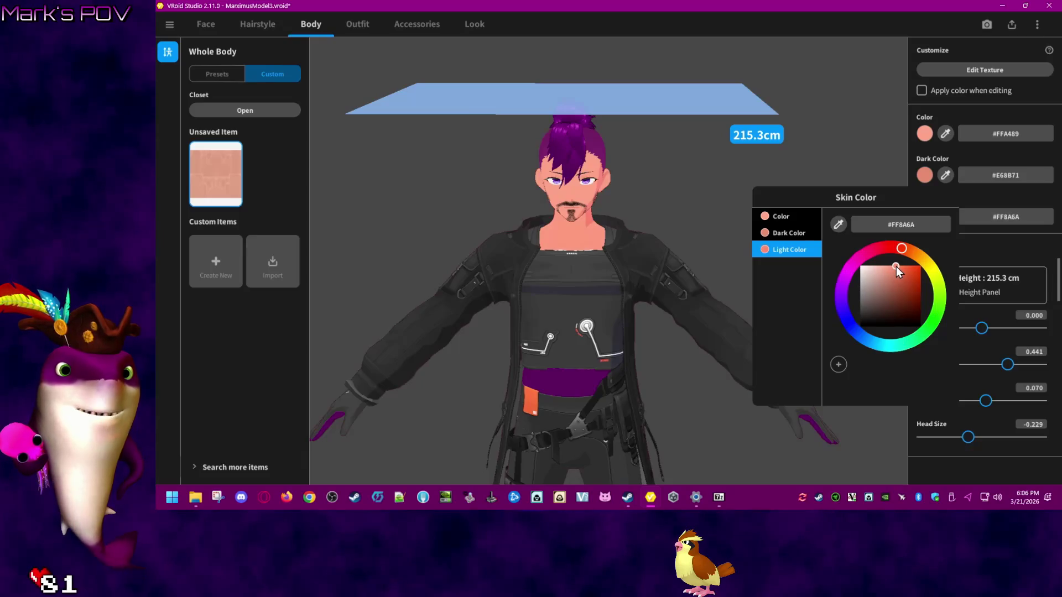
{"action": "left_click", "coordinate": [870, 170]}
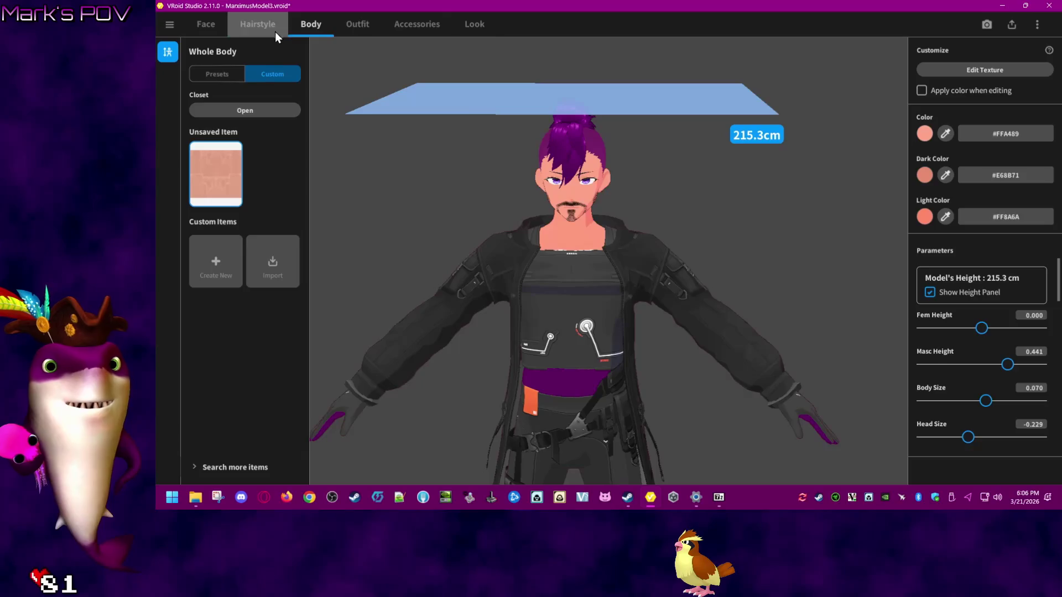
{"action": "left_click", "coordinate": [169, 28]}
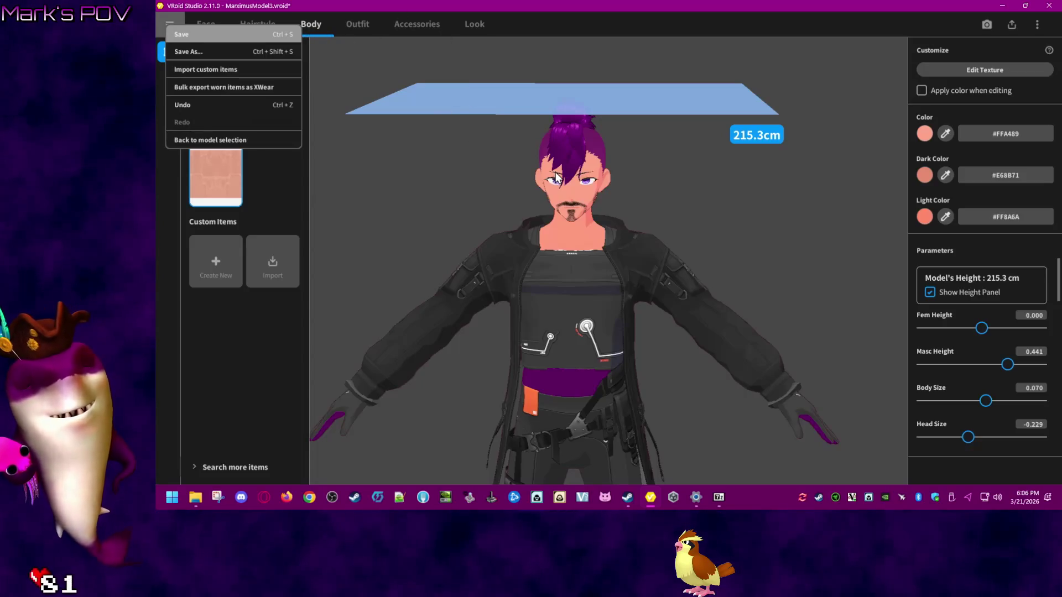
{"action": "key", "text": "ctrl+s"}
- Open the BOOTH VRoid items page from the Hairstyle editor's Search more items section
{"action": "left_click", "coordinate": [265, 28]}
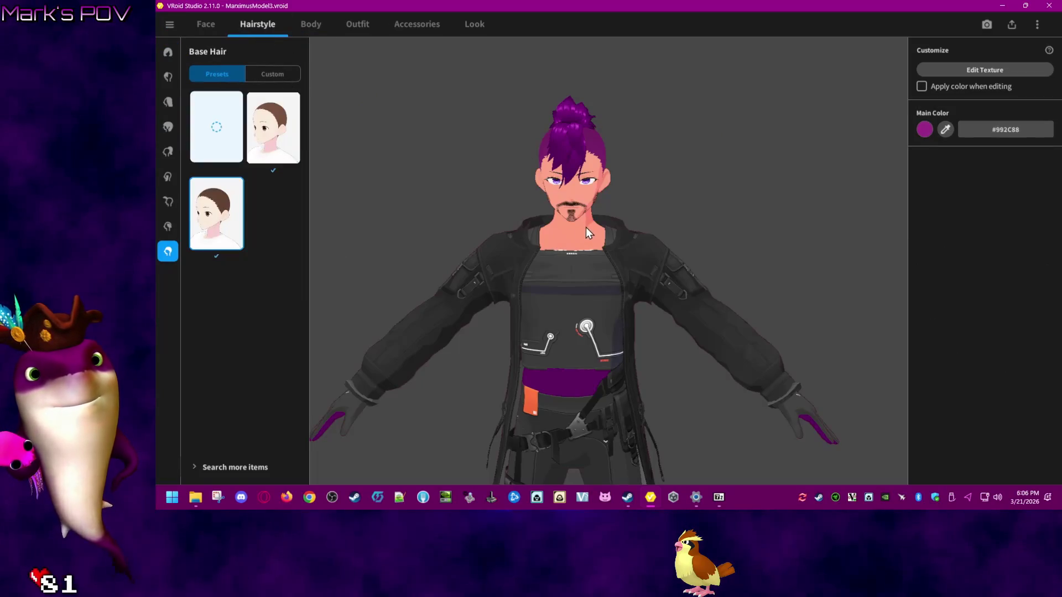
{"action": "left_click", "coordinate": [208, 466]}
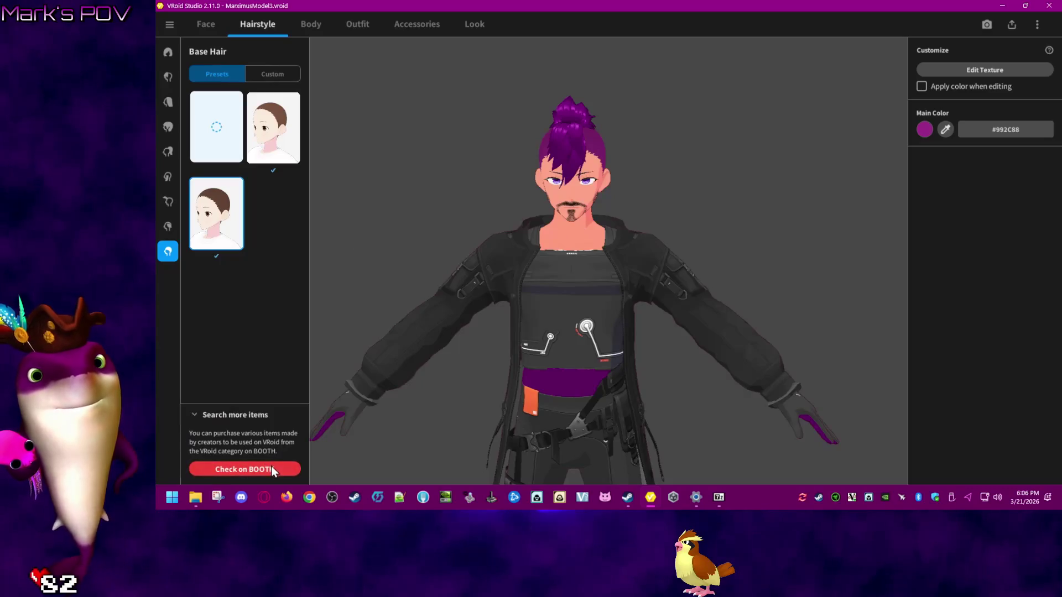
{"action": "left_click", "coordinate": [284, 469]}
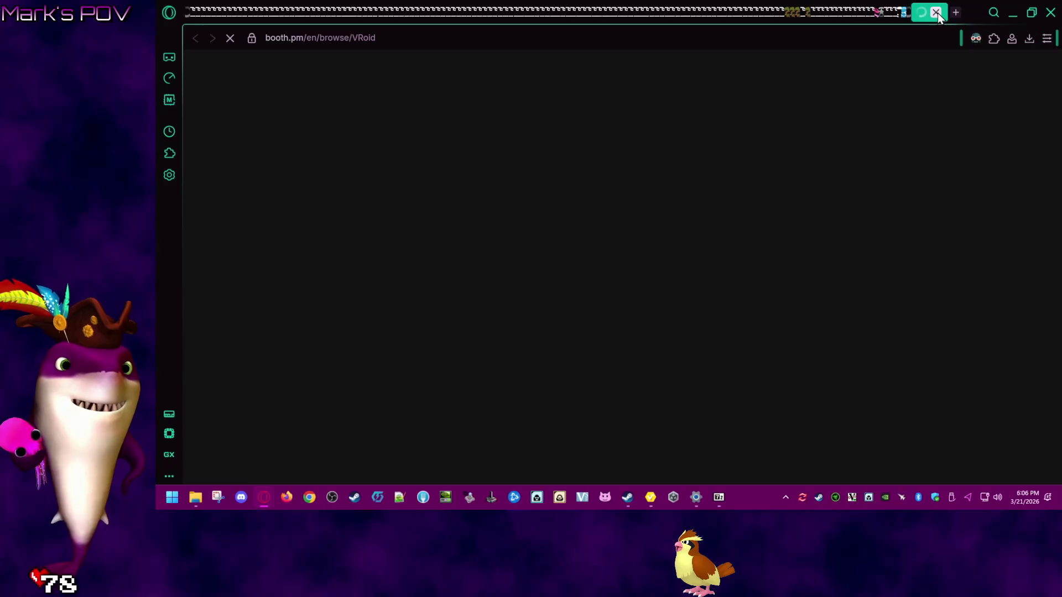
- Quit Opera GX from its main menu and confirm the exit
{"action": "left_click", "coordinate": [941, 12]}
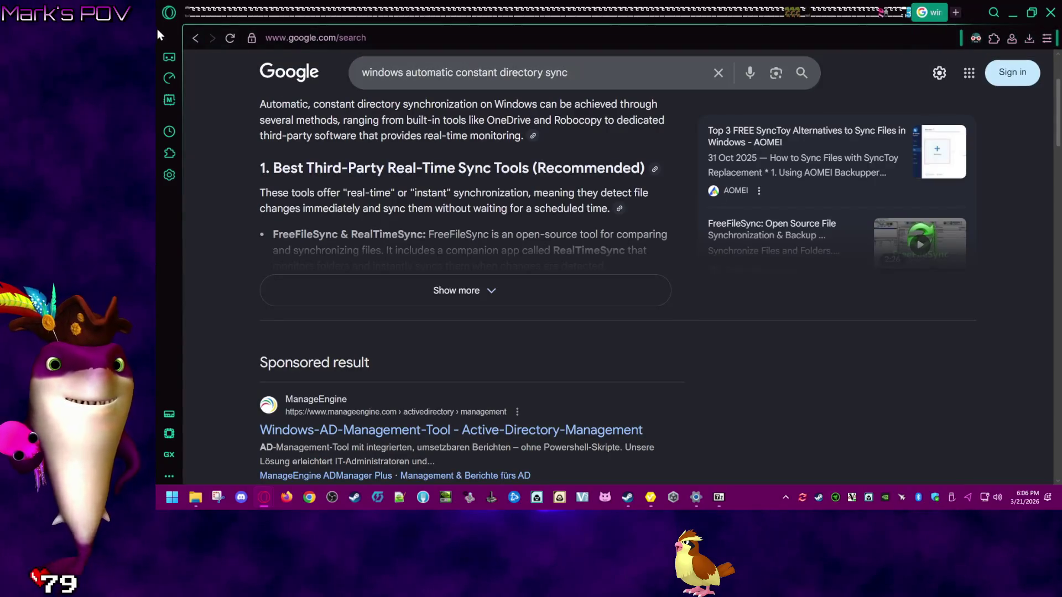
{"action": "left_click", "coordinate": [168, 13]}
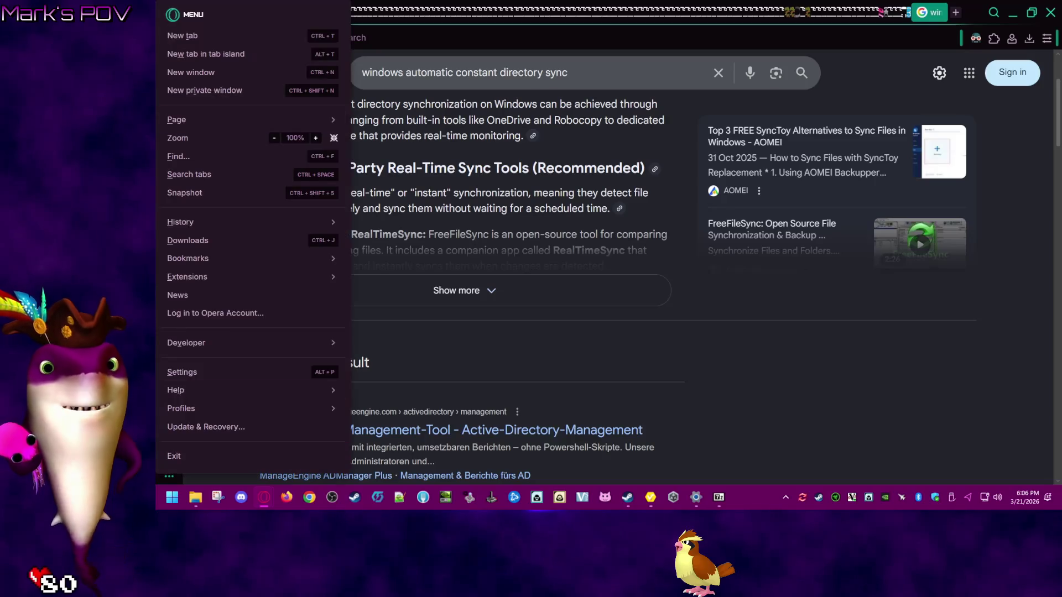
{"action": "left_click", "coordinate": [258, 456]}
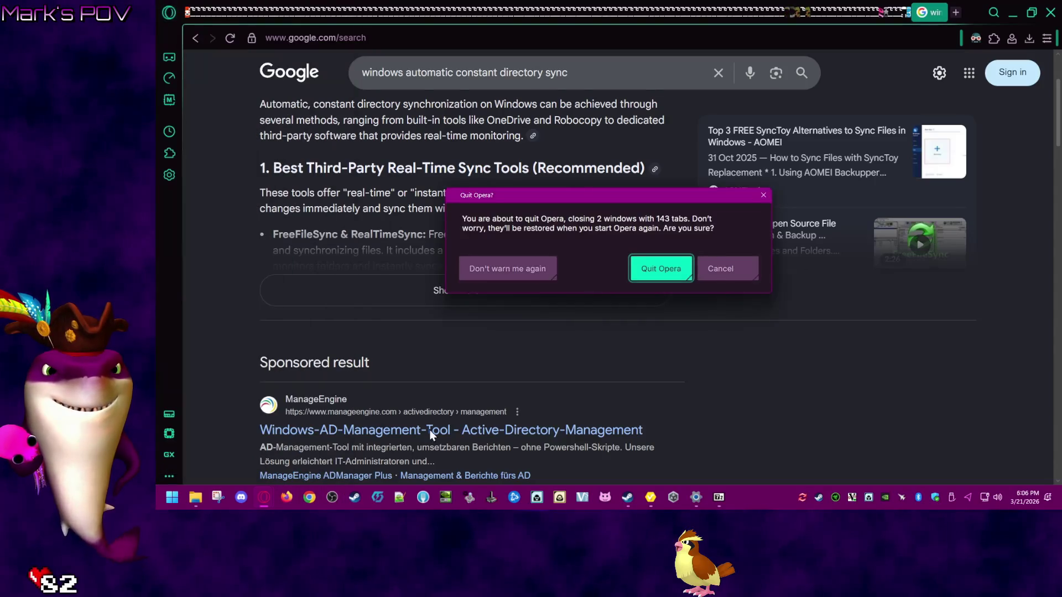
{"action": "left_click", "coordinate": [676, 272]}
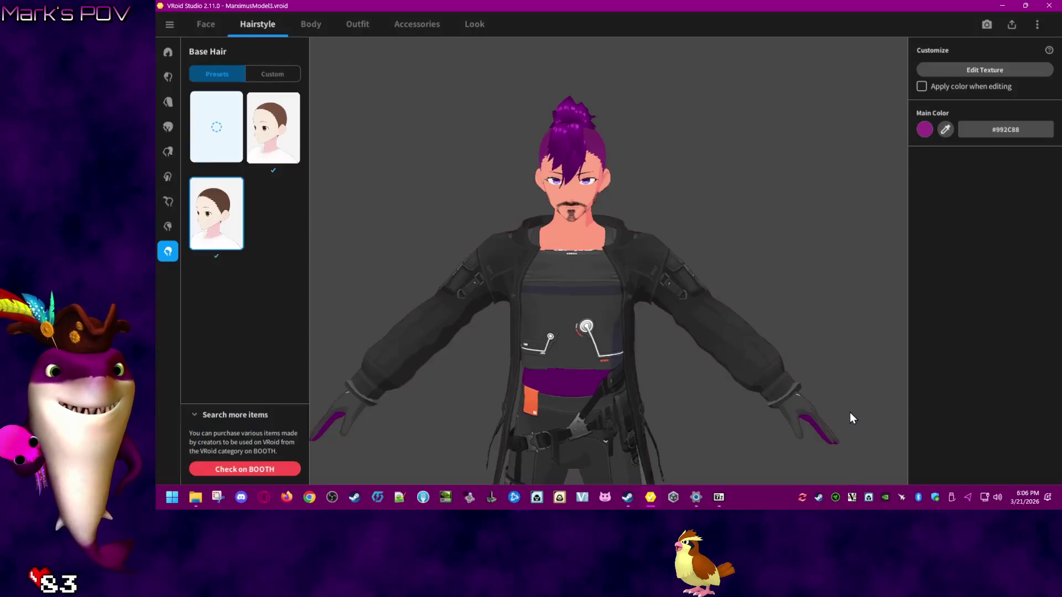
- Collapse the more-items section and dismiss Opera GX's taskbar quick options
{"action": "left_click", "coordinate": [226, 415]}
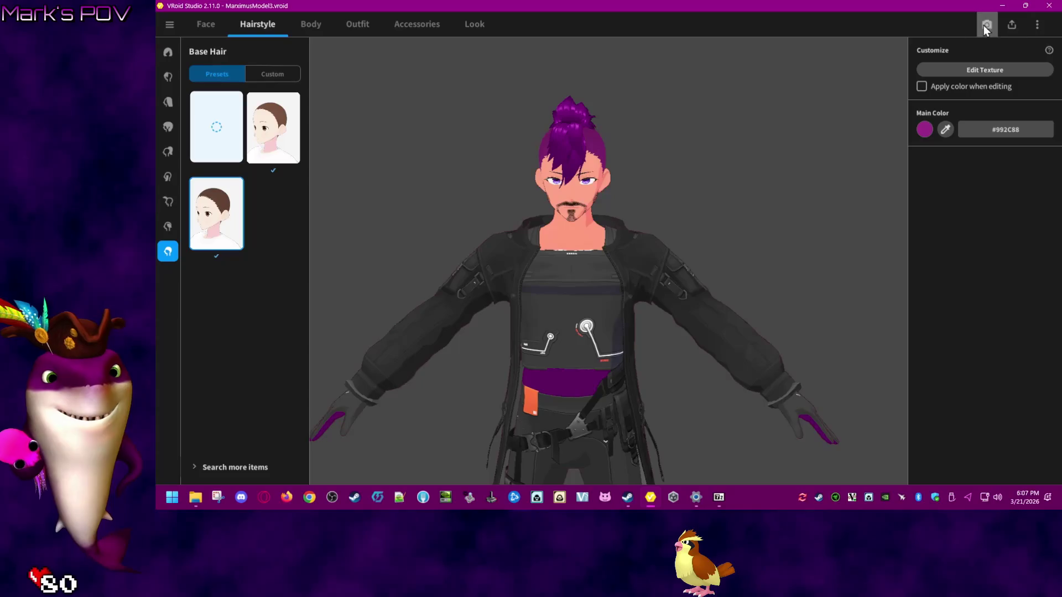
{"action": "right_click", "coordinate": [268, 498]}
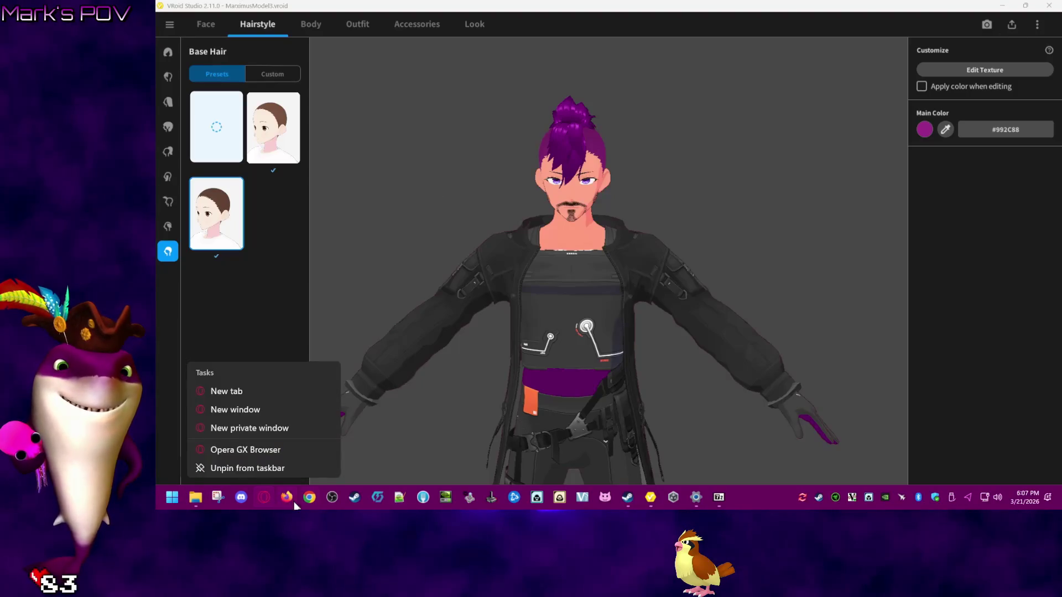
{"action": "left_click", "coordinate": [779, 499]}
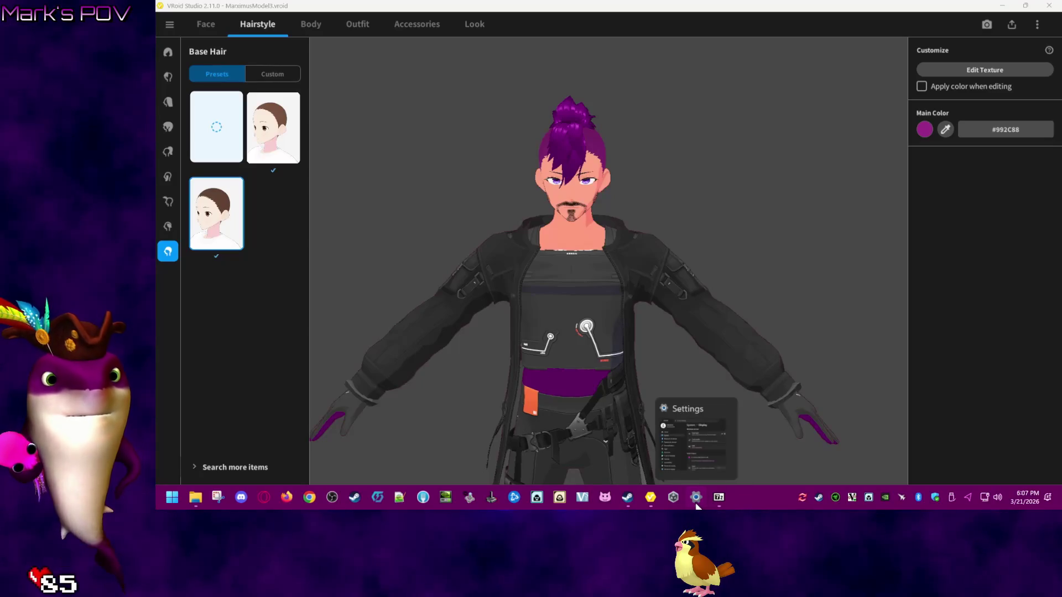
- Open and close VRoid Studio's ⋮ menu and bring up the Opera GX Google results
{"action": "mouse_move", "coordinate": [721, 504]}
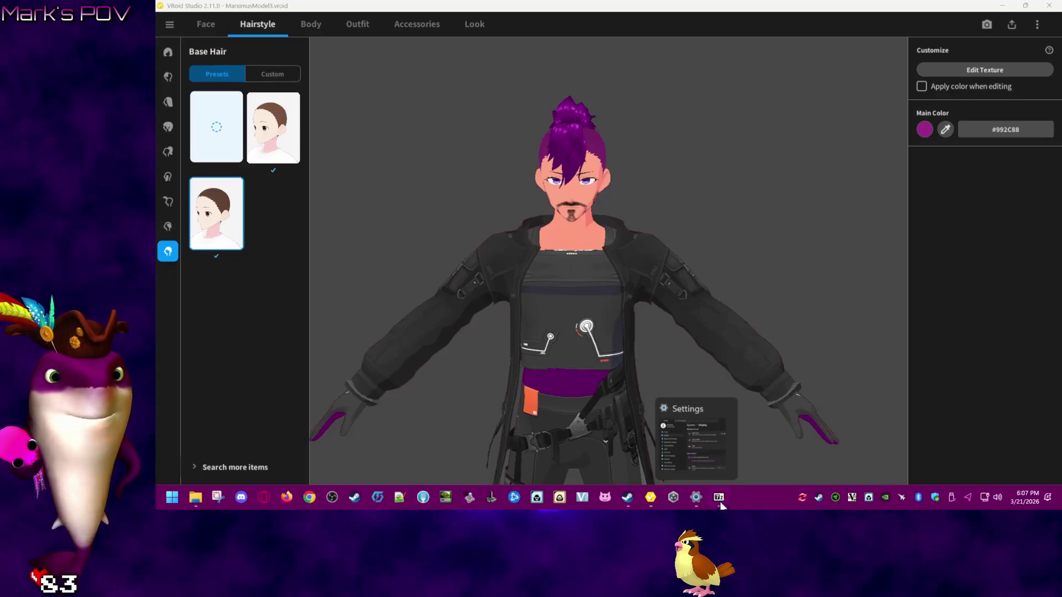
{"action": "left_click", "coordinate": [718, 499]}
{"action": "left_click", "coordinate": [483, 71]}
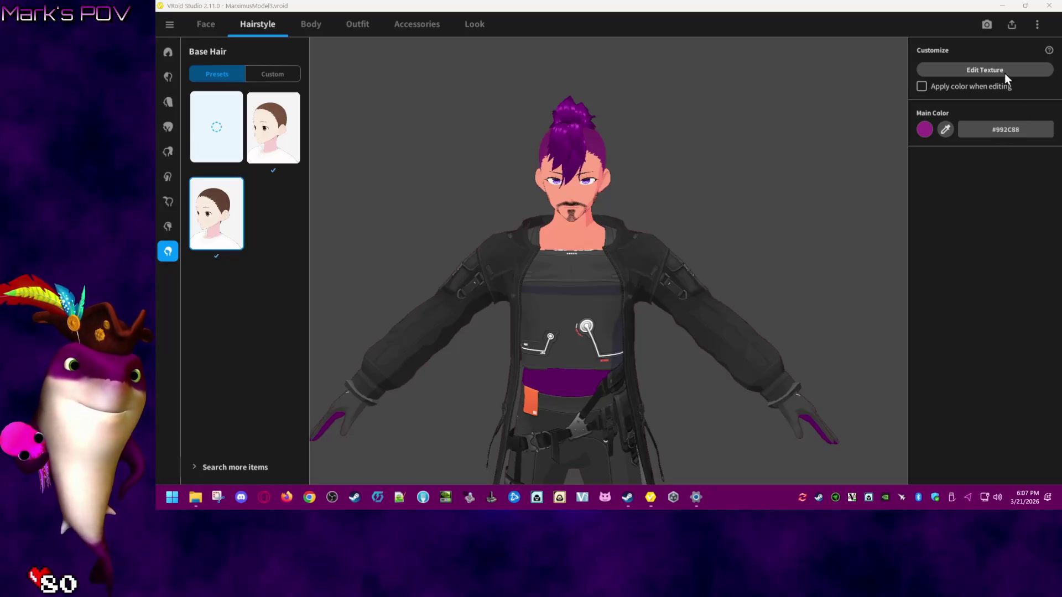
{"action": "left_click", "coordinate": [1043, 23]}
{"action": "left_click", "coordinate": [1043, 25]}
{"action": "left_click", "coordinate": [1044, 24]}
{"action": "left_click", "coordinate": [1044, 24]}
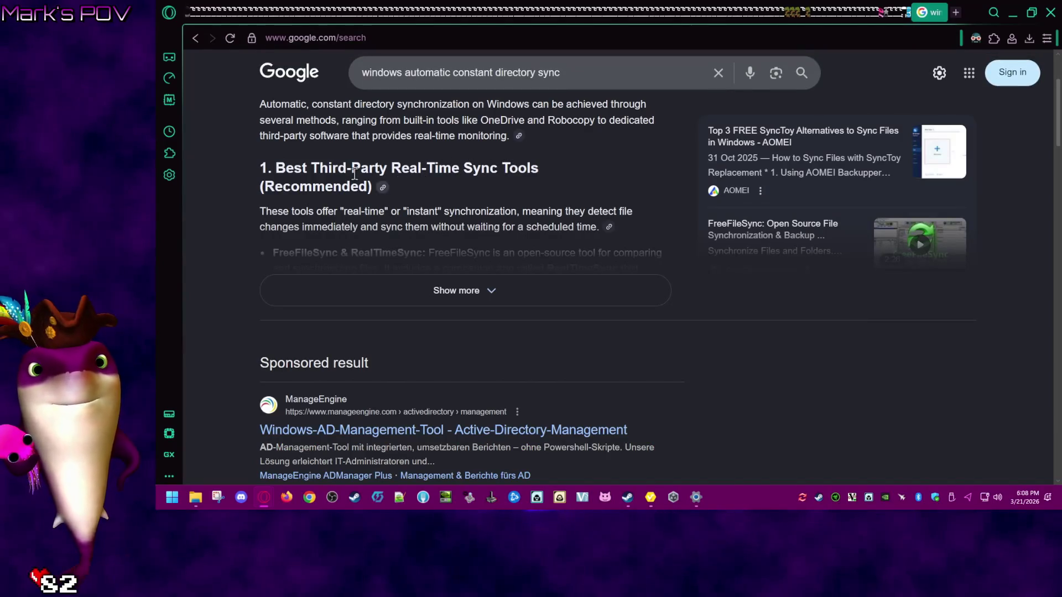
- Highlight and then deselect the sync tools heading on the search results page
{"action": "left_click_drag", "start_coordinate": [286, 168], "coordinate": [344, 196]}
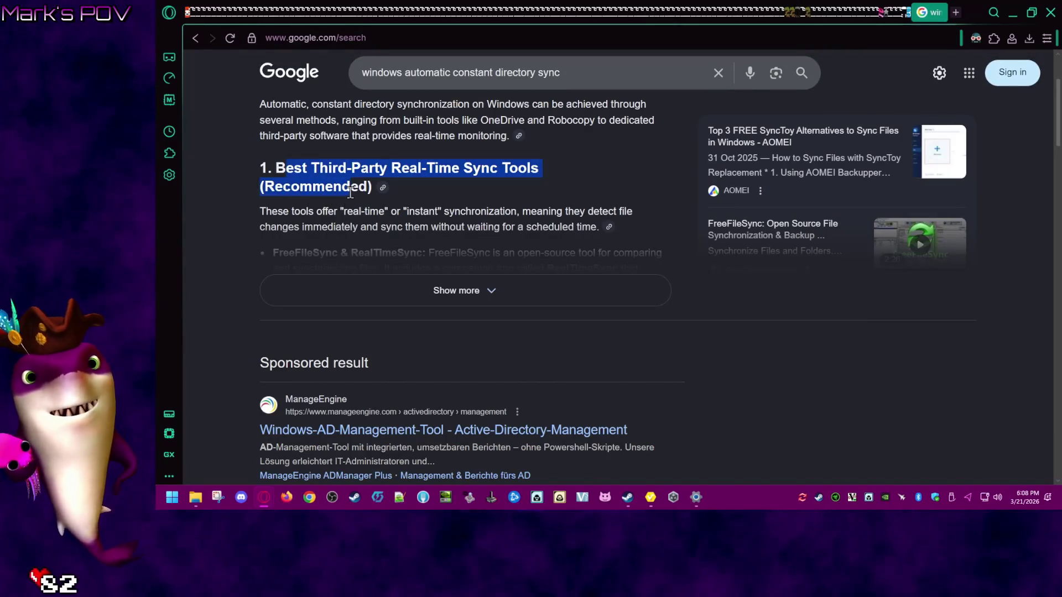
{"action": "left_click", "coordinate": [350, 192]}
{"action": "scroll", "coordinate": [722, 415], "scroll_direction": "down", "scroll_amount": 2}
{"action": "scroll", "coordinate": [722, 406], "scroll_direction": "up", "scroll_amount": 4}
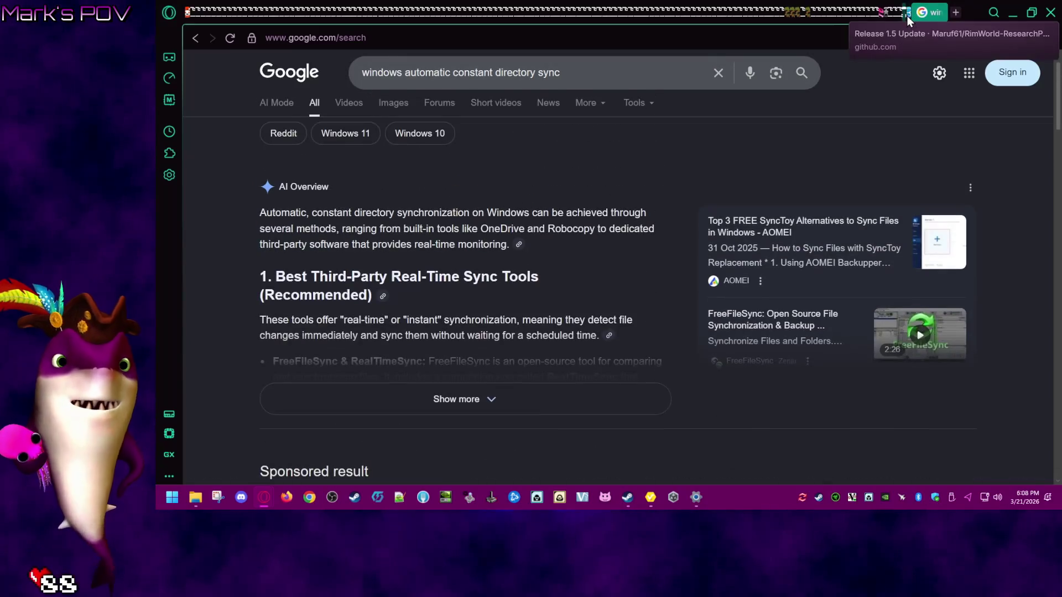
- Switch to the Syncthing tab at 127.0.0.1:8384 and review the remote device list
{"action": "left_click", "coordinate": [935, 14]}
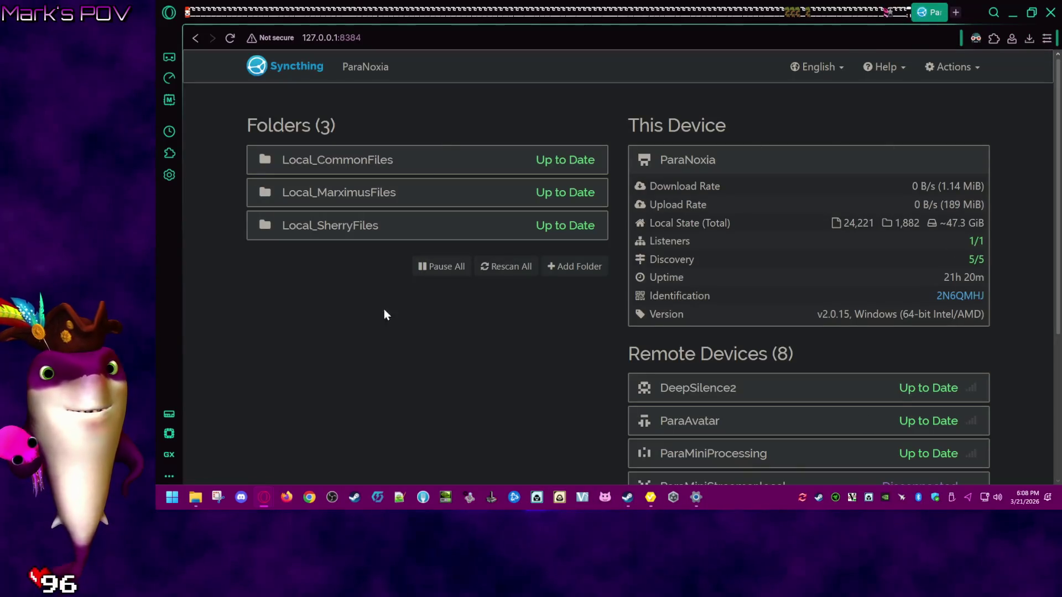
{"action": "scroll", "coordinate": [844, 407], "scroll_direction": "down", "scroll_amount": 2}
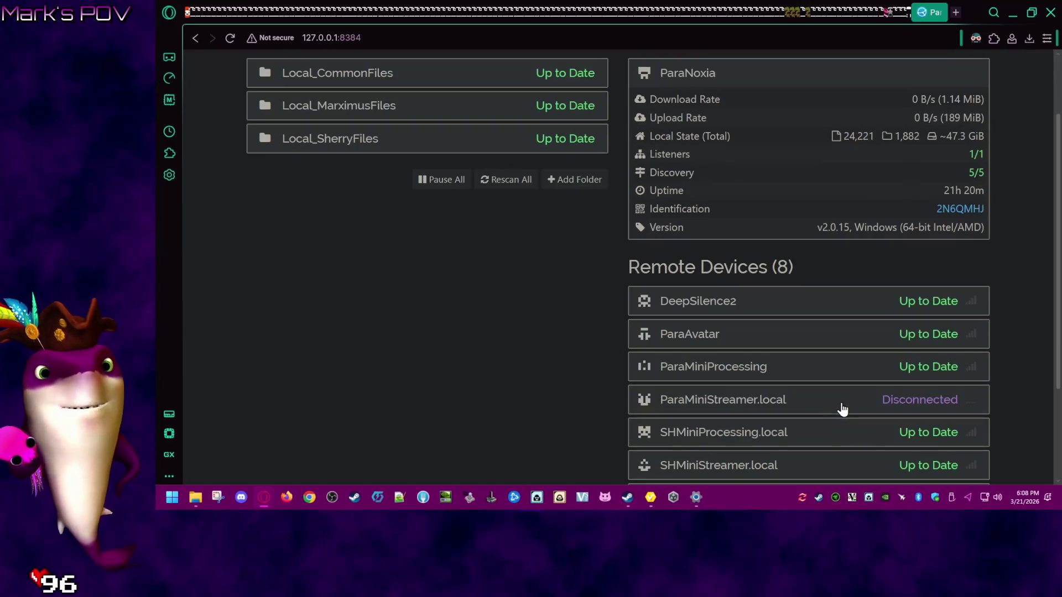
{"action": "scroll", "coordinate": [843, 409], "scroll_direction": "down", "scroll_amount": 2}
{"action": "scroll", "coordinate": [841, 401], "scroll_direction": "up", "scroll_amount": 1}
{"action": "scroll", "coordinate": [836, 424], "scroll_direction": "down", "scroll_amount": 1}
{"action": "scroll", "coordinate": [837, 427], "scroll_direction": "up", "scroll_amount": 2}
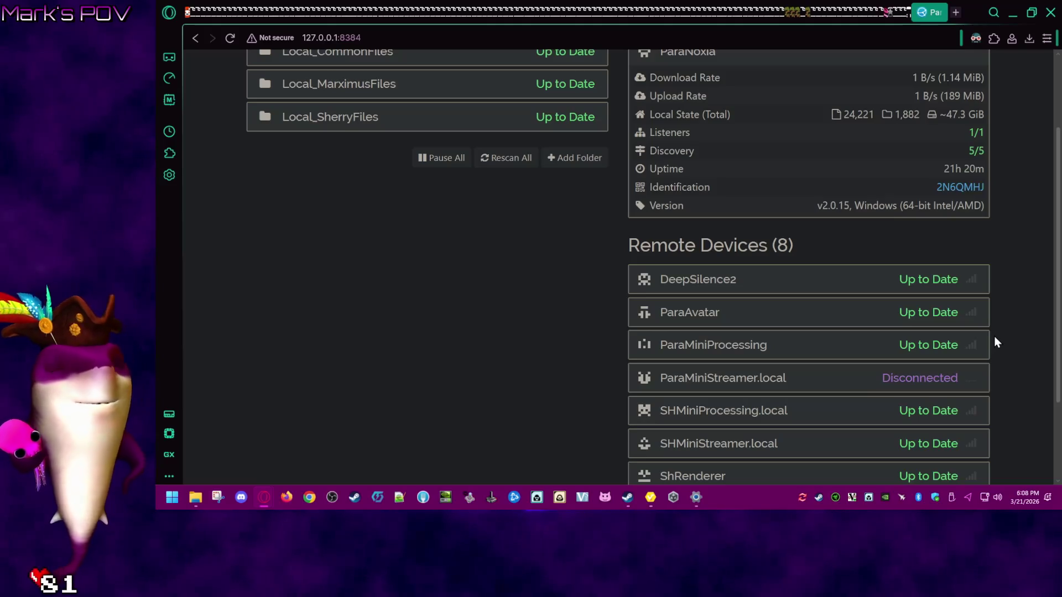
{"action": "scroll", "coordinate": [919, 396], "scroll_direction": "up", "scroll_amount": 2}
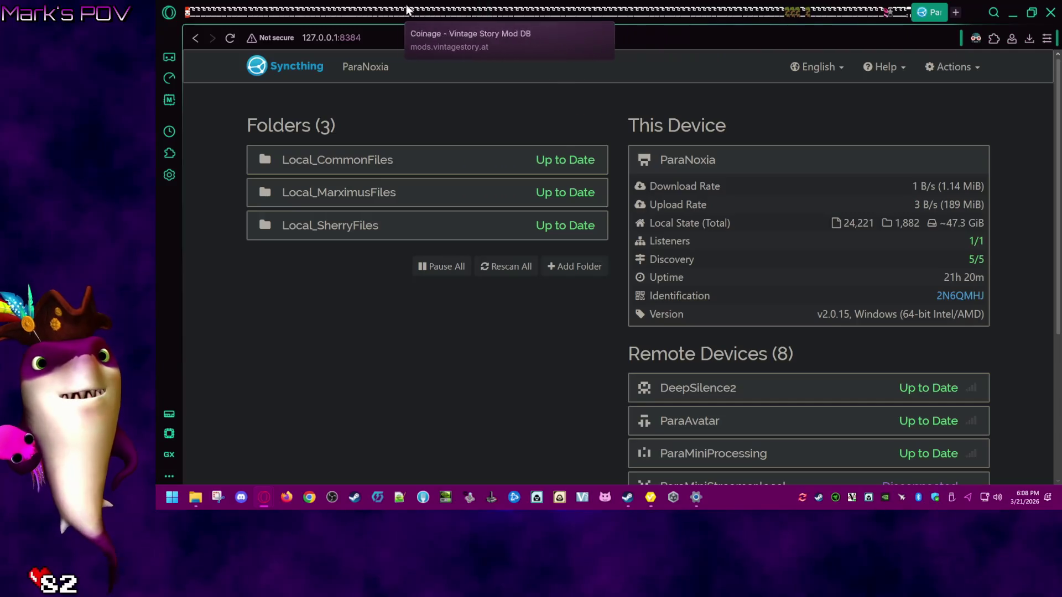
- Open a new blank tab in Opera GX with an empty address bar
{"action": "left_click", "coordinate": [956, 12]}
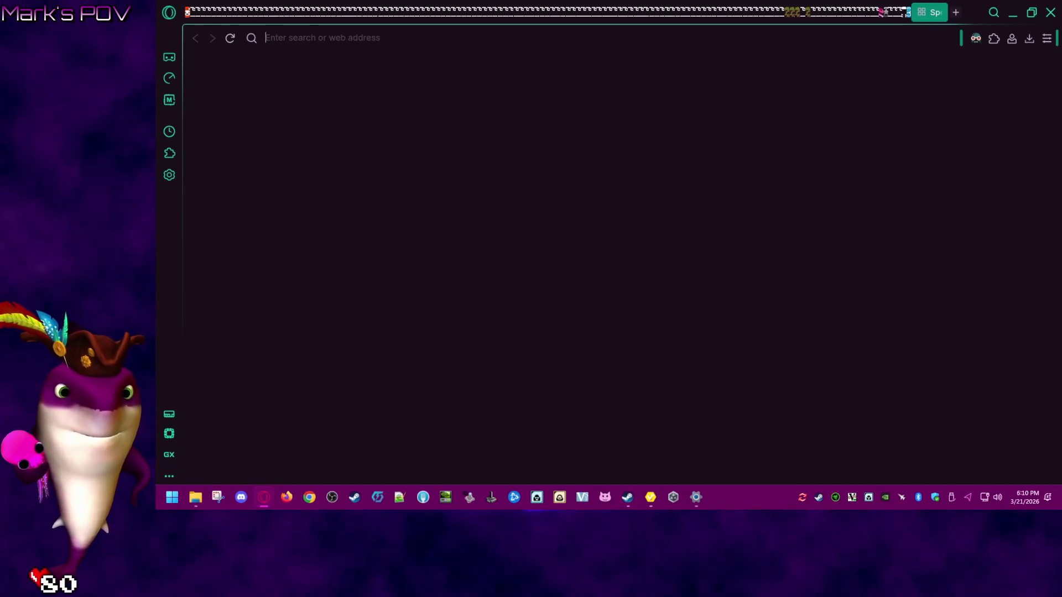
- Bring up the VRoid folder in File Explorer and select the new _Vlau_Agella_make_texture zip
{"action": "mouse_move", "coordinate": [191, 496]}
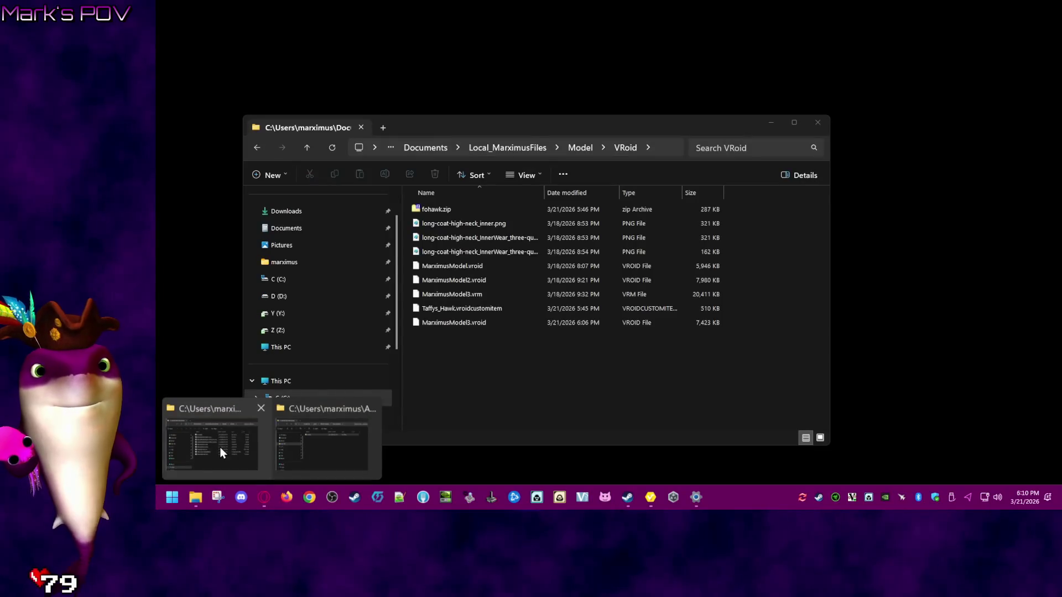
{"action": "left_click", "coordinate": [220, 447]}
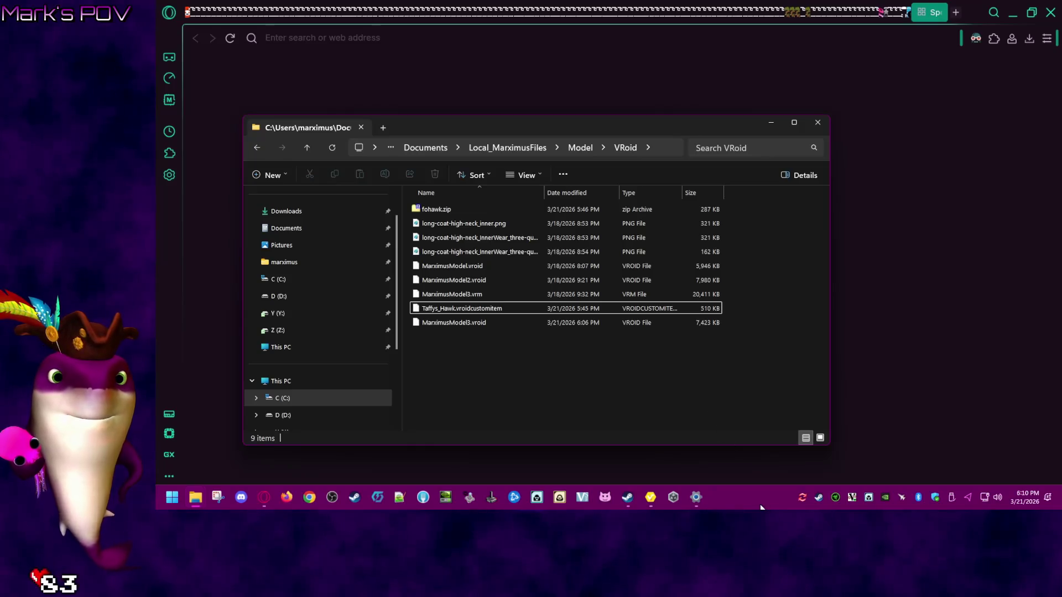
{"action": "right_click", "coordinate": [800, 499]}
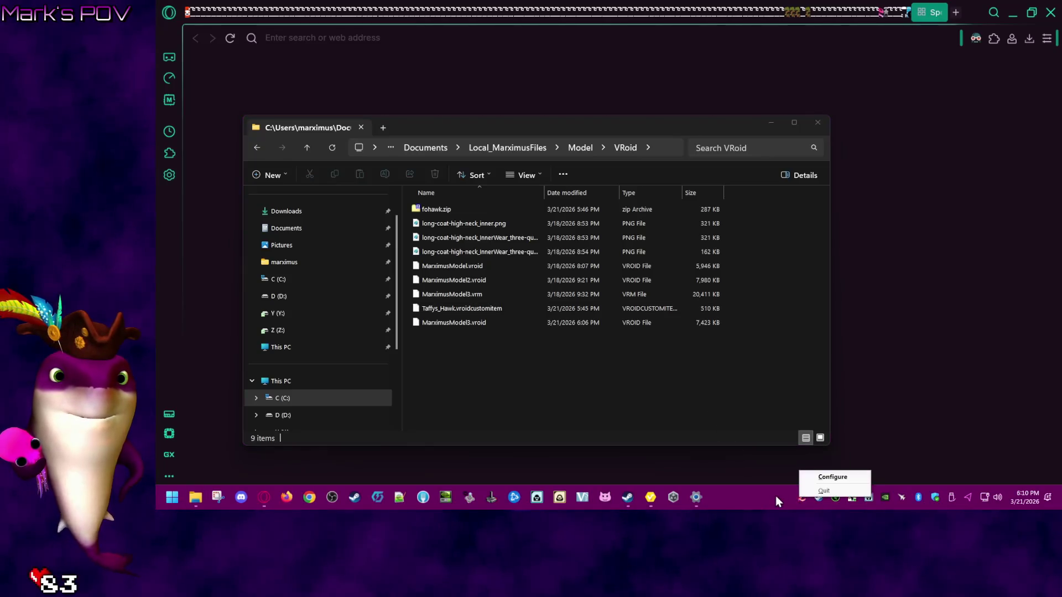
{"action": "left_click", "coordinate": [775, 496]}
{"action": "left_click", "coordinate": [485, 365]}
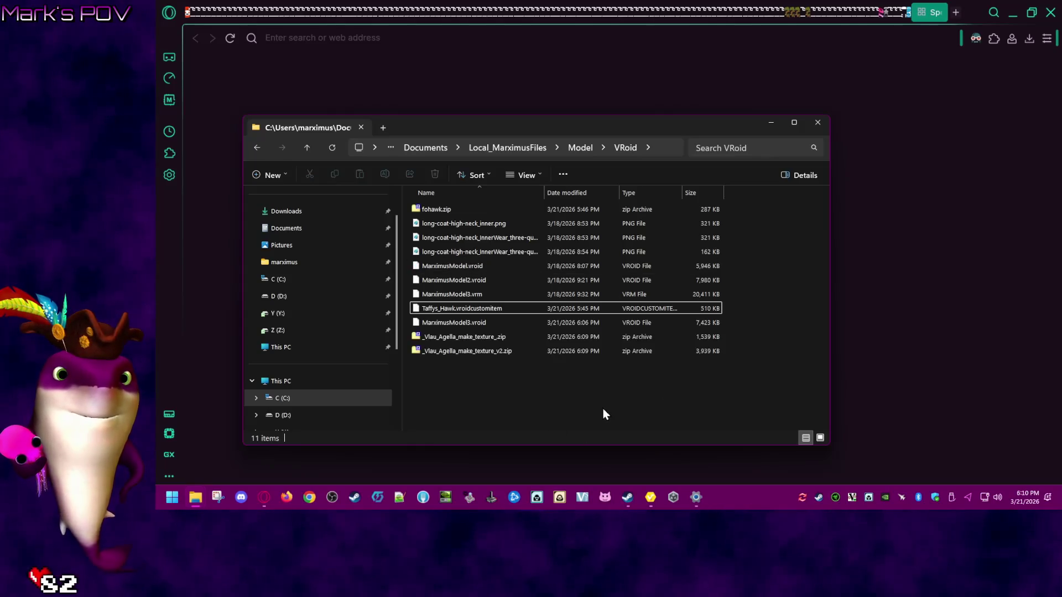
{"action": "left_click", "coordinate": [502, 341]}
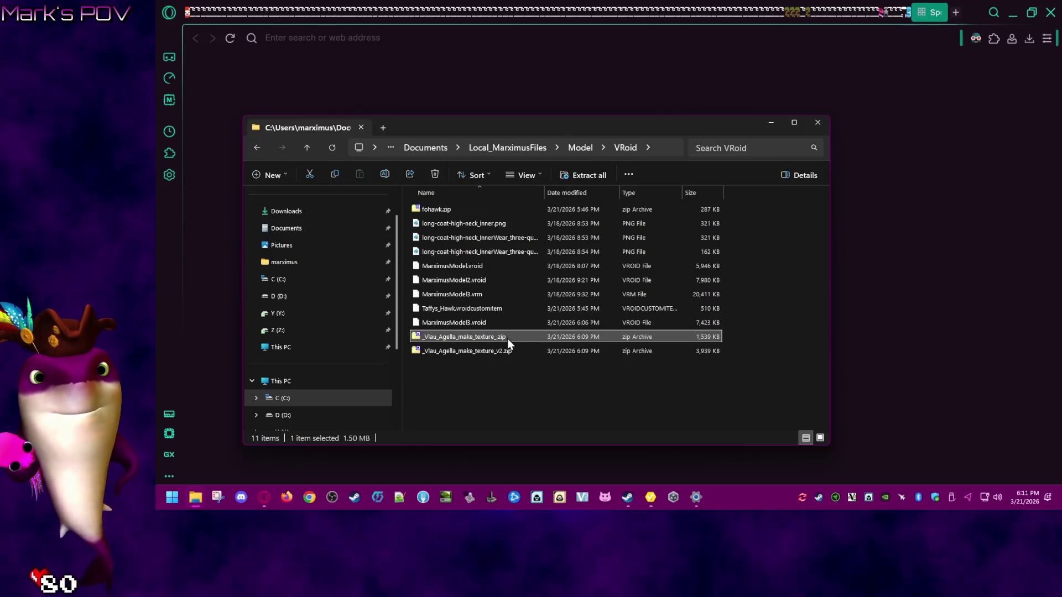
- Open both _Vlau_Agella_make_texture zips in 7-Zip and browse their texture folders
{"action": "right_click", "coordinate": [507, 338]}
{"action": "left_click", "coordinate": [560, 64]}
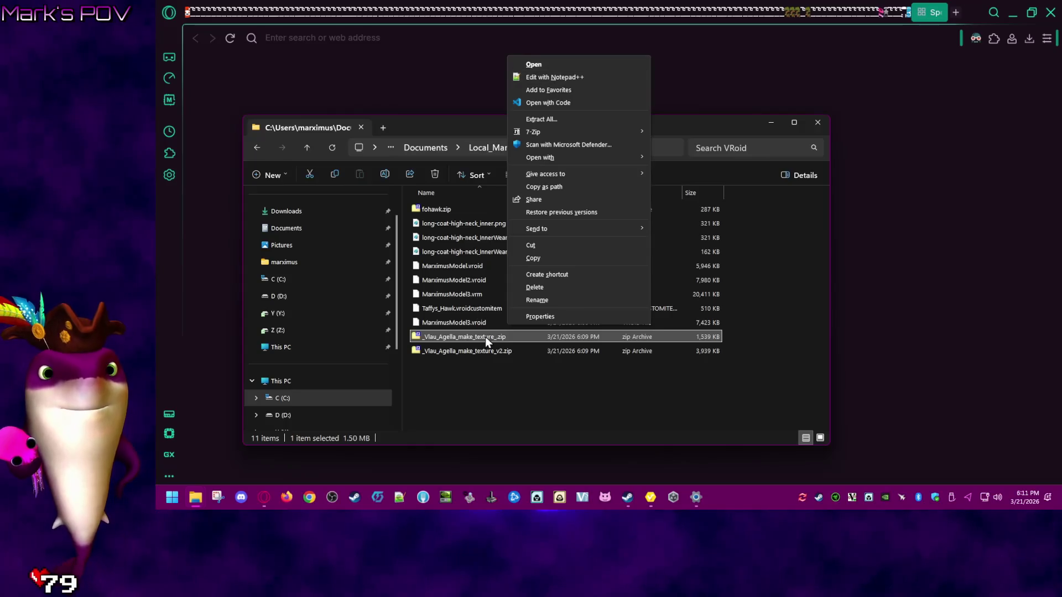
{"action": "double_click", "coordinate": [288, 158]}
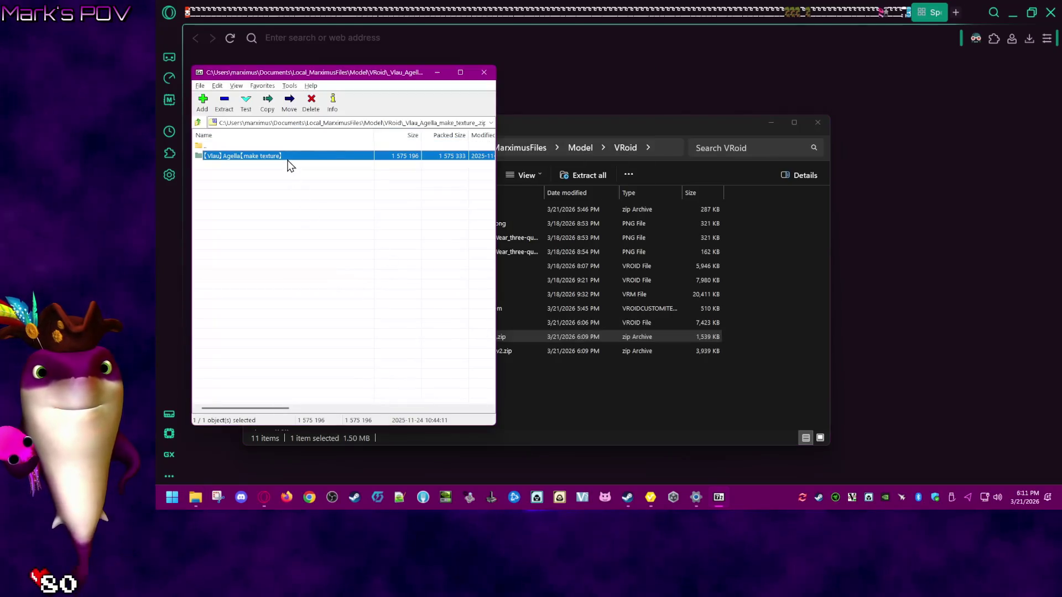
{"action": "double_click", "coordinate": [231, 147]}
{"action": "double_click", "coordinate": [231, 147]}
{"action": "left_click", "coordinate": [500, 340]}
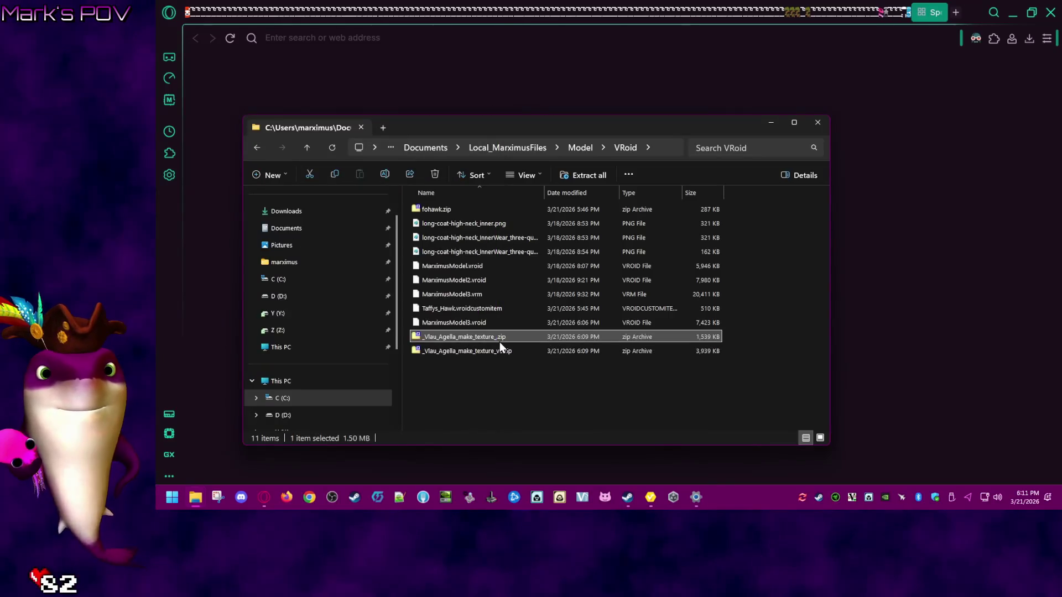
{"action": "double_click", "coordinate": [499, 350]}
{"action": "double_click", "coordinate": [279, 157]}
{"action": "left_click", "coordinate": [307, 157]}
{"action": "left_click", "coordinate": [487, 72]}
- Extract the Agella texture folders into the VRoid folder and return to VRoid Studio
{"action": "right_click", "coordinate": [499, 337]}
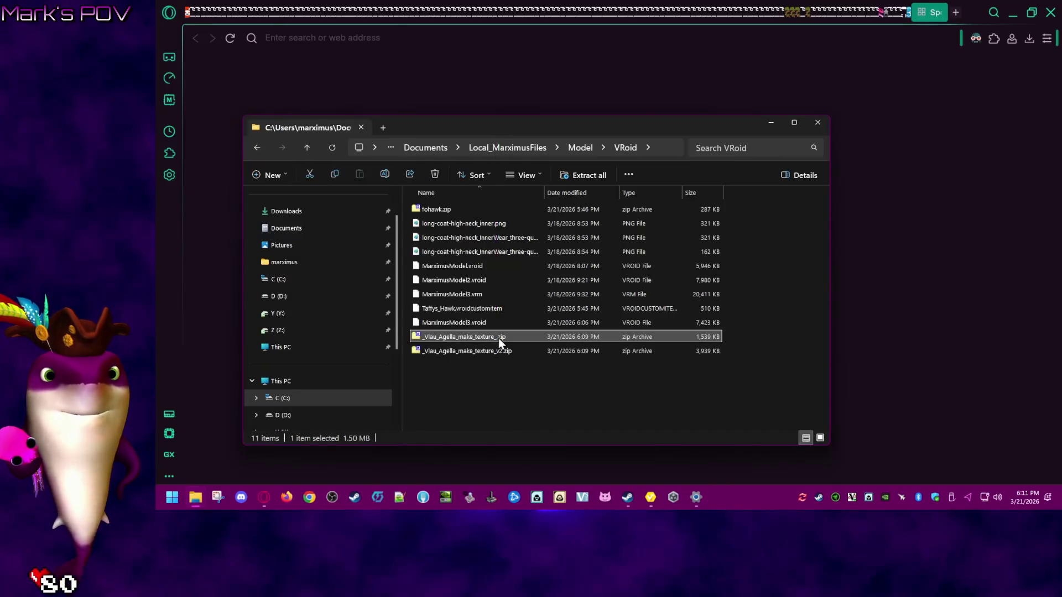
{"action": "left_click", "coordinate": [490, 338]}
{"action": "double_click", "coordinate": [490, 337]}
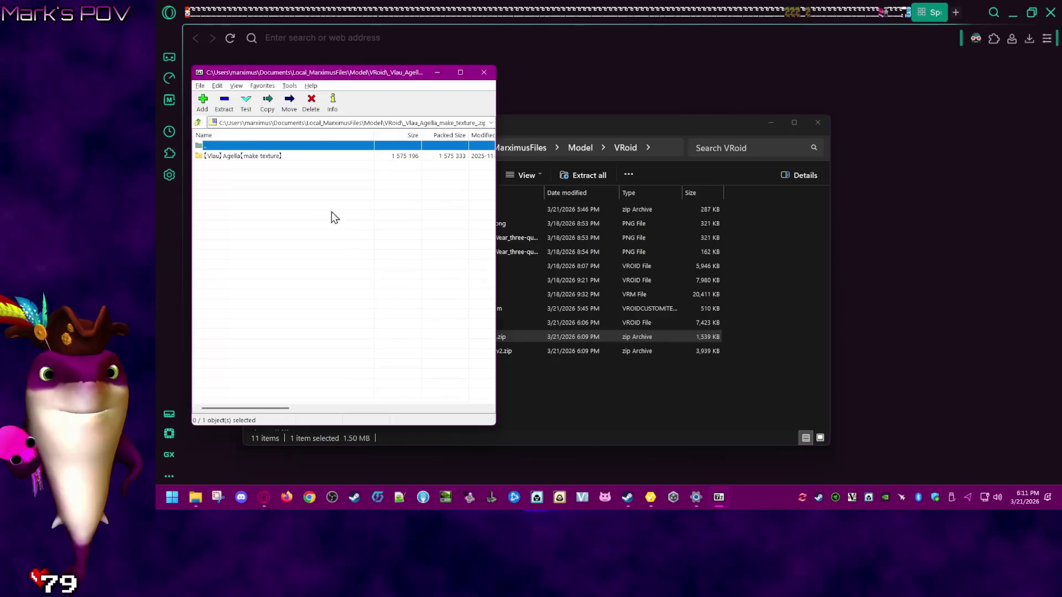
{"action": "double_click", "coordinate": [474, 351]}
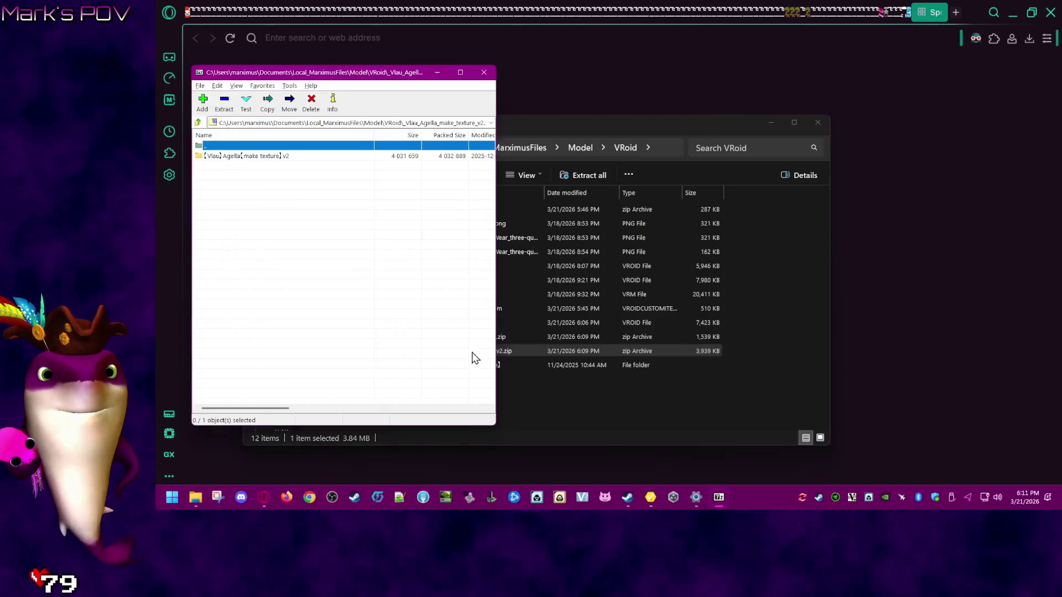
{"action": "left_click_drag", "start_coordinate": [602, 414], "coordinate": [602, 413]}
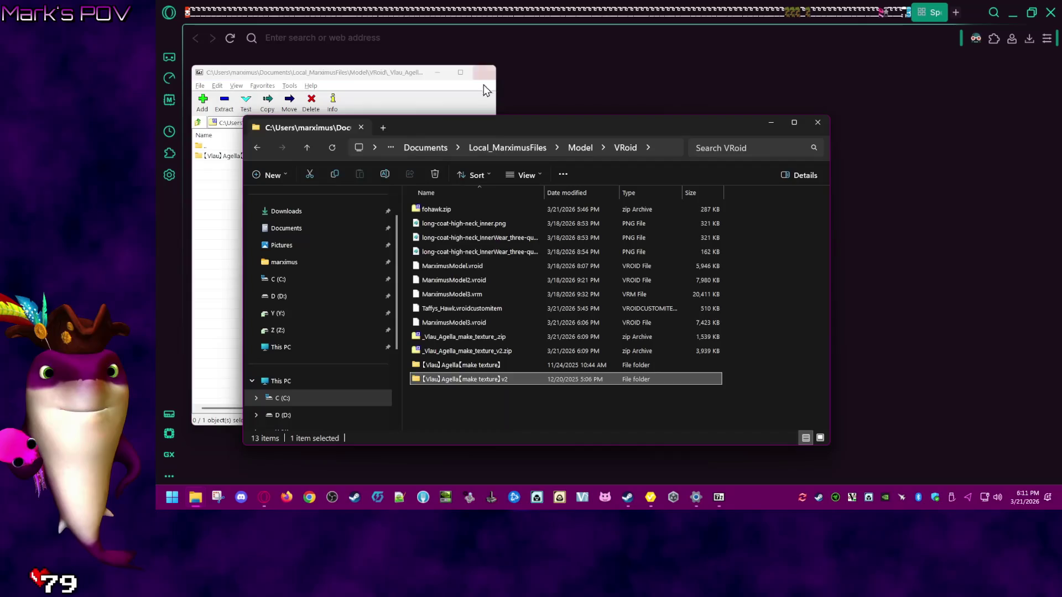
{"action": "left_click", "coordinate": [484, 72]}
{"action": "left_click", "coordinate": [675, 419]}
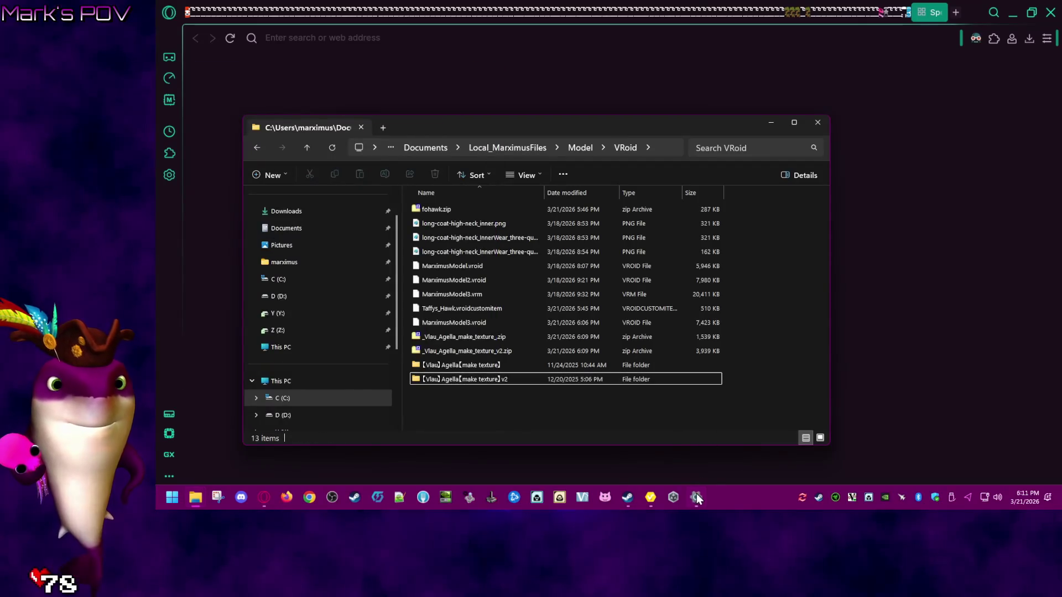
{"action": "left_click", "coordinate": [650, 498]}
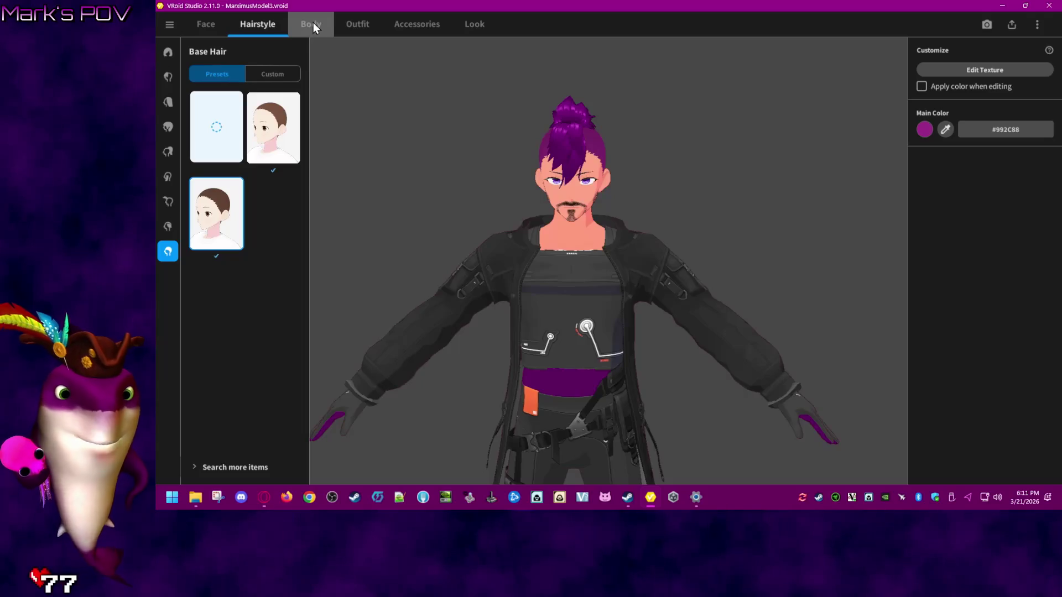
- Delete preset35 from the hair_presets folder, close Explorer and return to VRoid Studio
{"action": "left_click", "coordinate": [204, 495]}
{"action": "left_click", "coordinate": [345, 447]}
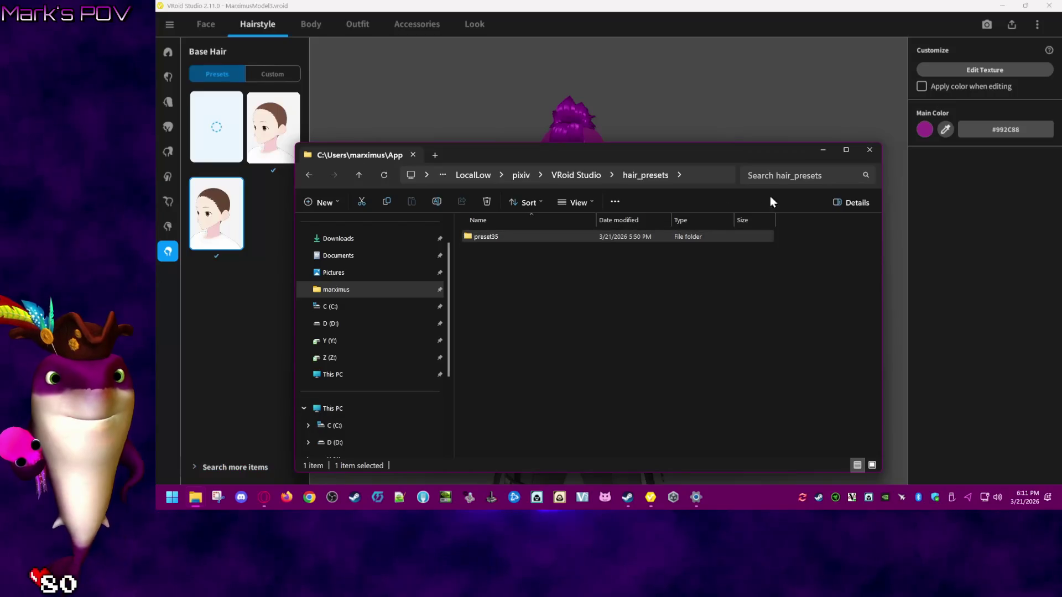
{"action": "right_click", "coordinate": [588, 234]}
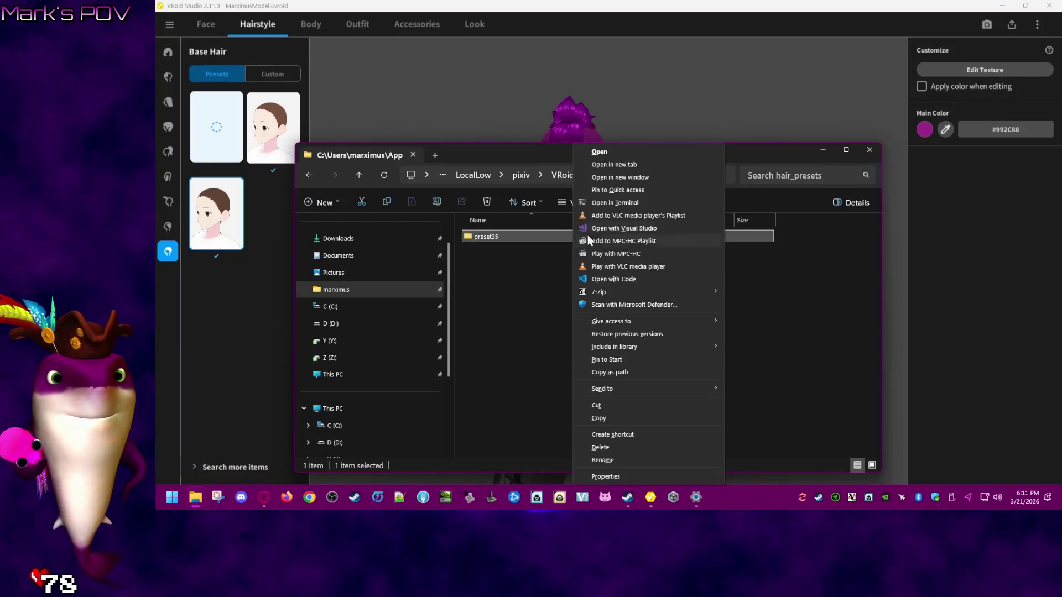
{"action": "left_click", "coordinate": [628, 447]}
{"action": "left_click", "coordinate": [870, 150]}
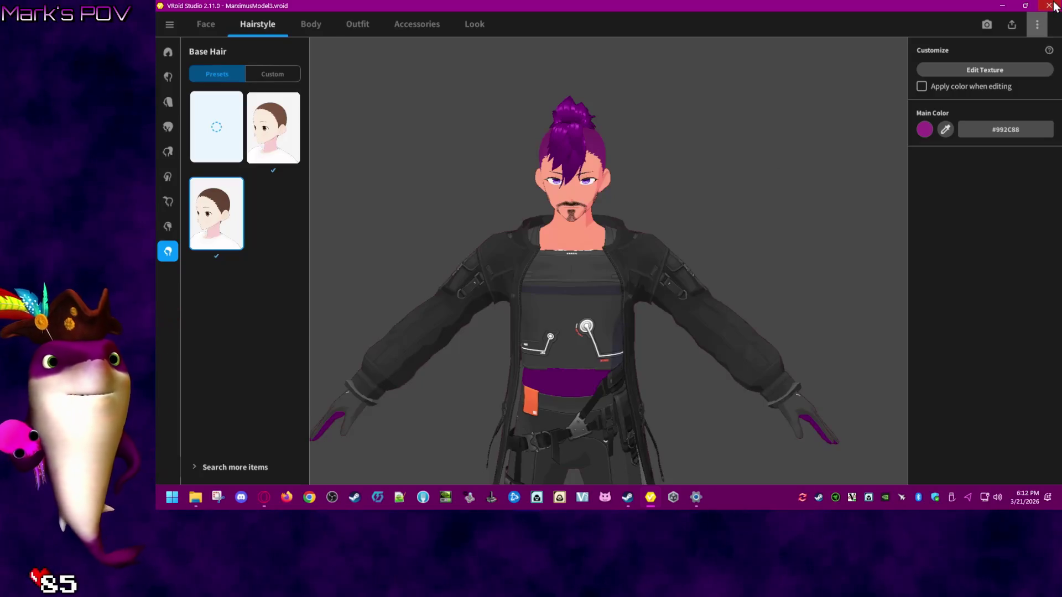
{"action": "left_click", "coordinate": [1017, 23]}
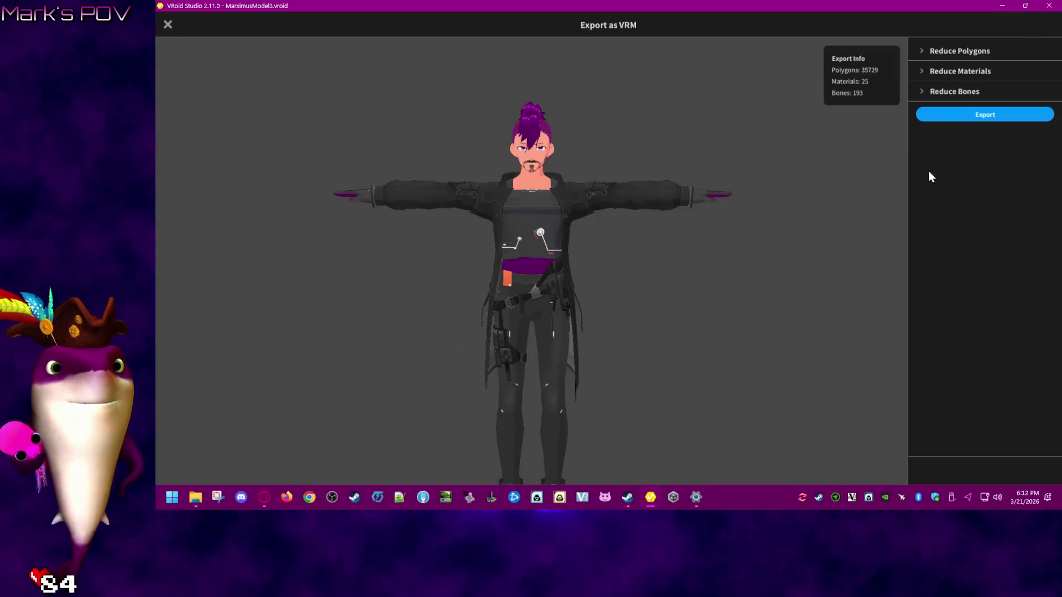
- Expand and collapse the polygon, material and bone reduction settings, then start the export
{"action": "left_click", "coordinate": [953, 51]}
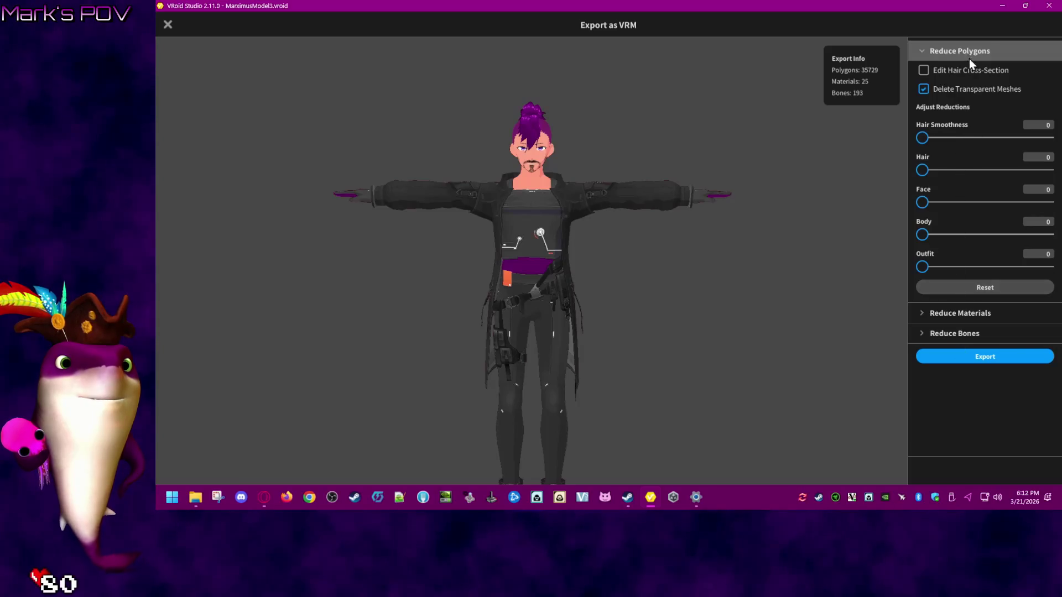
{"action": "left_click", "coordinate": [968, 52]}
{"action": "left_click", "coordinate": [968, 71]}
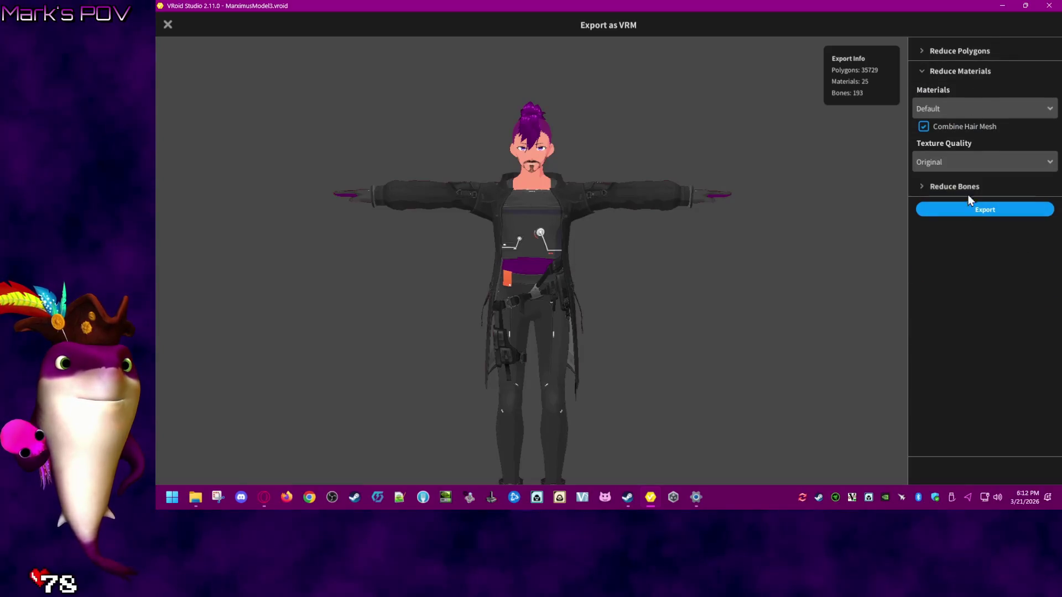
{"action": "left_click", "coordinate": [972, 71]}
{"action": "left_click", "coordinate": [963, 91]}
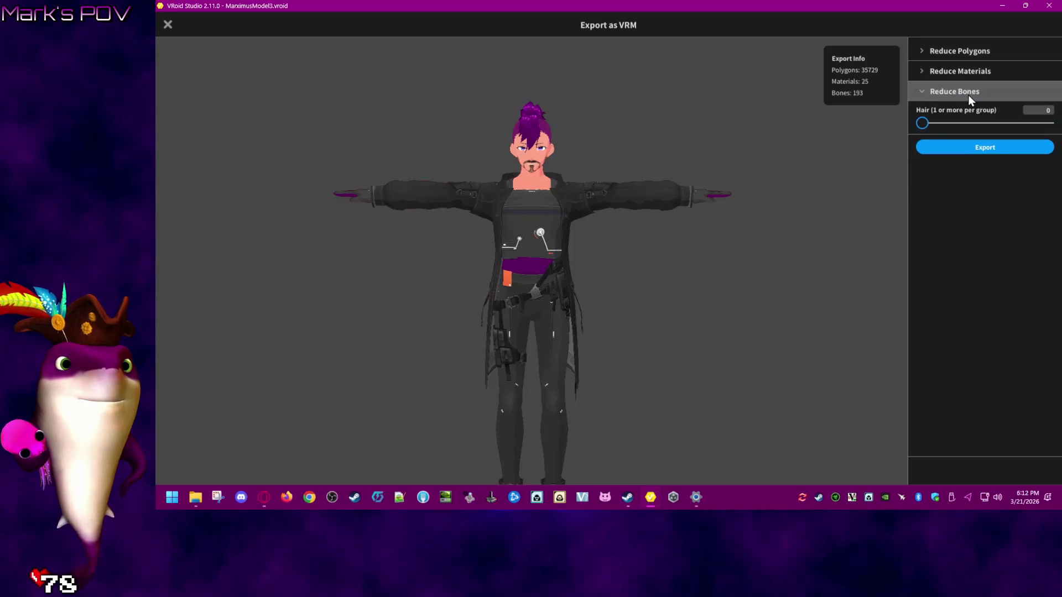
{"action": "left_click", "coordinate": [968, 95]}
{"action": "left_click", "coordinate": [960, 118]}
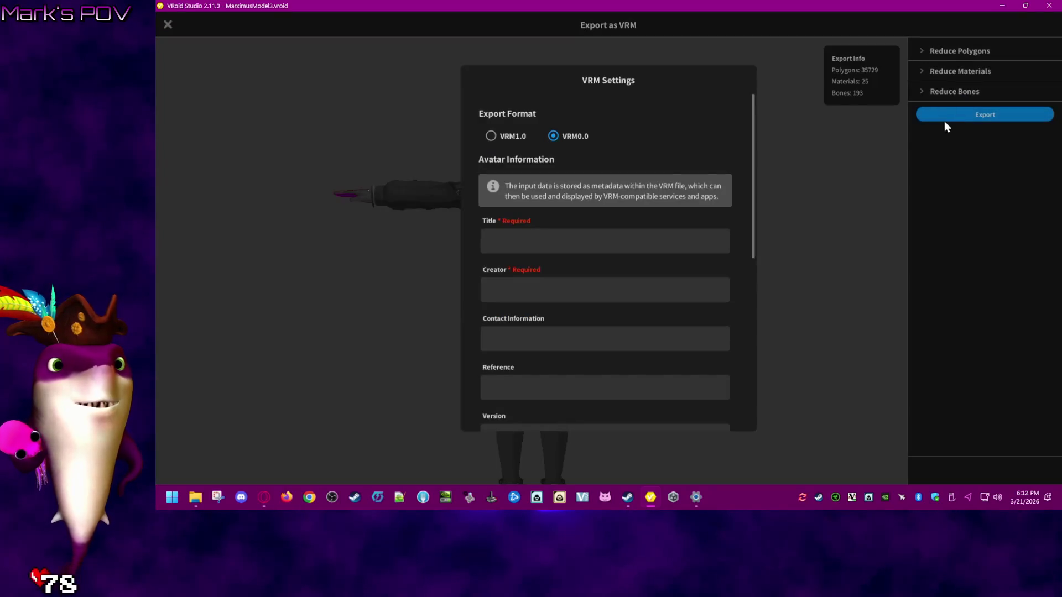
- Enter title MarximusModel3, the creator name and version 4 in the VRM export settings
{"action": "left_click", "coordinate": [607, 245]}
{"action": "type", "text": "M"}
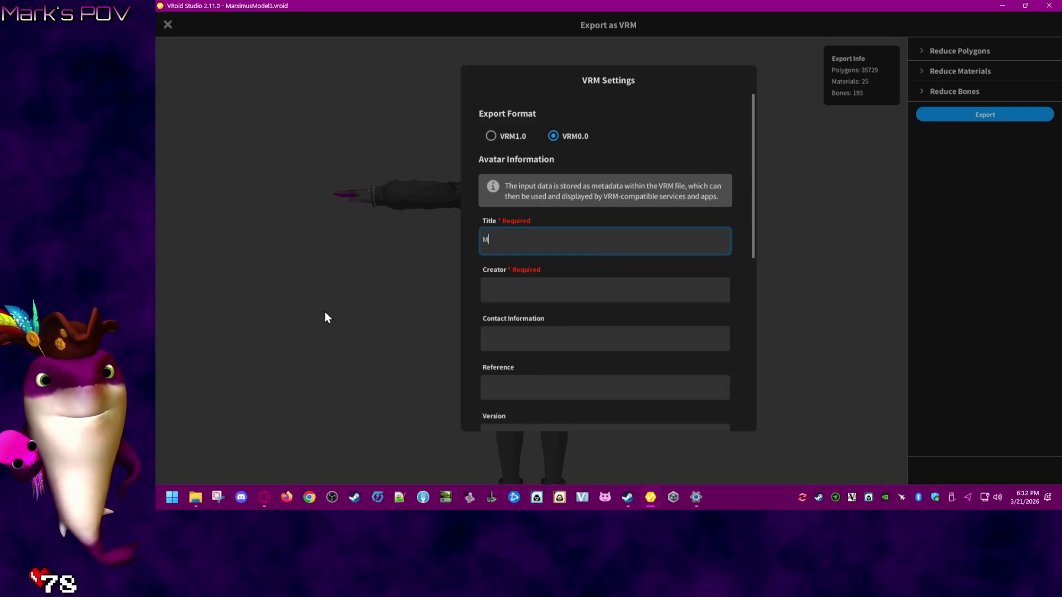
{"action": "type", "text": "arximusModel3"}
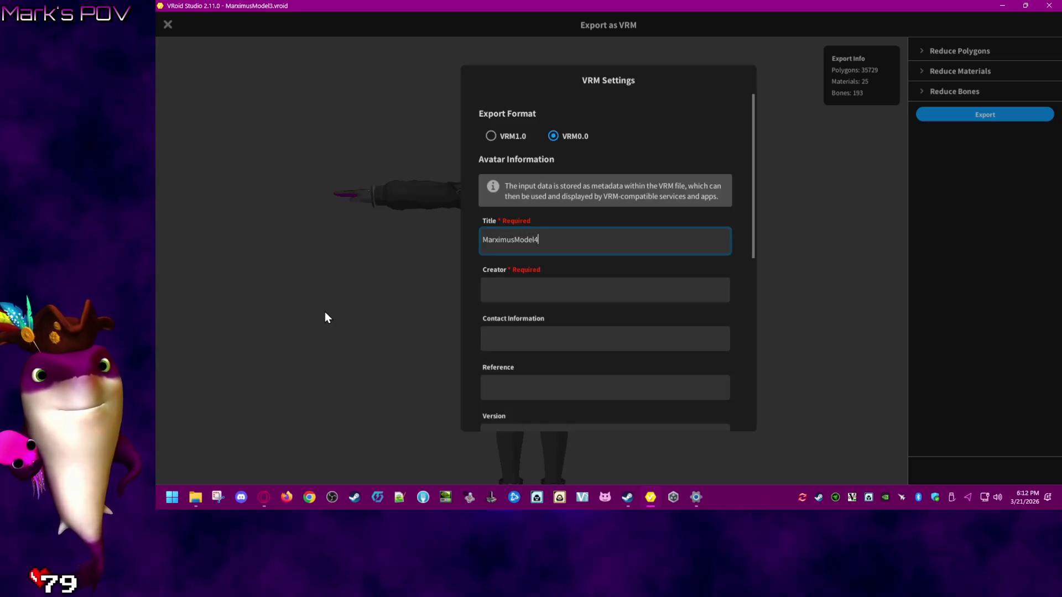
{"action": "left_click", "coordinate": [533, 294]}
{"action": "type", "text": "MarximusMaximus"}
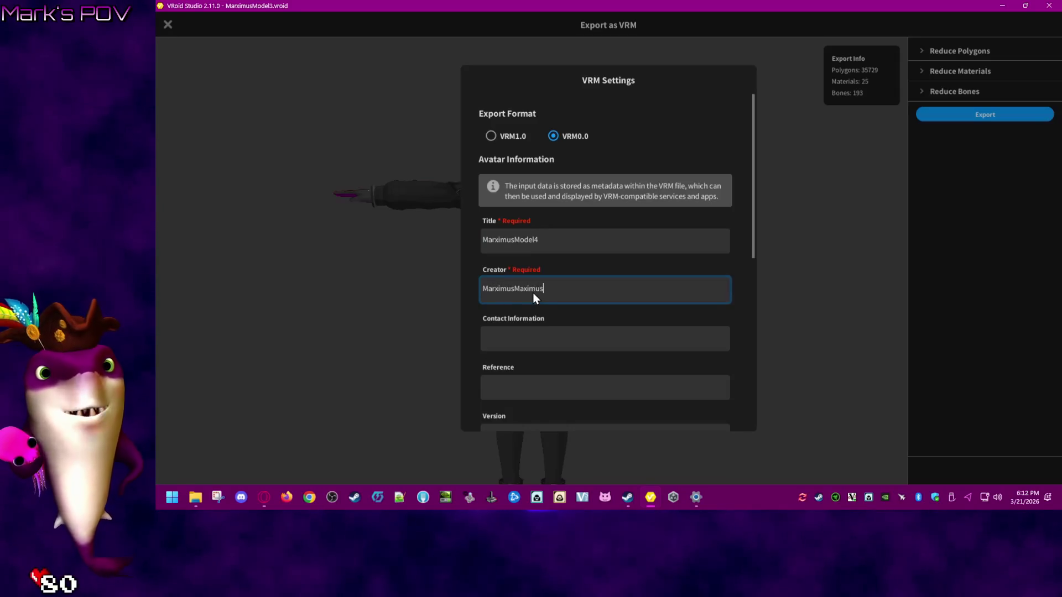
{"action": "scroll", "coordinate": [531, 301], "scroll_direction": "down", "scroll_amount": 2}
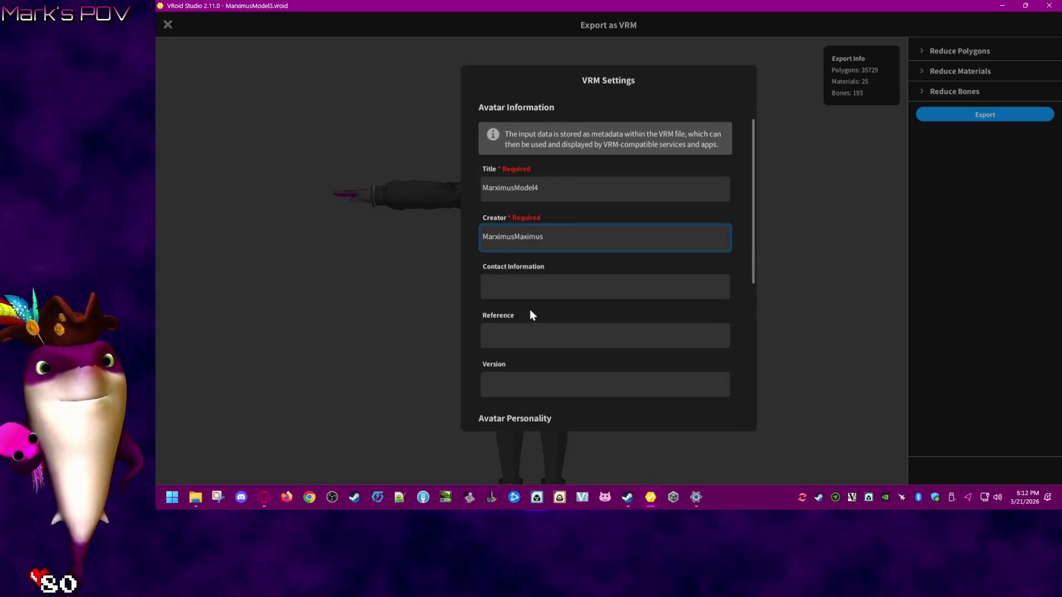
{"action": "left_click", "coordinate": [513, 384]}
{"action": "type", "text": "4"}
{"action": "left_click_drag", "start_coordinate": [752, 270], "coordinate": [765, 423]}
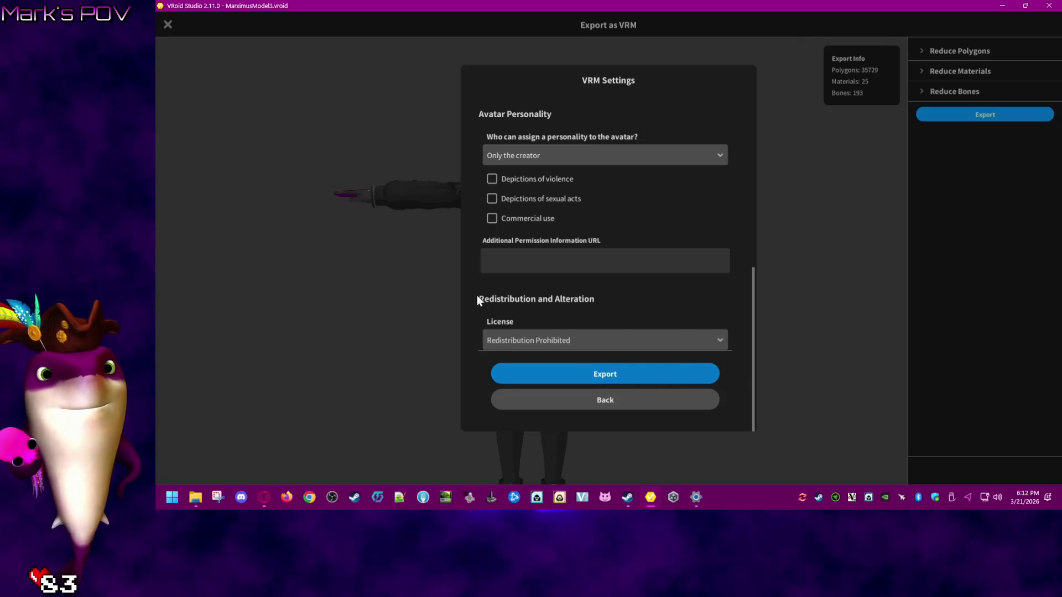
- Export and save MarximusModel4.vrm in the VRoid folder, then close VRoid Studio
{"action": "left_click", "coordinate": [611, 378]}
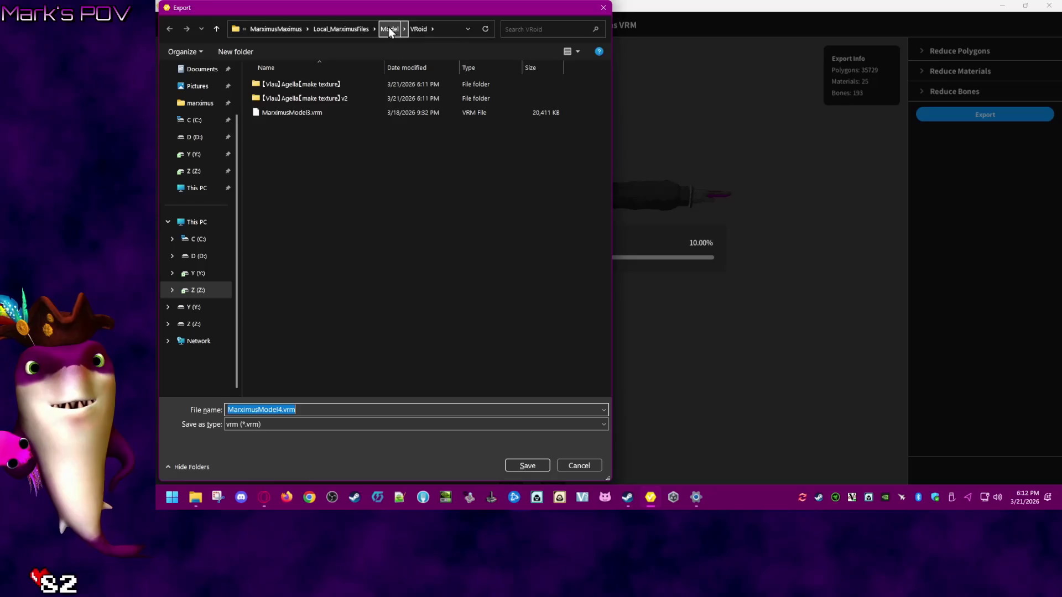
{"action": "left_click", "coordinate": [539, 467]}
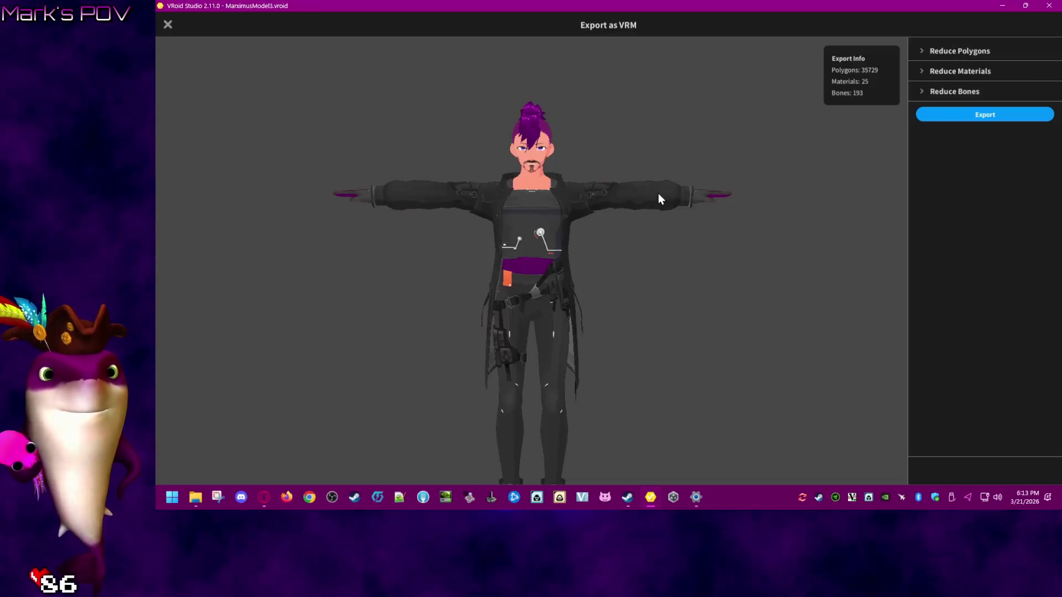
{"action": "left_click", "coordinate": [1049, 6]}
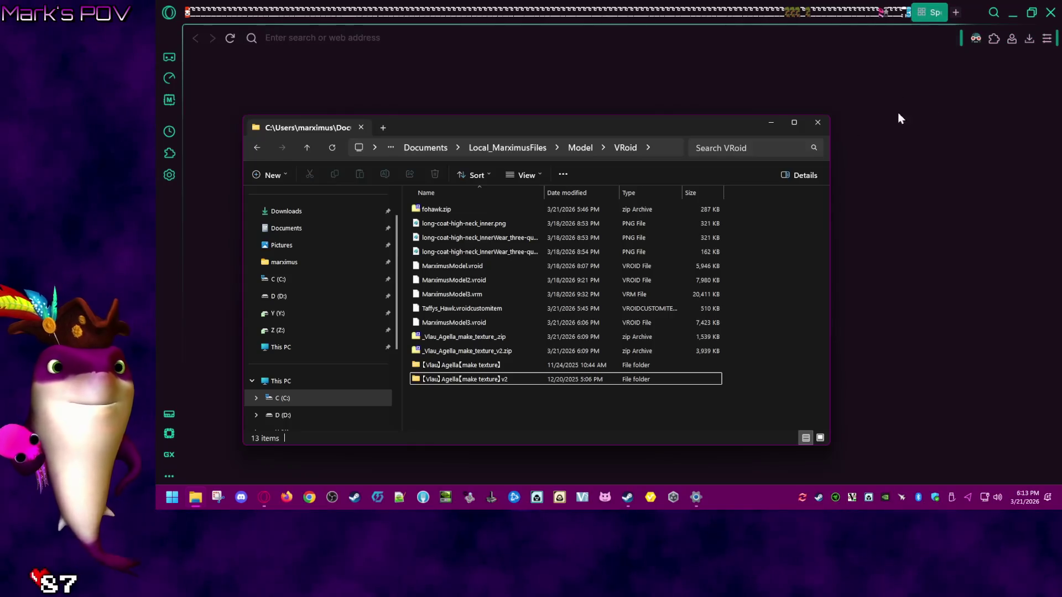
- Create a 3D Built-In project named MarximusModel4 on editor 2022.3.35f1 in Unity Hub
{"action": "left_click", "coordinate": [673, 498]}
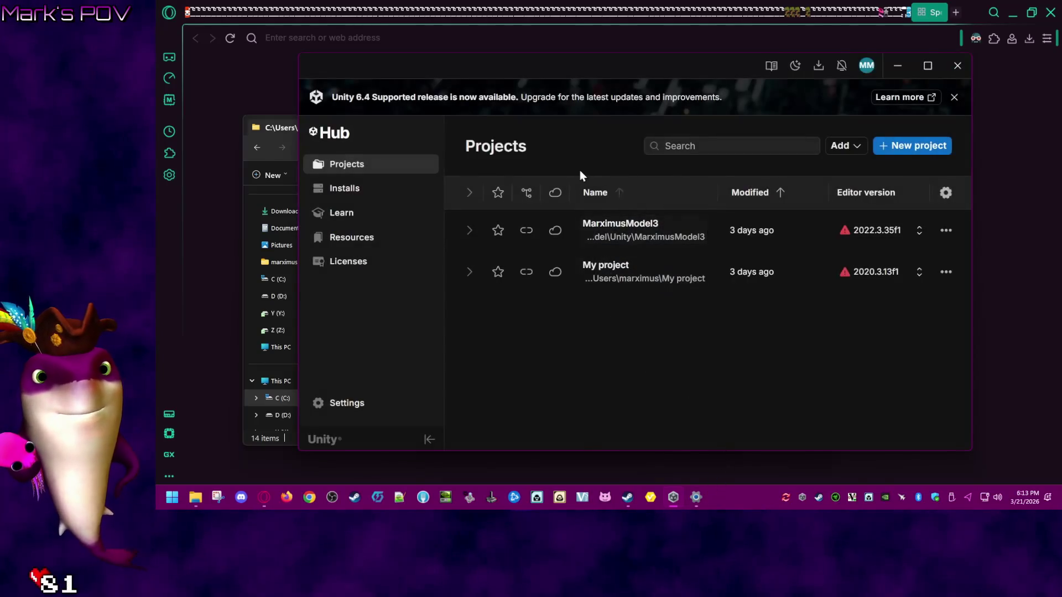
{"action": "left_click", "coordinate": [933, 146]}
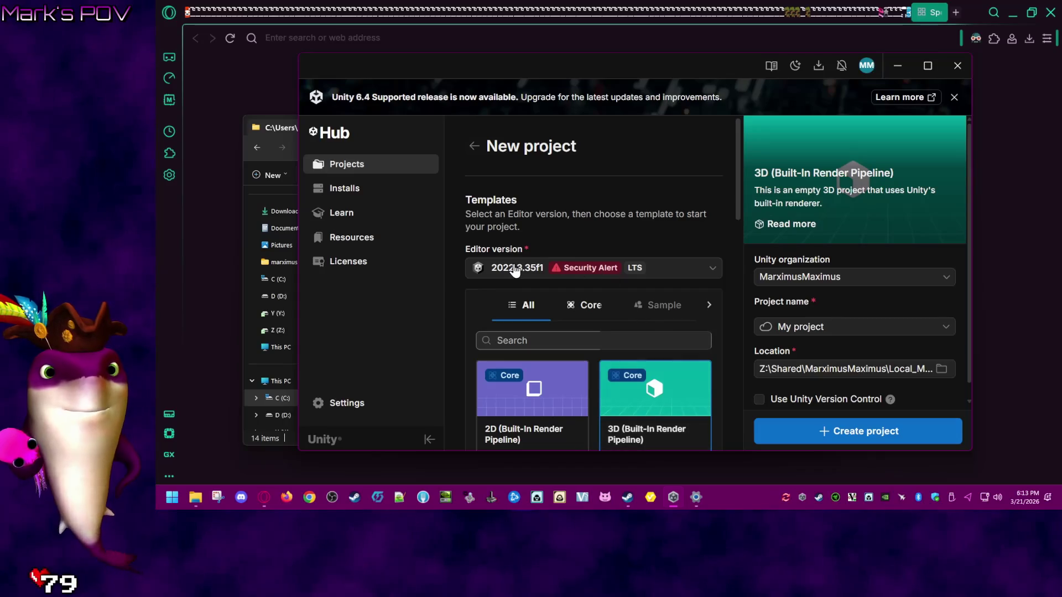
{"action": "left_click", "coordinate": [850, 277]}
{"action": "left_click", "coordinate": [859, 277]}
{"action": "left_click", "coordinate": [847, 321]}
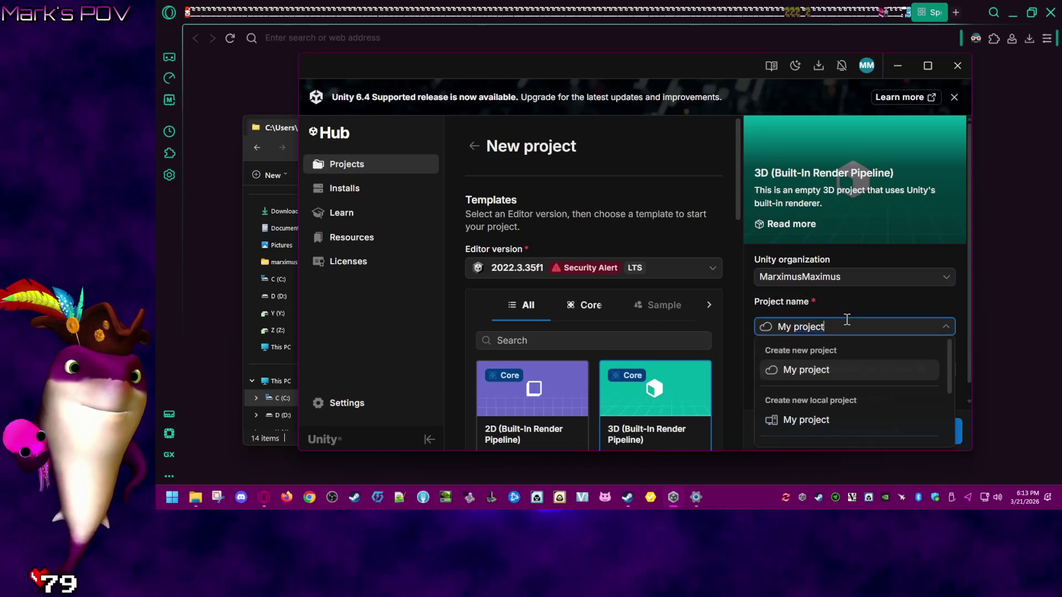
{"action": "key", "text": "ctrl+a"}
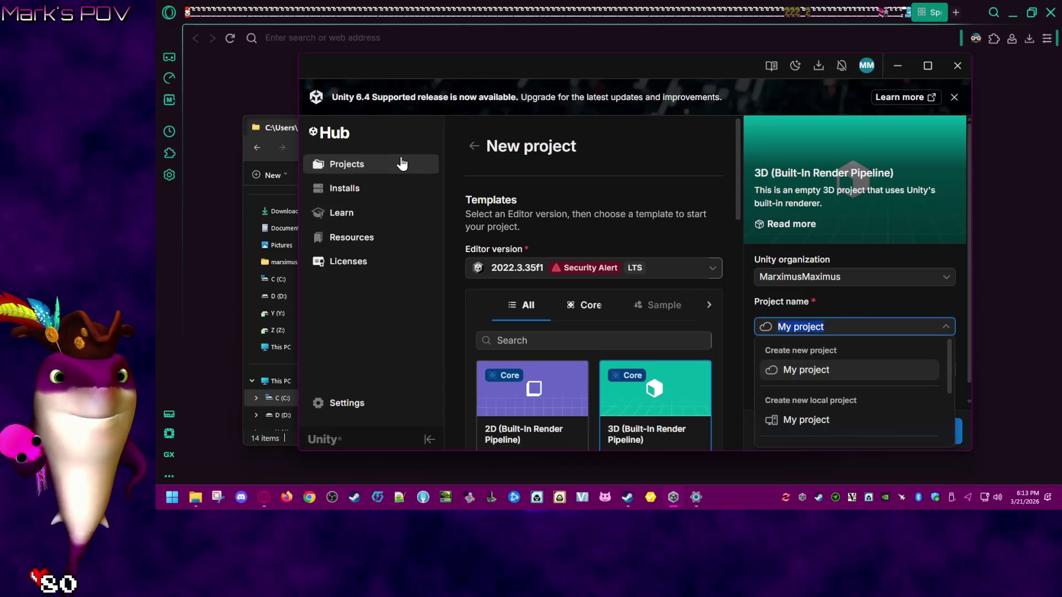
{"action": "type", "text": "MarximusM"}
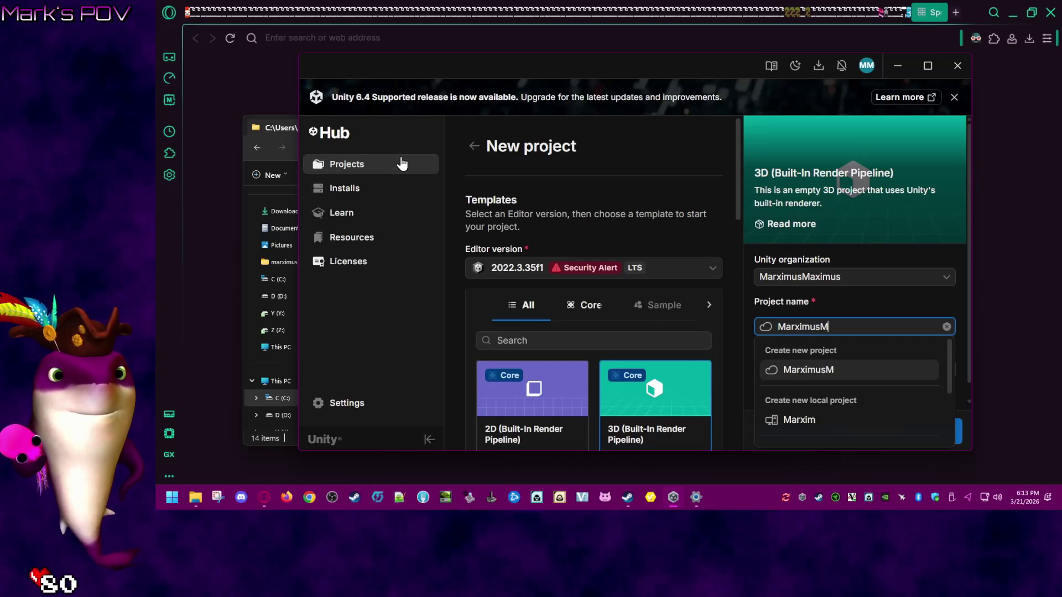
{"action": "type", "text": "odel4"}
{"action": "left_click", "coordinate": [802, 251]}
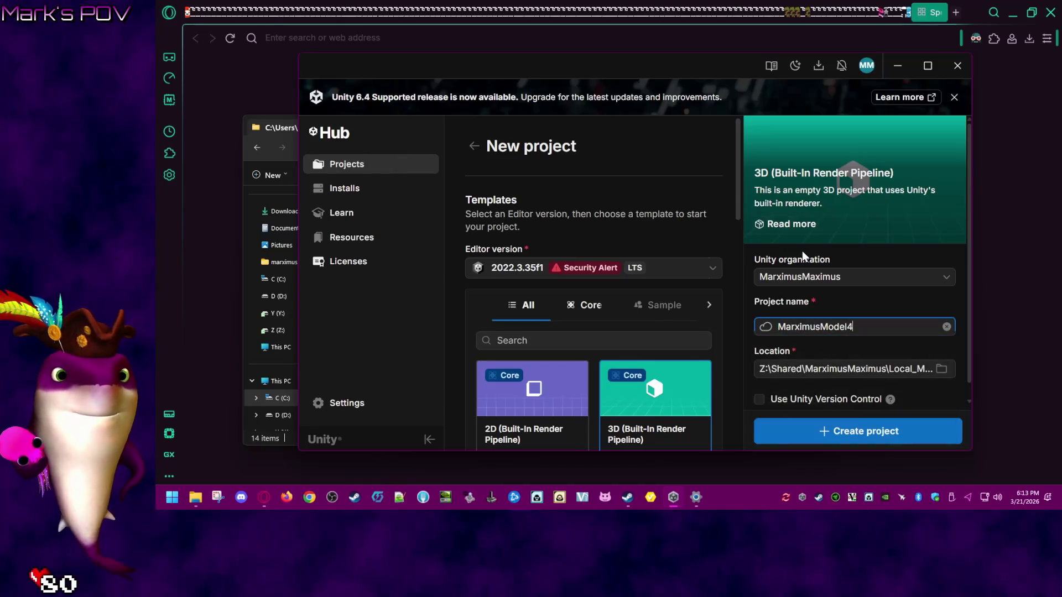
{"action": "left_click", "coordinate": [902, 369]}
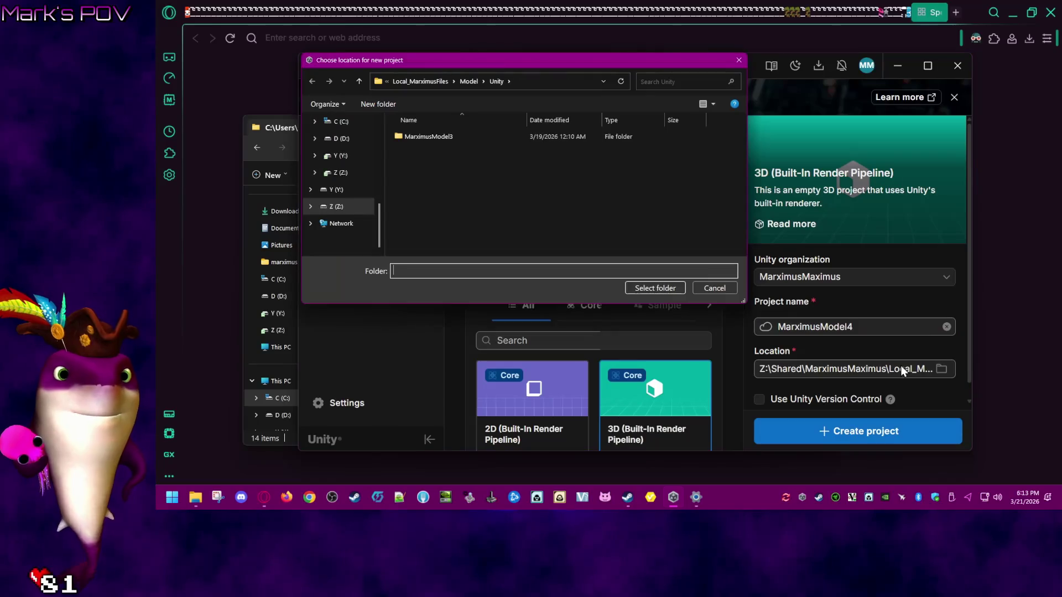
{"action": "left_click", "coordinate": [730, 290]}
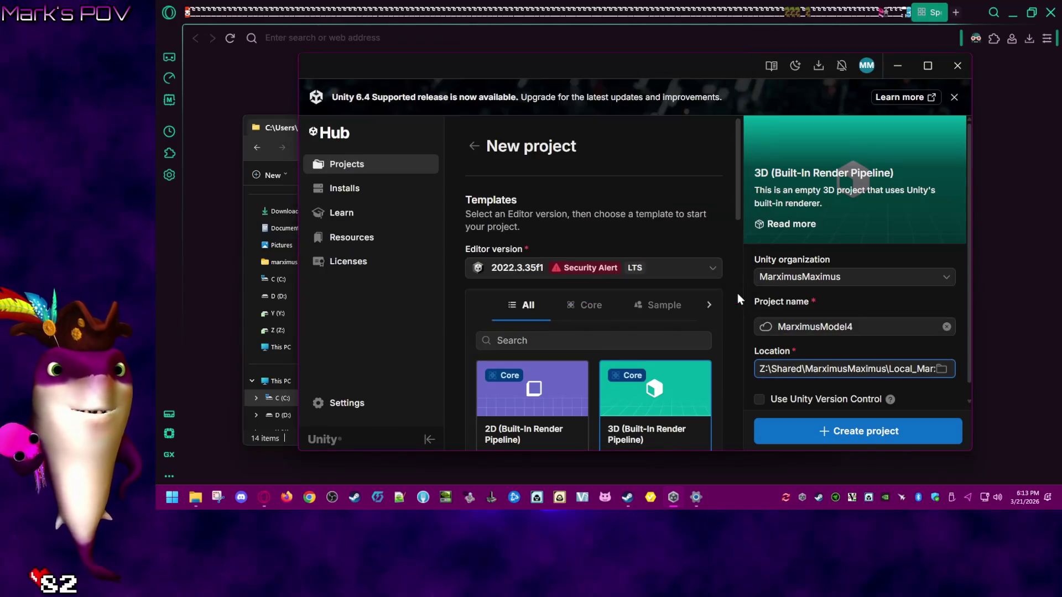
{"action": "left_click", "coordinate": [905, 438]}
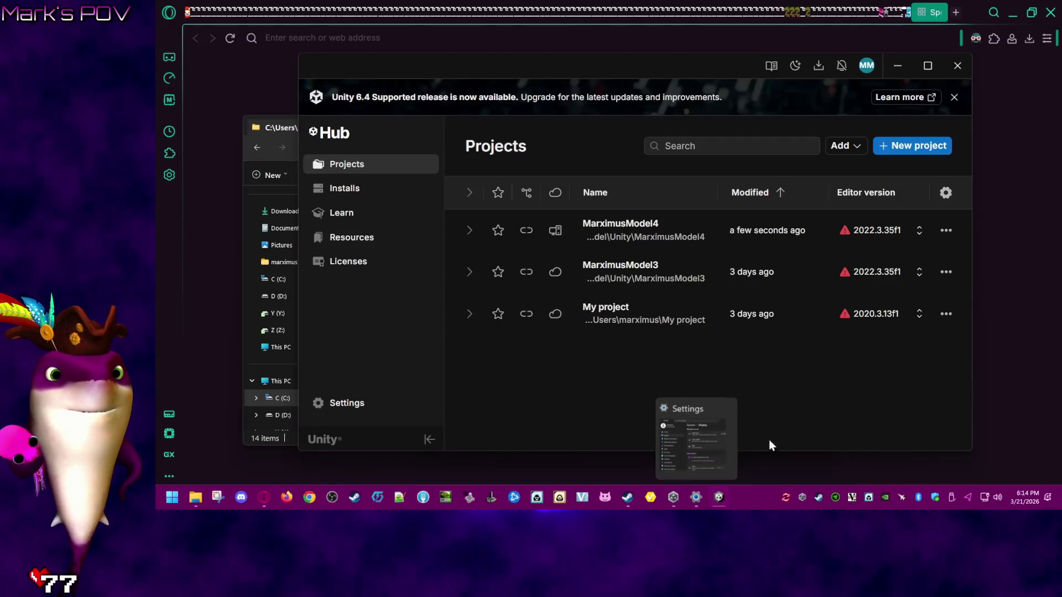
- Close the Unity Hub window while the MarximusModel4 project loads
{"action": "left_click", "coordinate": [849, 402]}
{"action": "mouse_move", "coordinate": [629, 498]}
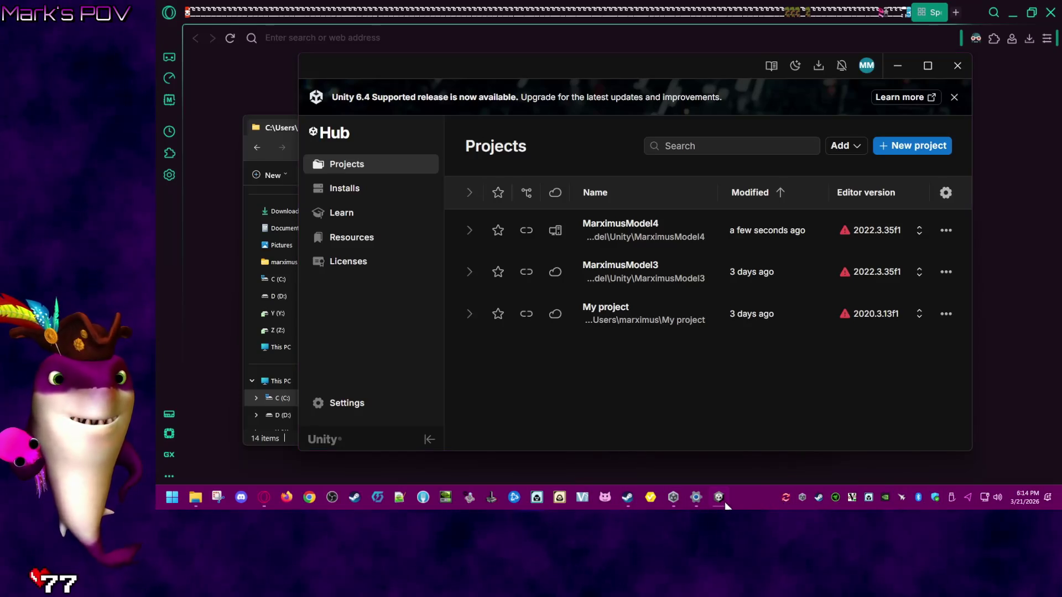
{"action": "mouse_move", "coordinate": [724, 501]}
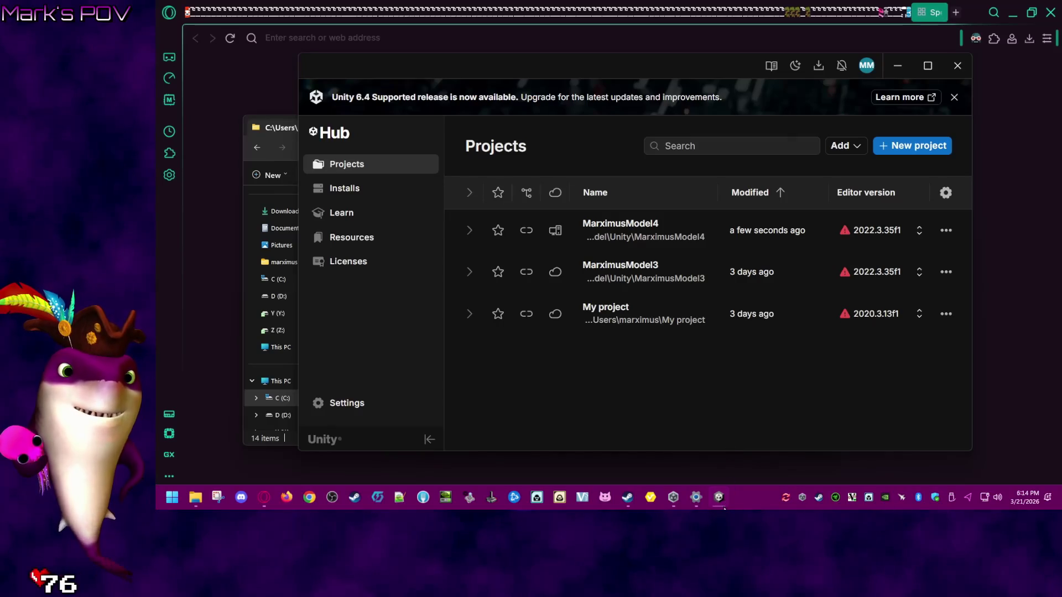
{"action": "mouse_move", "coordinate": [731, 456]}
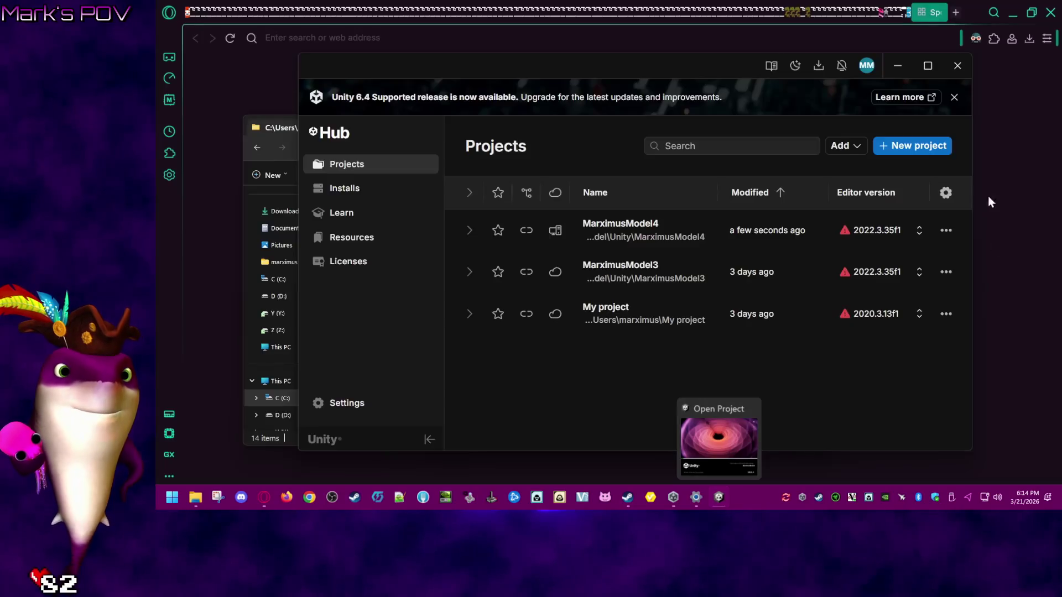
{"action": "left_click", "coordinate": [952, 67]}
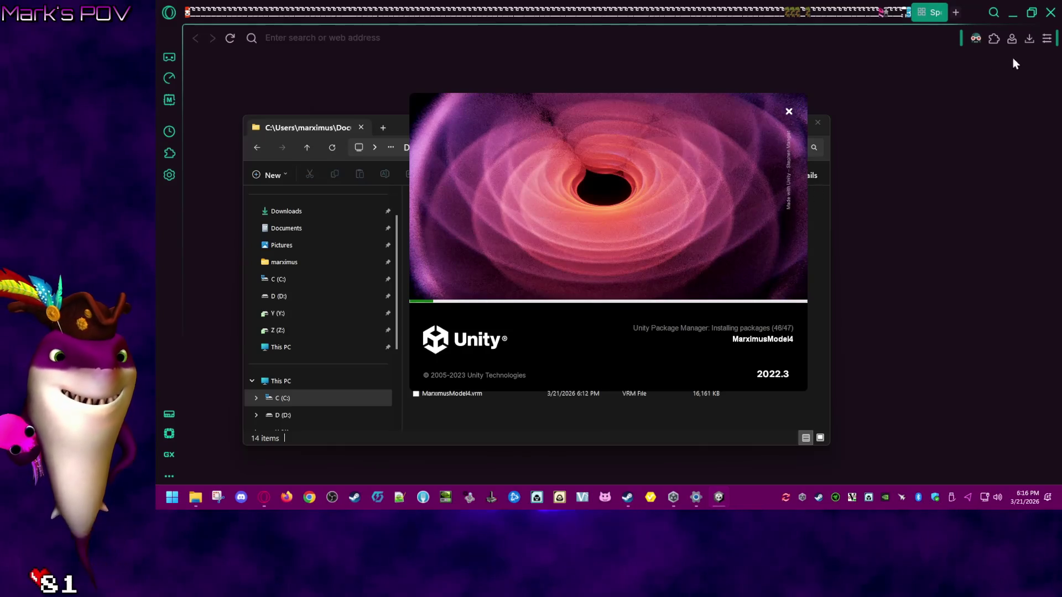
- Quit Opera GX, then close Unity Hub again while the Unity editor opens
{"action": "left_click", "coordinate": [169, 12]}
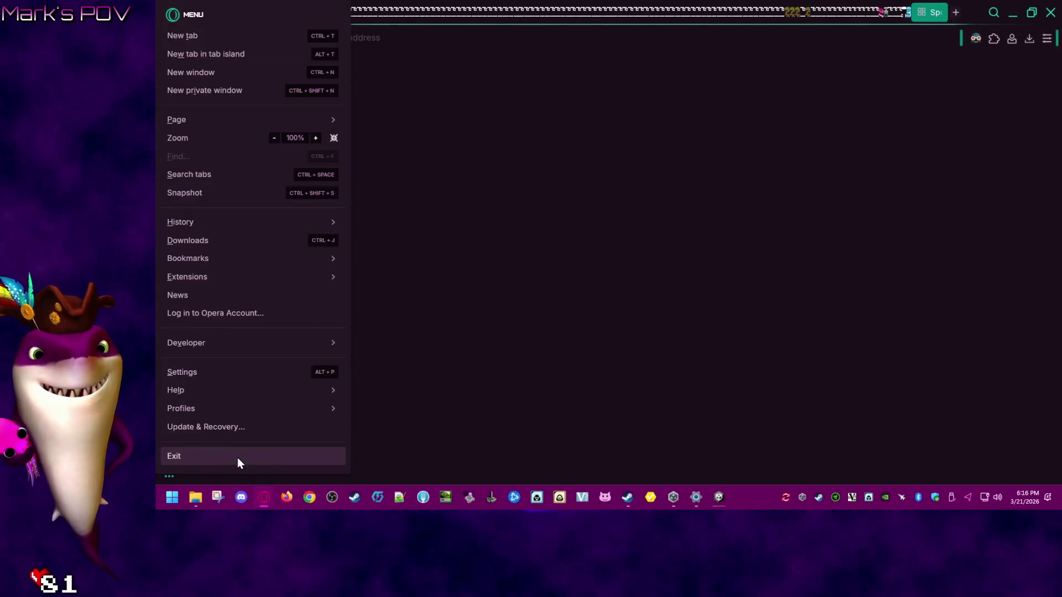
{"action": "left_click", "coordinate": [237, 457]}
{"action": "left_click", "coordinate": [660, 270]}
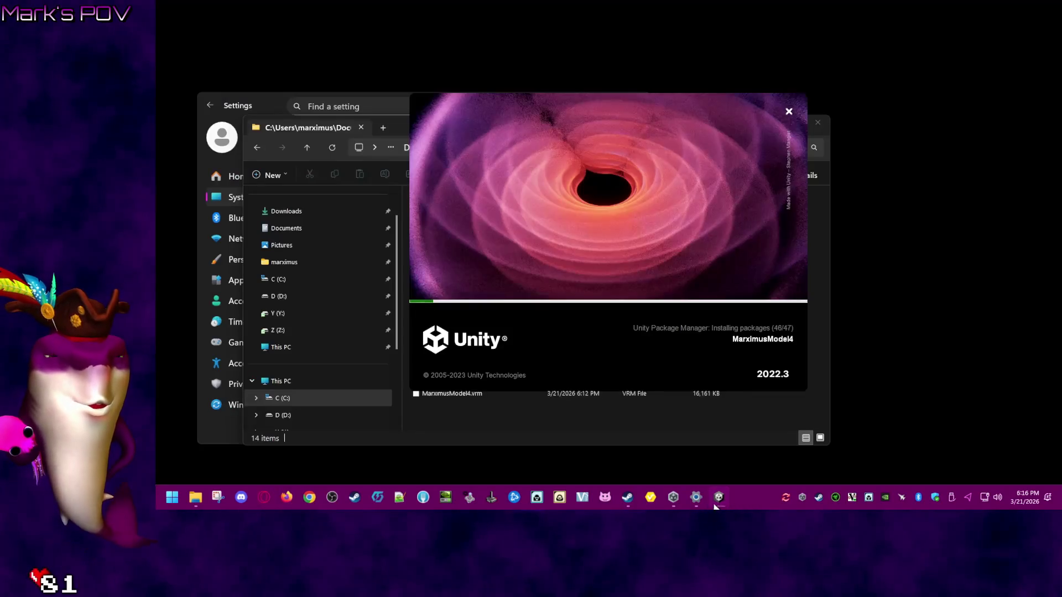
{"action": "left_click", "coordinate": [679, 497]}
{"action": "left_click", "coordinate": [958, 67]}
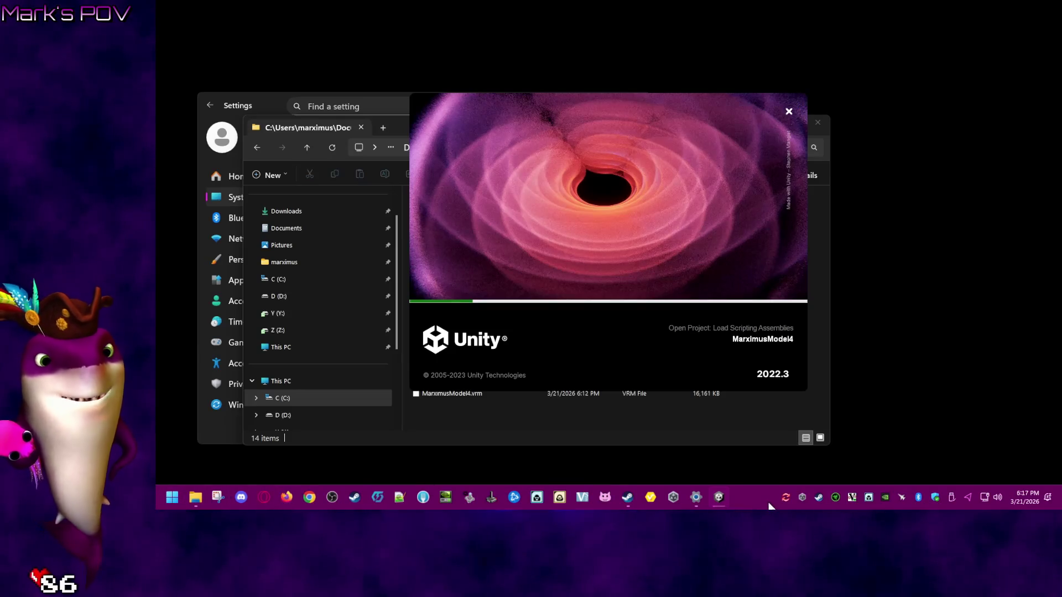
{"action": "mouse_move", "coordinate": [693, 502]}
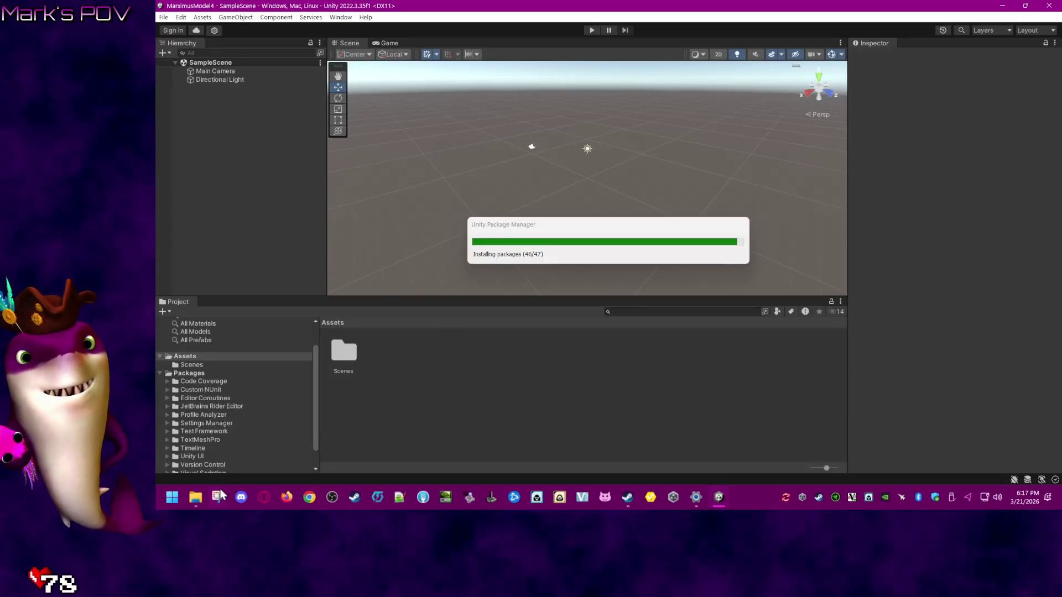
- Open a File Explorer window and browse into Documents > Local_SherryFiles
{"action": "right_click", "coordinate": [196, 503]}
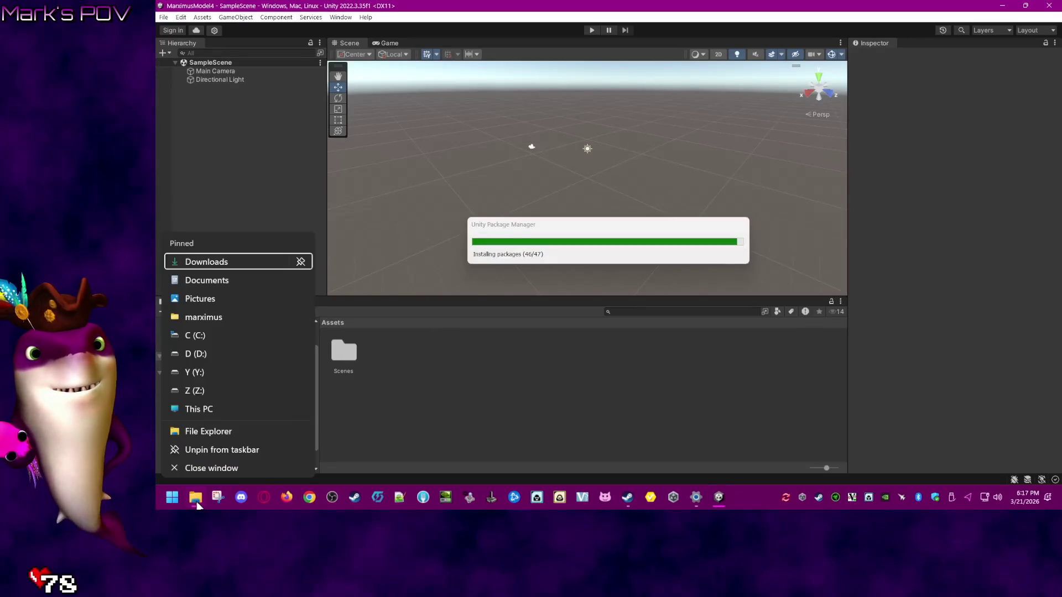
{"action": "left_click", "coordinate": [216, 318]}
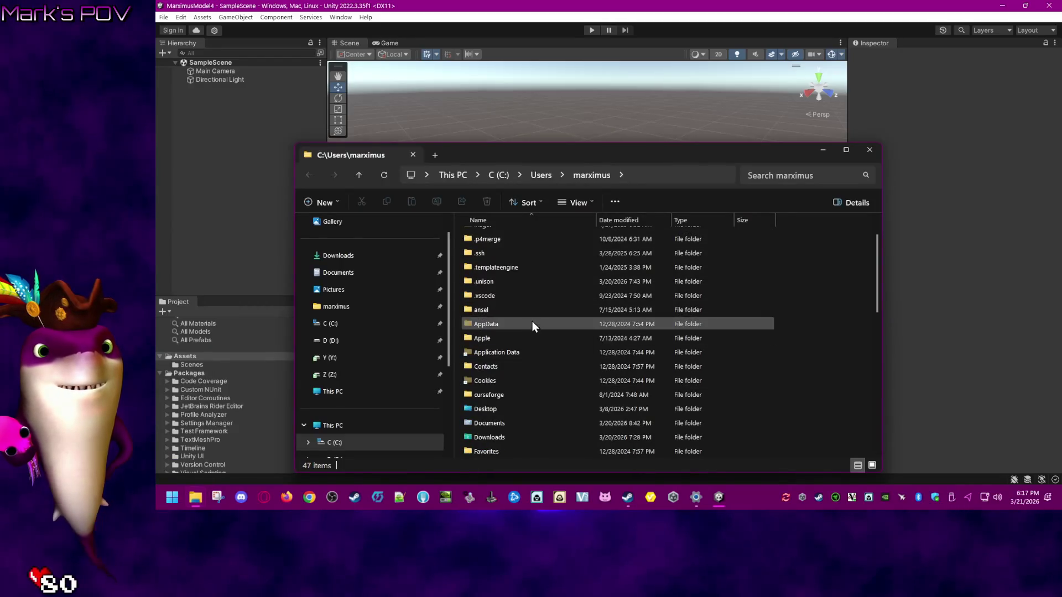
{"action": "scroll", "coordinate": [540, 397], "scroll_direction": "down", "scroll_amount": 1}
{"action": "double_click", "coordinate": [522, 379]}
{"action": "scroll", "coordinate": [521, 361], "scroll_direction": "down", "scroll_amount": 1}
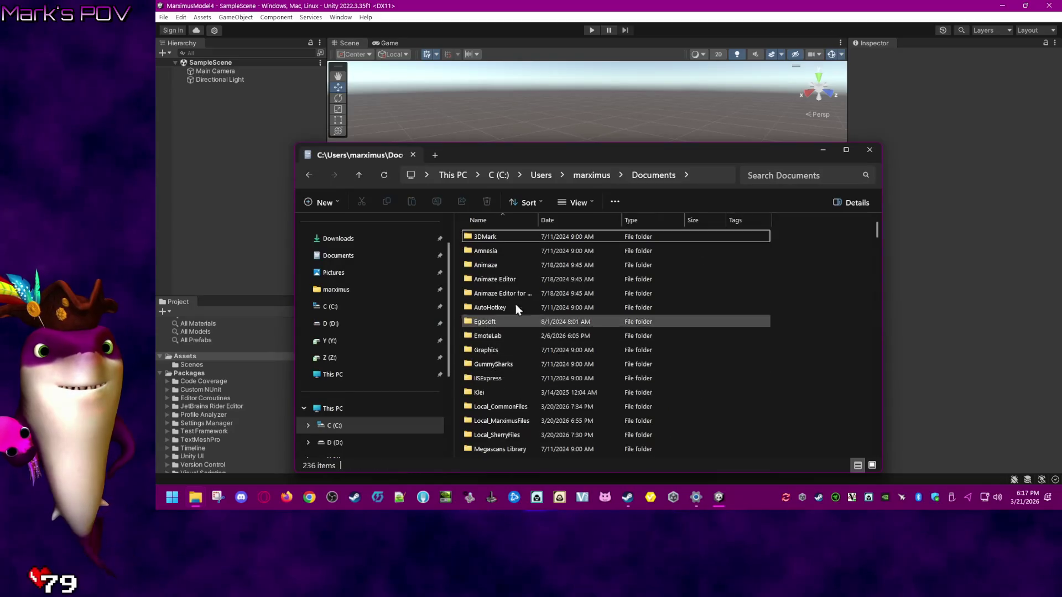
{"action": "double_click", "coordinate": [503, 394]}
{"action": "scroll", "coordinate": [811, 364], "scroll_direction": "down", "scroll_amount": 2}
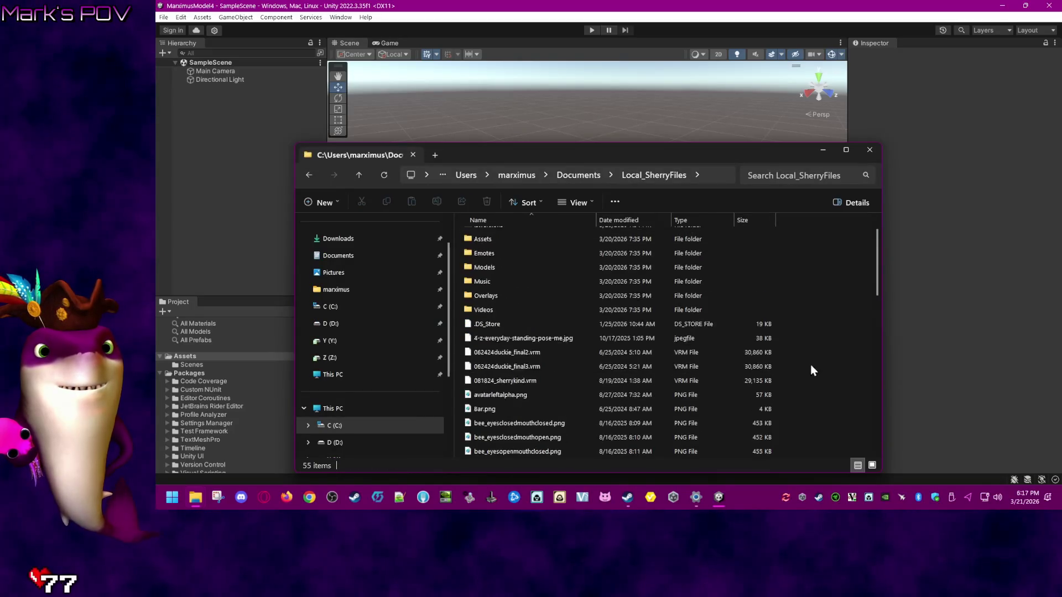
{"action": "scroll", "coordinate": [815, 354], "scroll_direction": "up", "scroll_amount": 2}
{"action": "scroll", "coordinate": [863, 266], "scroll_direction": "down", "scroll_amount": 5}
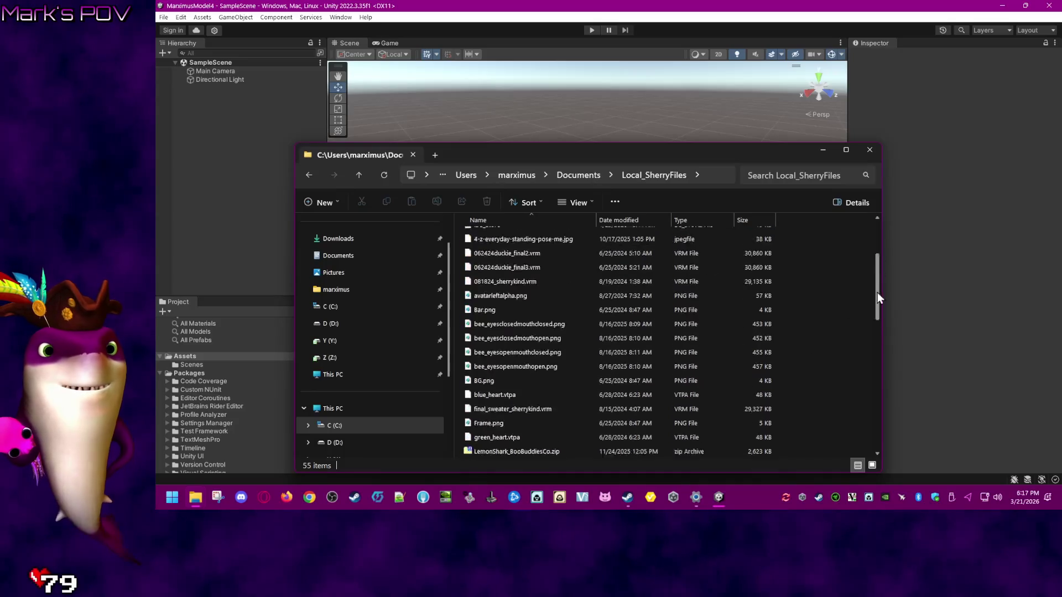
{"action": "scroll", "coordinate": [879, 265], "scroll_direction": "up", "scroll_amount": 5}
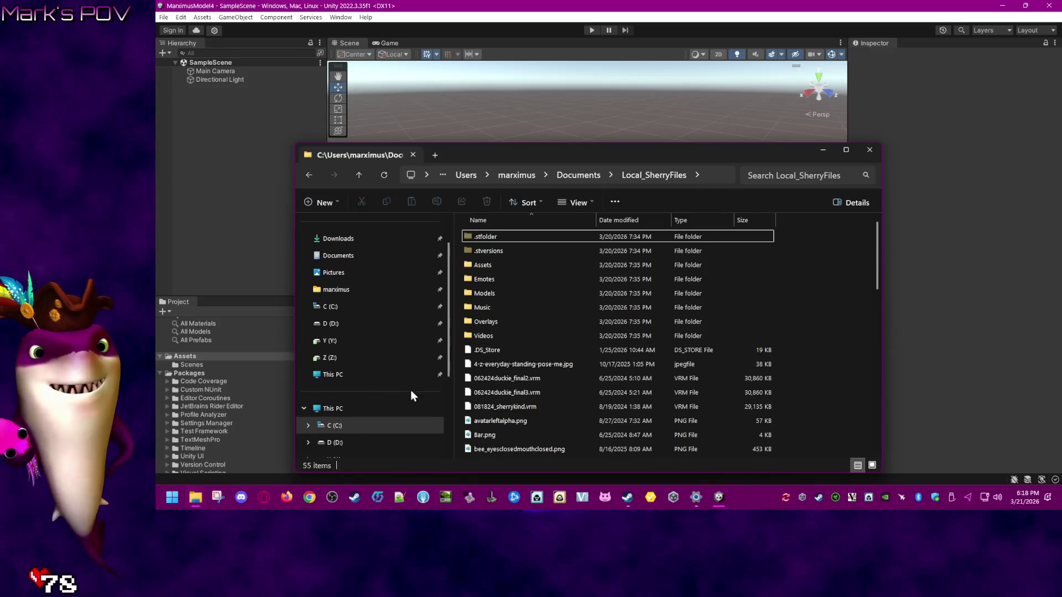
- Navigate to the Z:\Shared\Sherrykind\Vroid\UnityPackages folder
{"action": "left_click", "coordinate": [371, 365]}
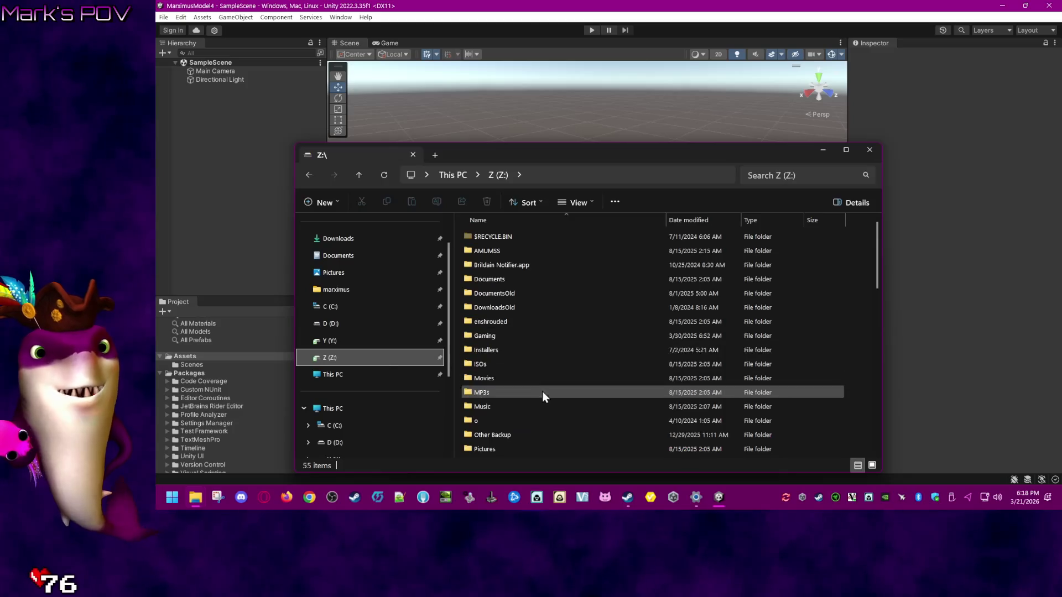
{"action": "scroll", "coordinate": [536, 396], "scroll_direction": "down", "scroll_amount": 5}
{"action": "double_click", "coordinate": [504, 367]}
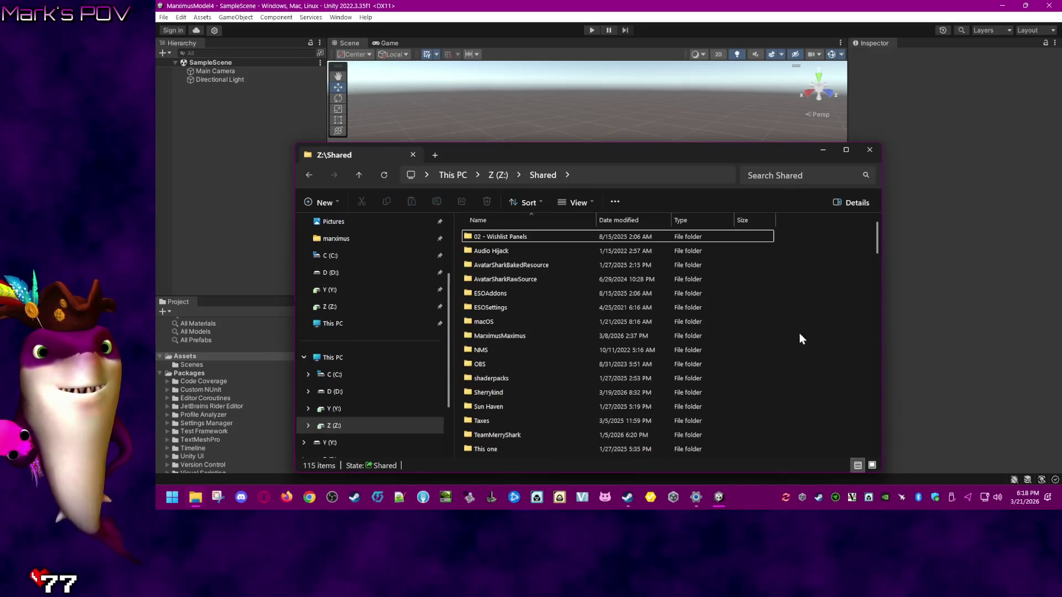
{"action": "double_click", "coordinate": [499, 394]}
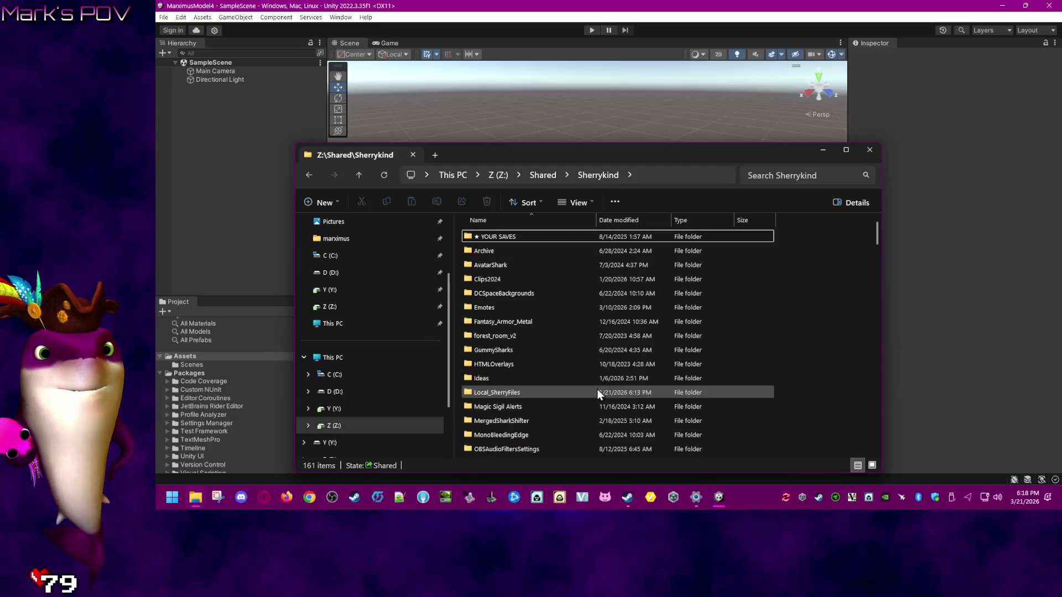
{"action": "scroll", "coordinate": [595, 393], "scroll_direction": "down", "scroll_amount": 5}
{"action": "double_click", "coordinate": [578, 437]}
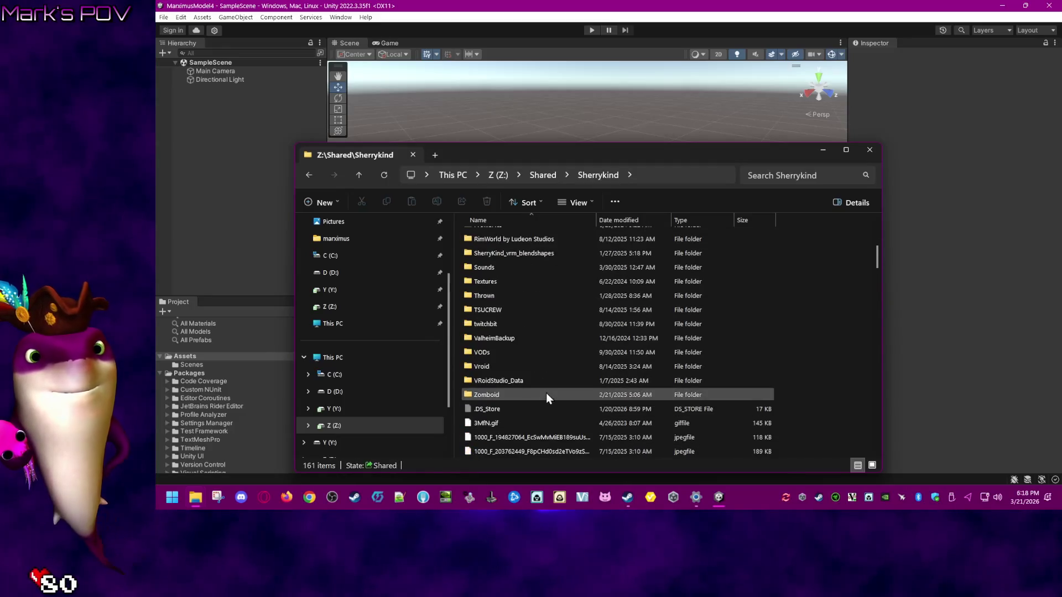
{"action": "scroll", "coordinate": [796, 396], "scroll_direction": "down", "scroll_amount": 2}
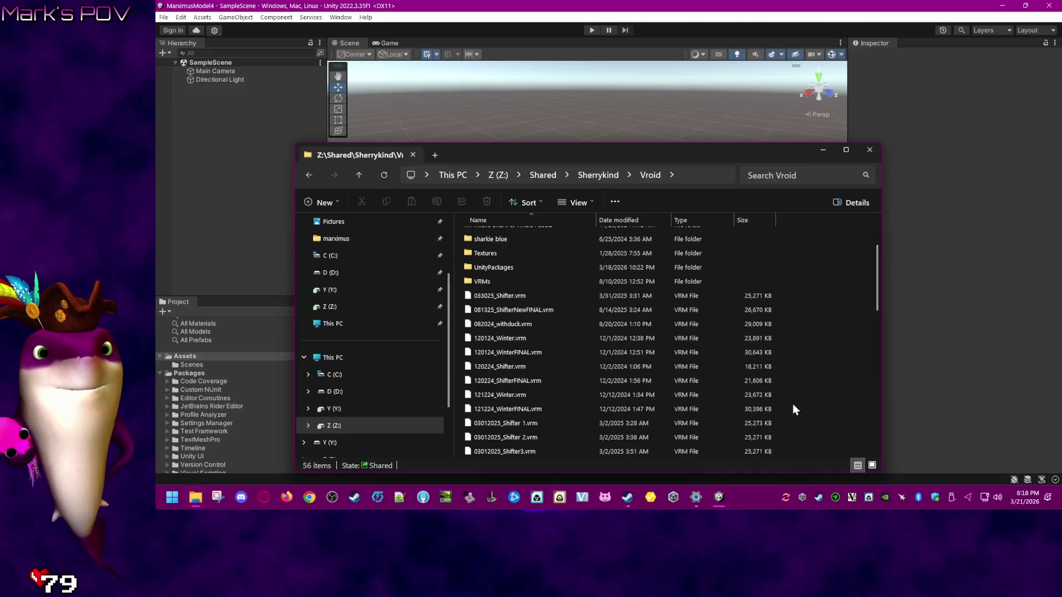
{"action": "mouse_move", "coordinate": [878, 297]}
{"action": "left_mouse_down"}
{"action": "mouse_move", "coordinate": [876, 399]}
{"action": "mouse_move", "coordinate": [875, 253]}
{"action": "left_mouse_up"}
{"action": "double_click", "coordinate": [486, 351]}
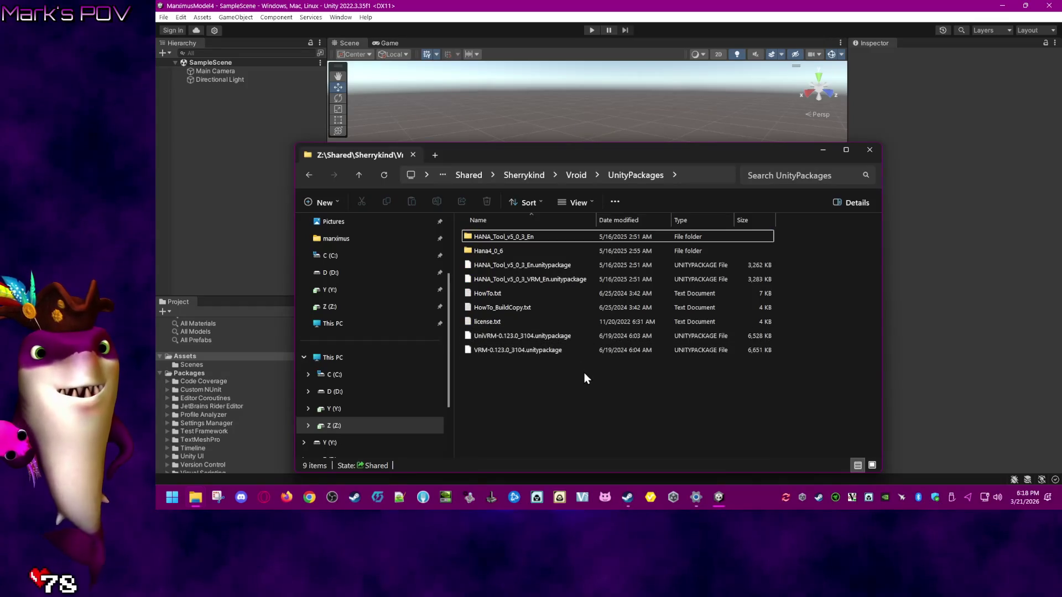
- Move the Explorer window to the upper right beside Unity's scene and clear the selection
{"action": "left_click", "coordinate": [573, 351]}
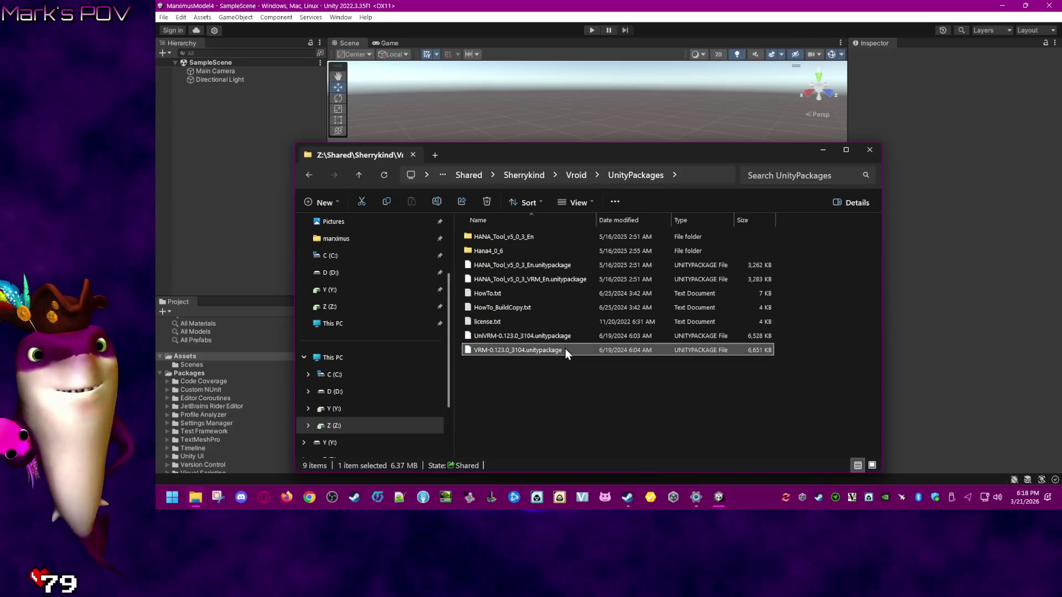
{"action": "left_click", "coordinate": [568, 336]}
{"action": "left_click_drag", "start_coordinate": [676, 153], "coordinate": [827, 78]}
{"action": "left_click", "coordinate": [712, 303]}
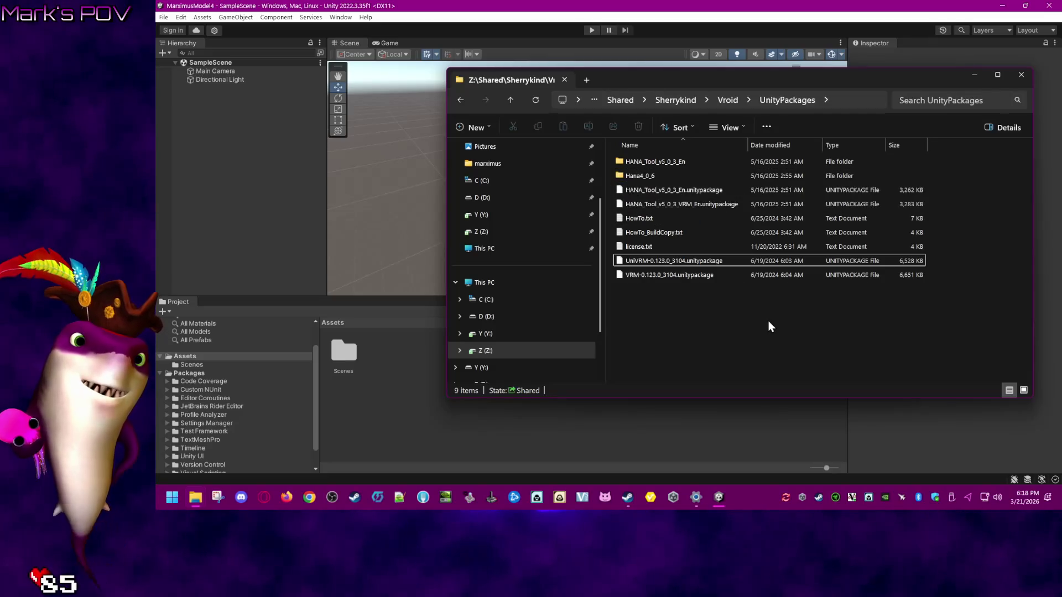
- Select VRM-0.123.0_3104, move Unity's installation progress below the file list, and open Task Manager
{"action": "left_click", "coordinate": [715, 261]}
{"action": "left_click", "coordinate": [685, 274]}
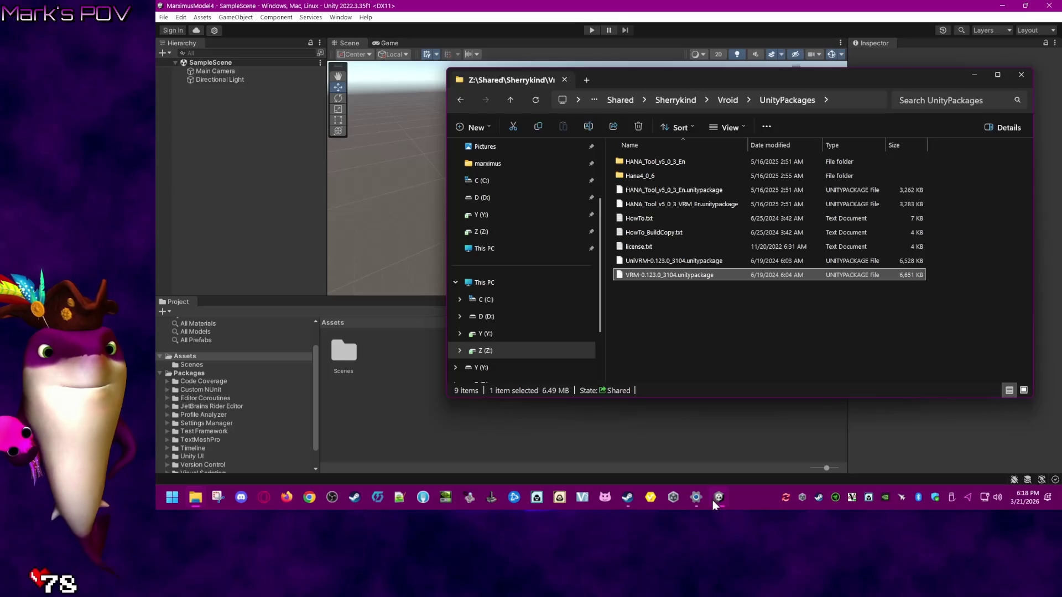
{"action": "mouse_move", "coordinate": [715, 500]}
{"action": "left_click", "coordinate": [778, 436]}
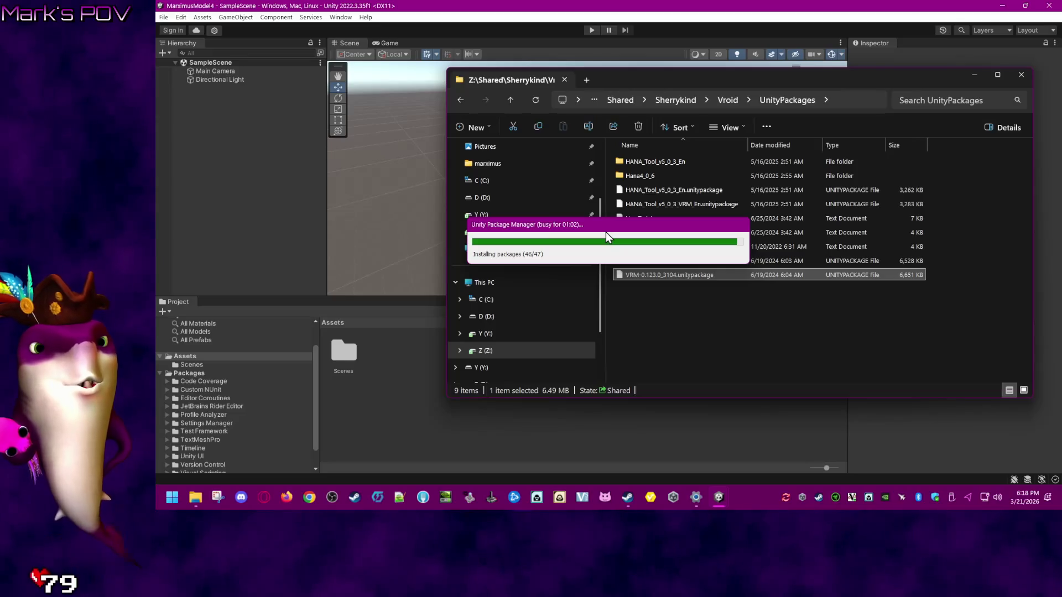
{"action": "mouse_move", "coordinate": [605, 225]}
{"action": "left_mouse_down"}
{"action": "mouse_move", "coordinate": [570, 271]}
{"action": "mouse_move", "coordinate": [530, 420]}
{"action": "left_mouse_up"}
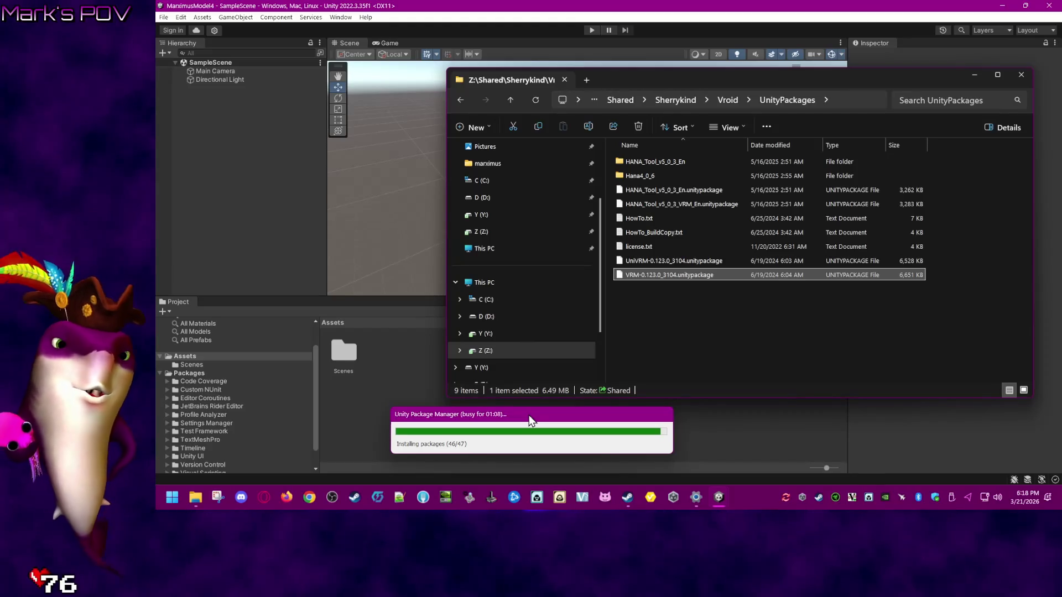
{"action": "right_click", "coordinate": [742, 497]}
{"action": "left_click", "coordinate": [782, 457]}
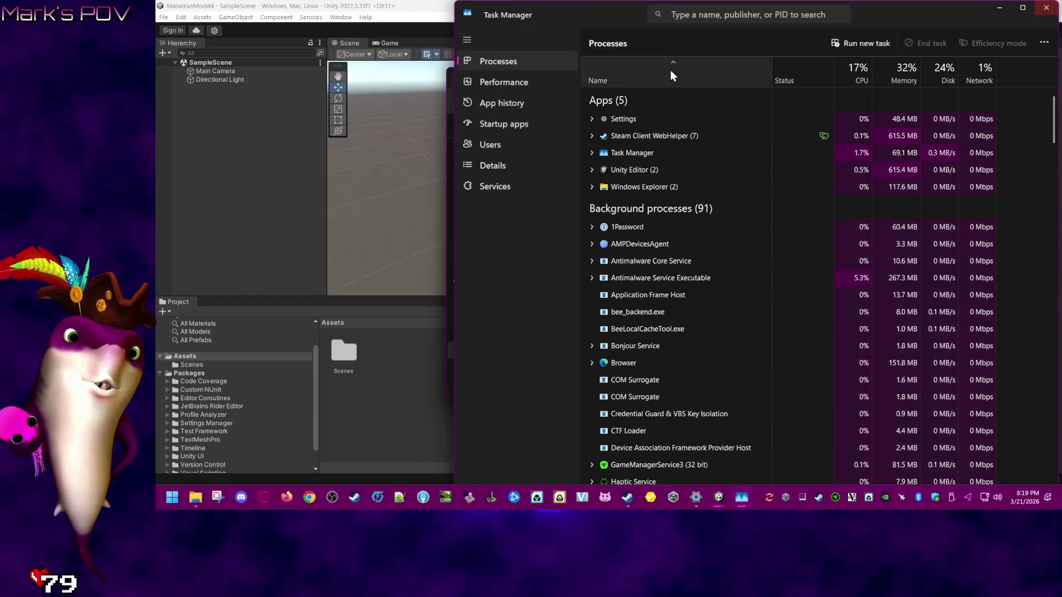
- Check CPU and Ethernet throughput in Task Manager's Performance view, then close it
{"action": "left_click", "coordinate": [533, 83]}
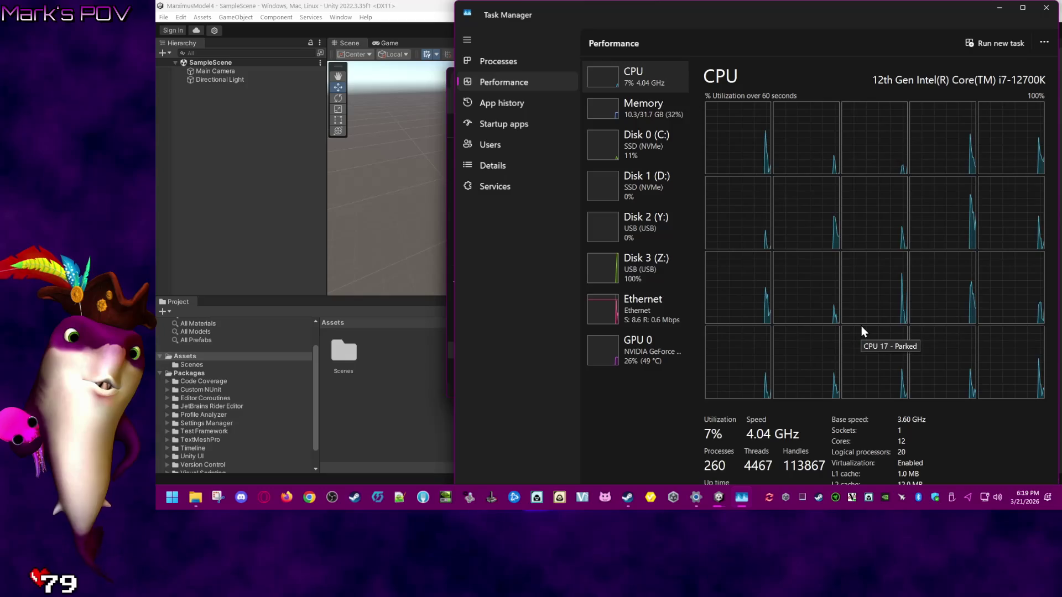
{"action": "left_click", "coordinate": [665, 315]}
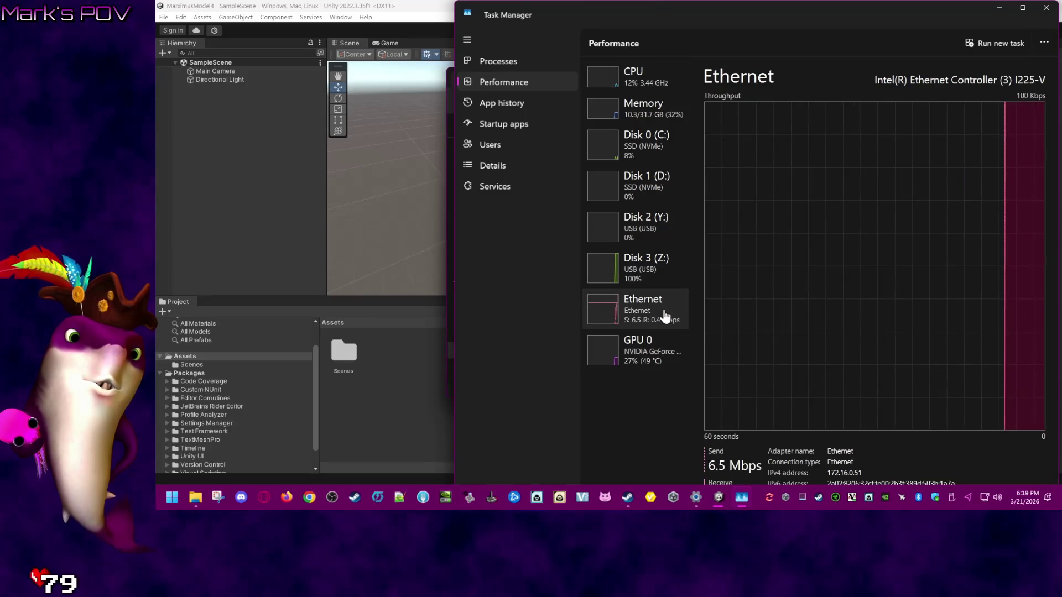
{"action": "mouse_move", "coordinate": [802, 11]}
{"action": "left_mouse_down"}
{"action": "mouse_move", "coordinate": [804, 31]}
{"action": "mouse_move", "coordinate": [1058, 52]}
{"action": "left_mouse_up"}
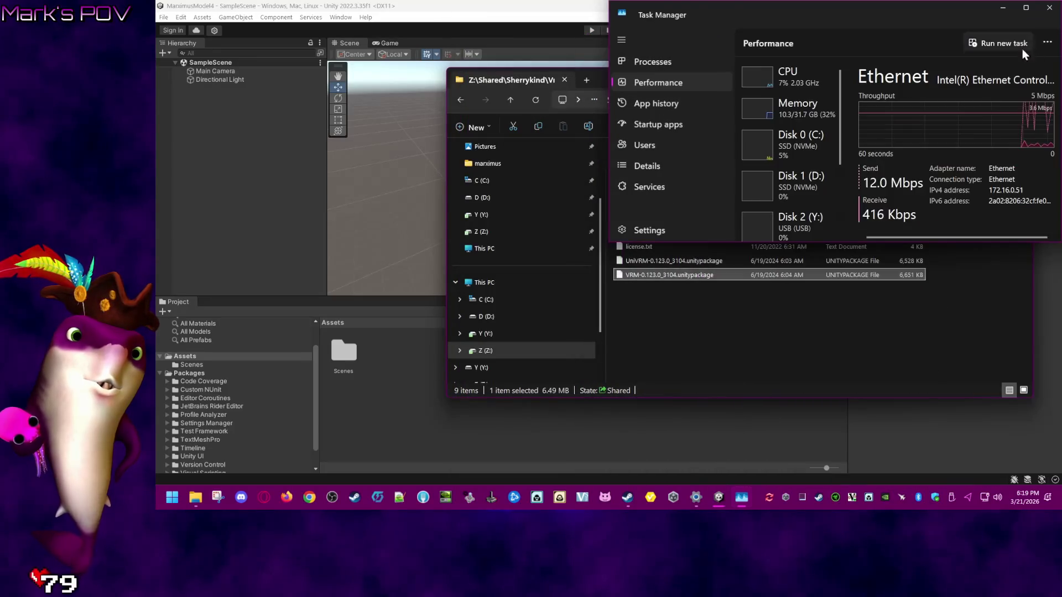
{"action": "left_click_drag", "start_coordinate": [867, 247], "coordinate": [867, 441]}
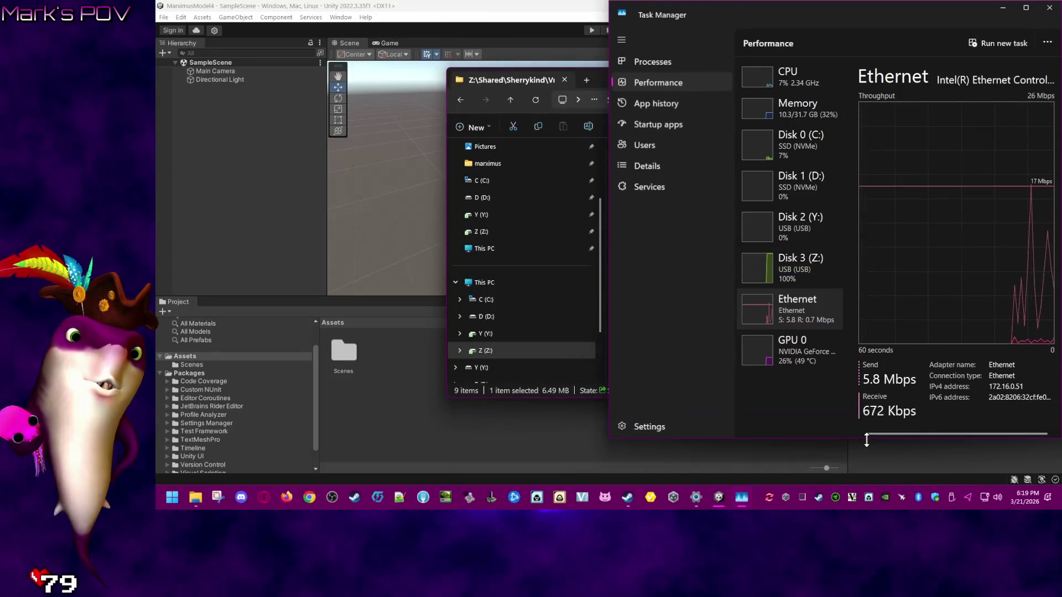
{"action": "left_click", "coordinate": [1050, 8]}
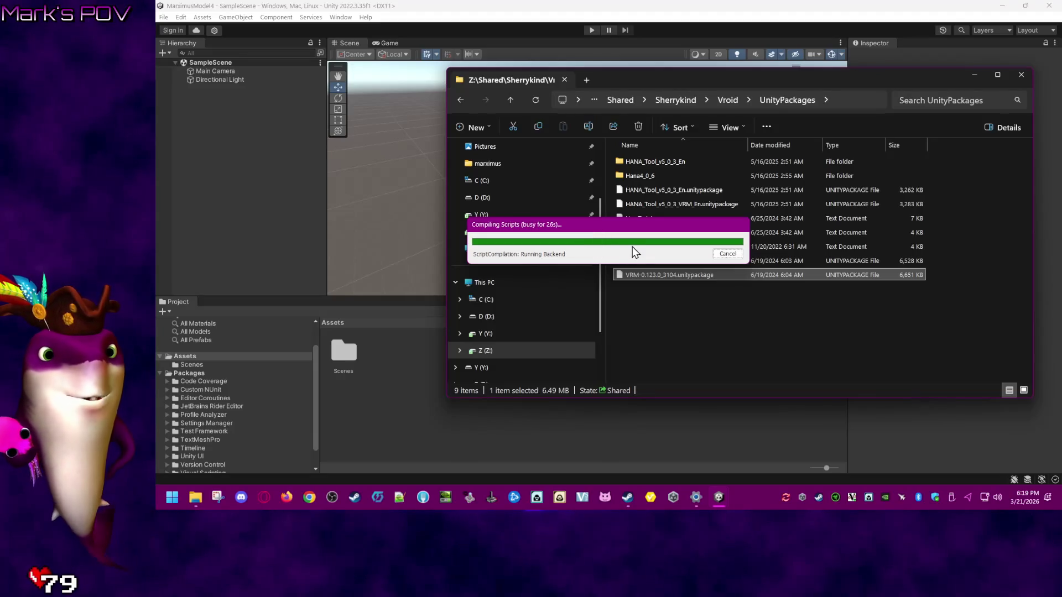
- Move the Compiling Scripts progress aside, then drag UniVRM-0.123.0_3104.unitypackage into the Assets panel
{"action": "left_click_drag", "start_coordinate": [627, 226], "coordinate": [622, 430]}
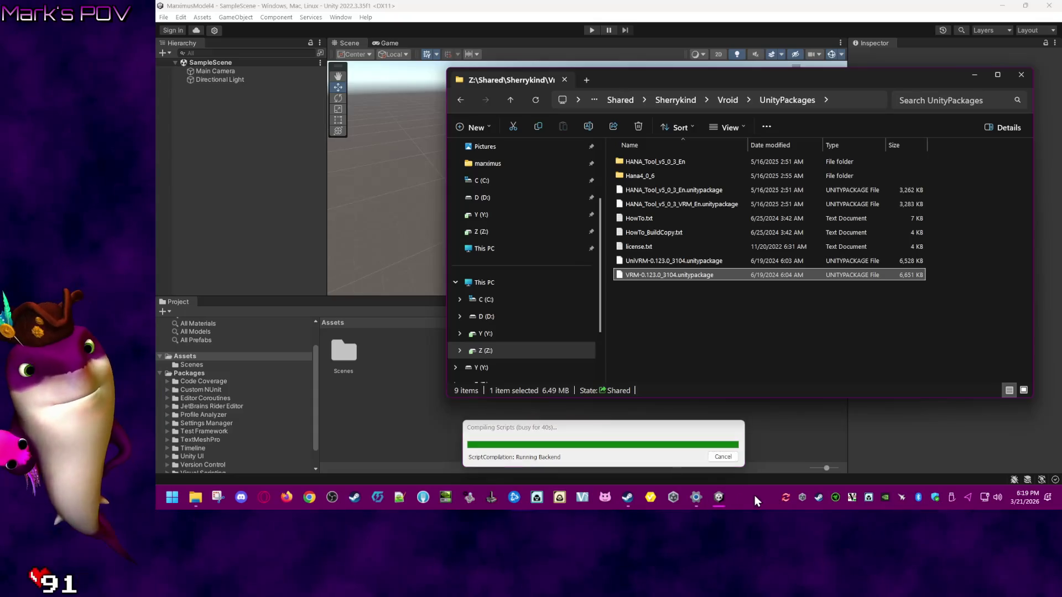
{"action": "left_click", "coordinate": [629, 428]}
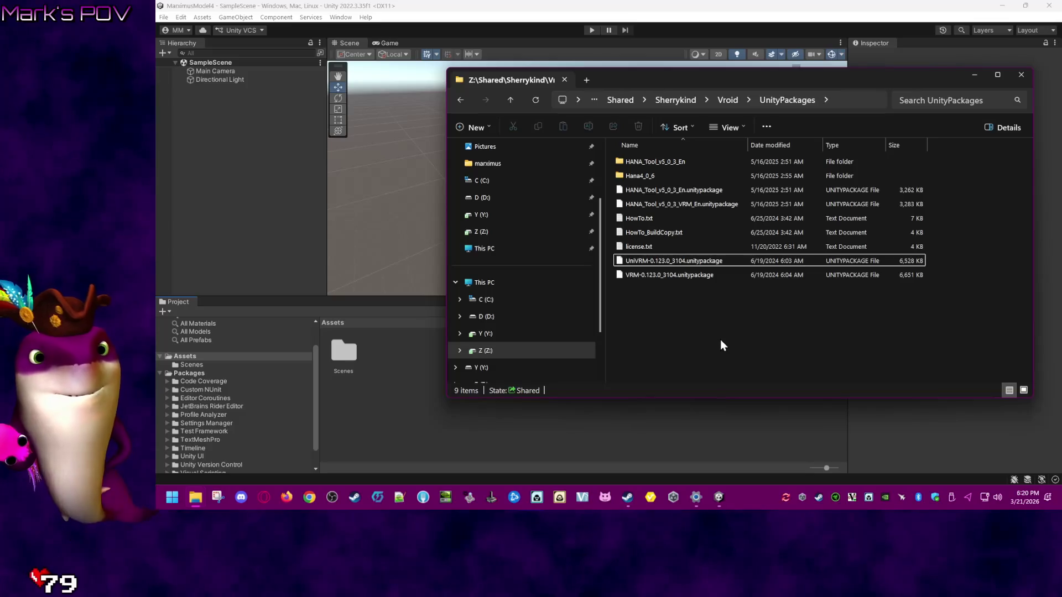
{"action": "left_click_drag", "start_coordinate": [710, 260], "coordinate": [417, 394]}
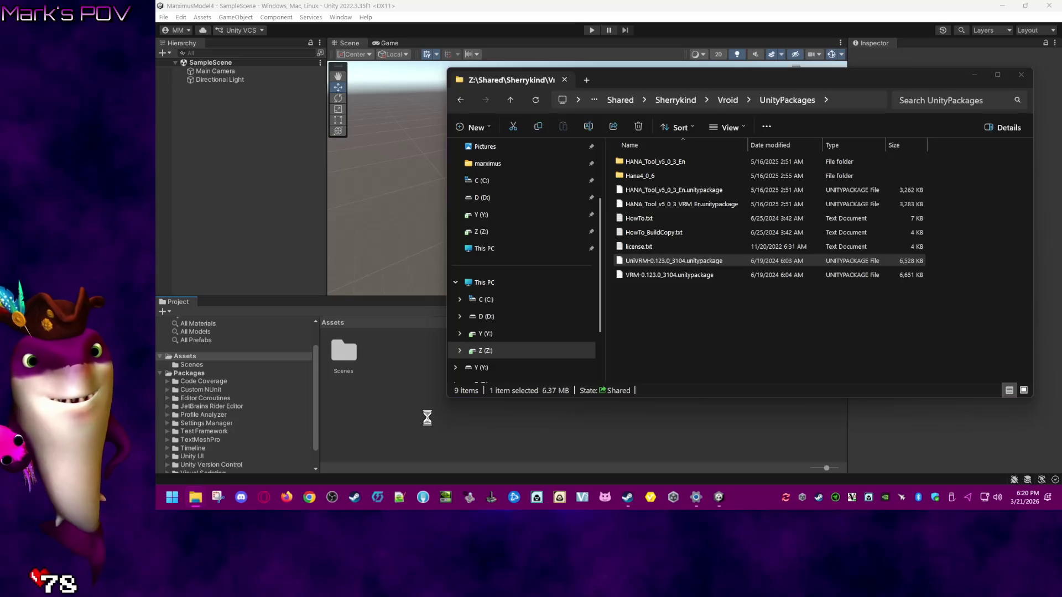
{"action": "mouse_move", "coordinate": [717, 500]}
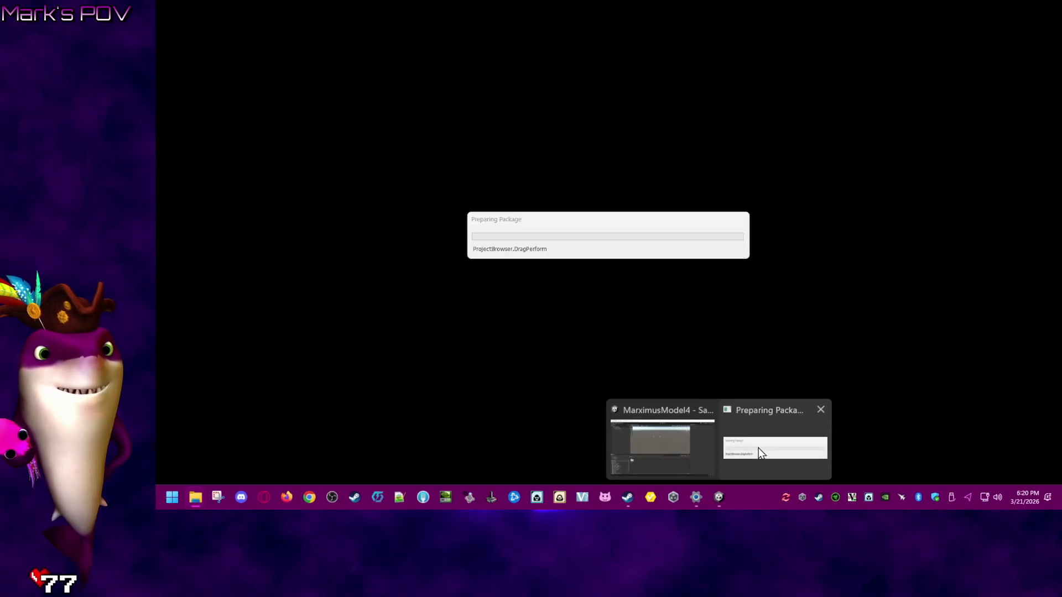
{"action": "left_click", "coordinate": [761, 445]}
- Bring the UniVRM-0.123.0_3104 import contents list forward and import all of it
{"action": "mouse_move", "coordinate": [585, 224]}
{"action": "left_mouse_down"}
{"action": "mouse_move", "coordinate": [423, 464]}
{"action": "mouse_move", "coordinate": [605, 420]}
{"action": "left_mouse_up"}
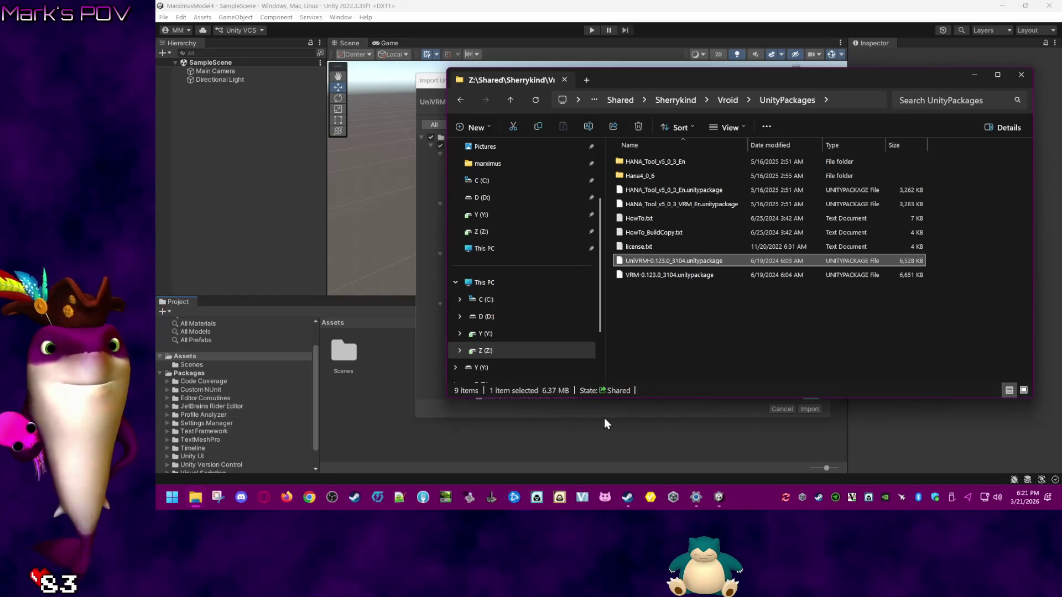
{"action": "left_click", "coordinate": [666, 327]}
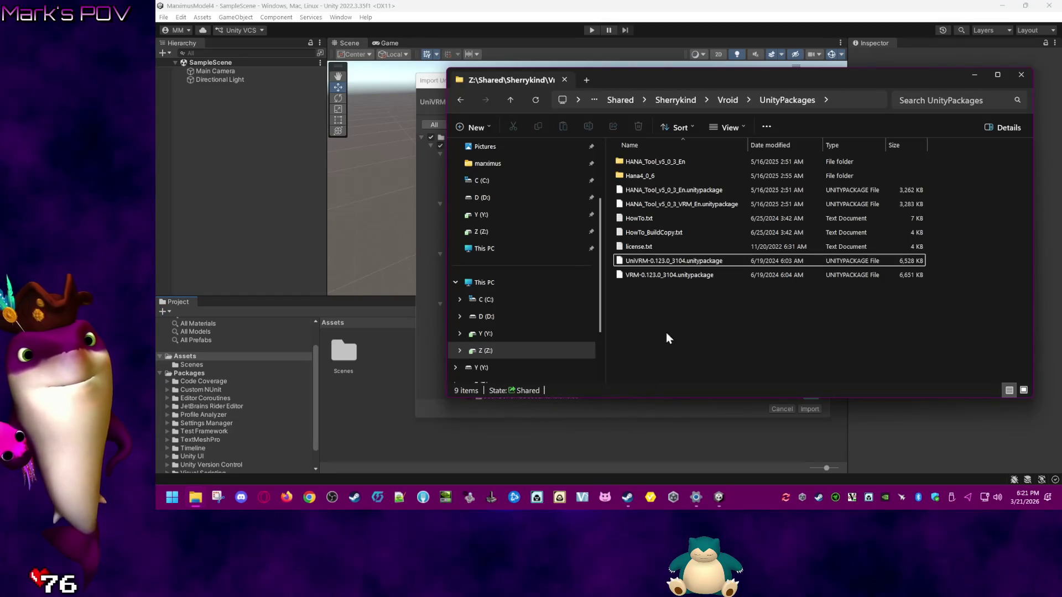
{"action": "left_click", "coordinate": [671, 416]}
{"action": "left_click", "coordinate": [809, 409]}
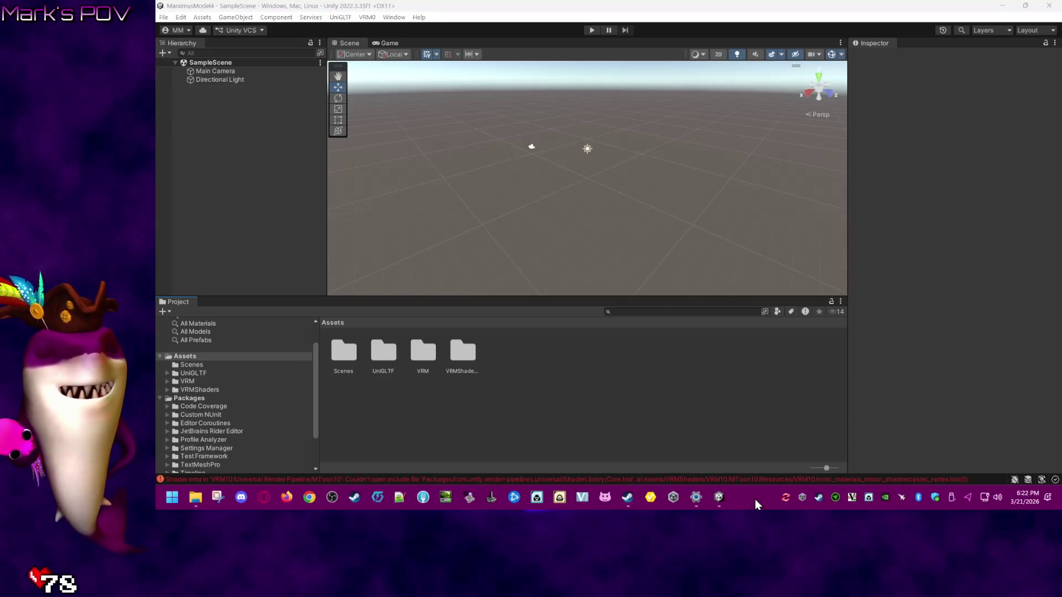
- Dismiss the shader error log and drag VRM-0.123.0_3104.unitypackage into Unity's Assets
{"action": "left_click", "coordinate": [783, 480]}
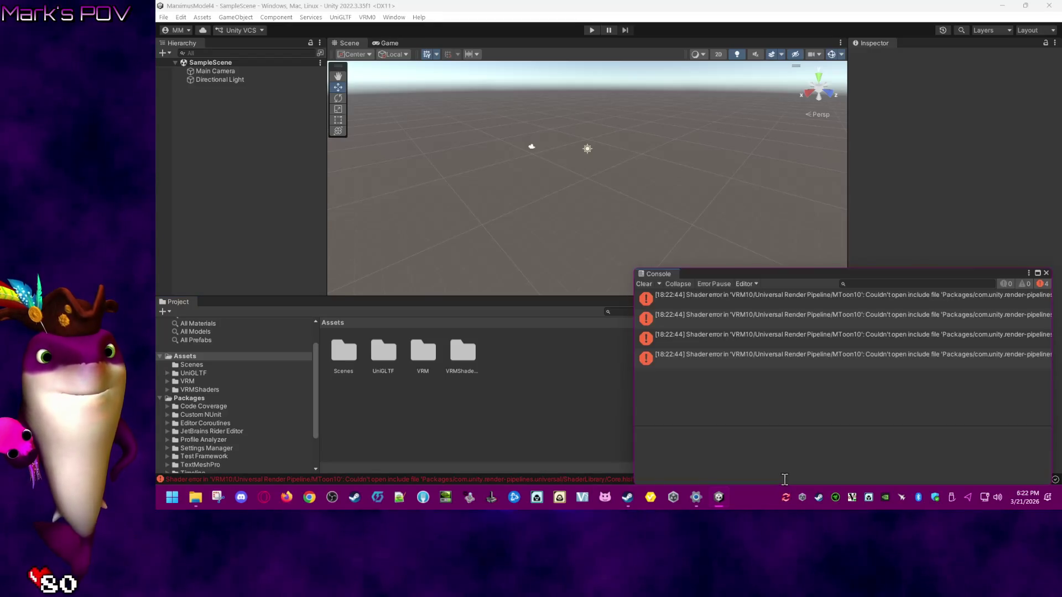
{"action": "left_click", "coordinate": [1046, 273]}
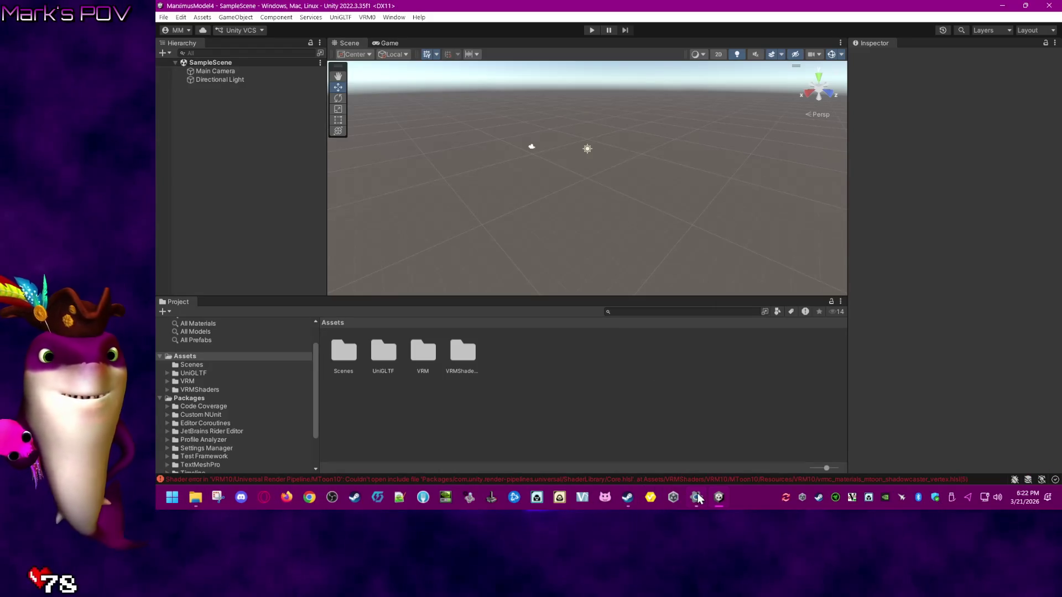
{"action": "mouse_move", "coordinate": [196, 497]}
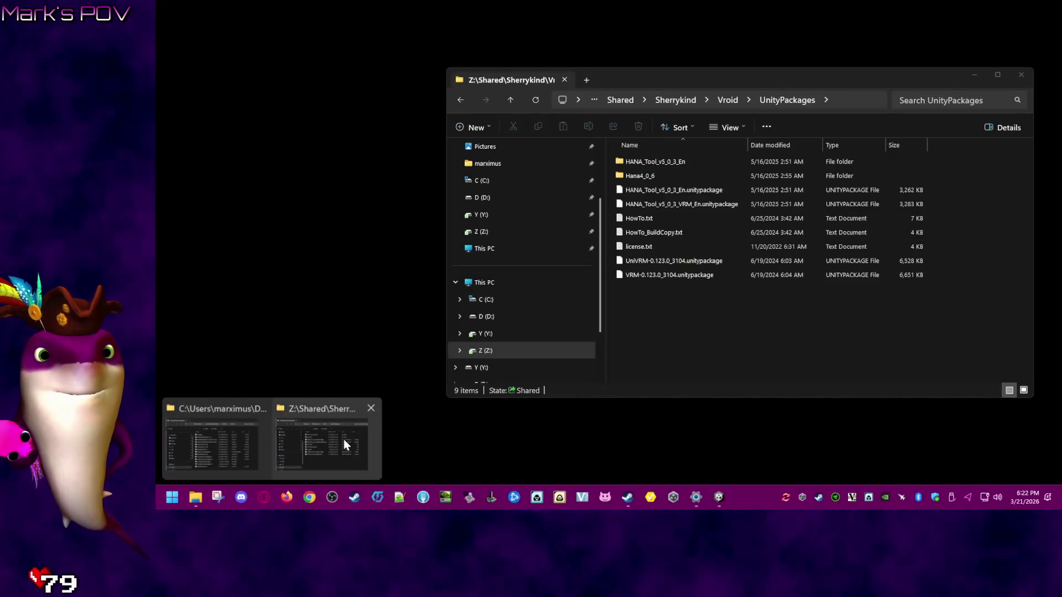
{"action": "left_click", "coordinate": [344, 439]}
{"action": "mouse_move", "coordinate": [677, 275]}
{"action": "left_mouse_down"}
{"action": "mouse_move", "coordinate": [507, 333]}
{"action": "mouse_move", "coordinate": [391, 413]}
{"action": "left_mouse_up"}
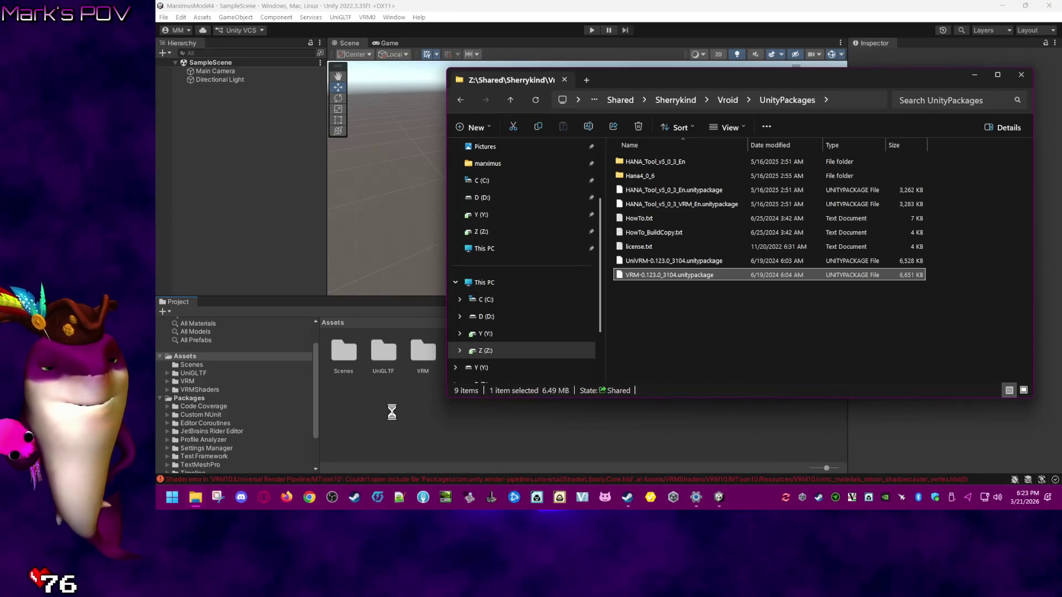
{"action": "left_click_drag", "start_coordinate": [391, 412], "coordinate": [678, 352]}
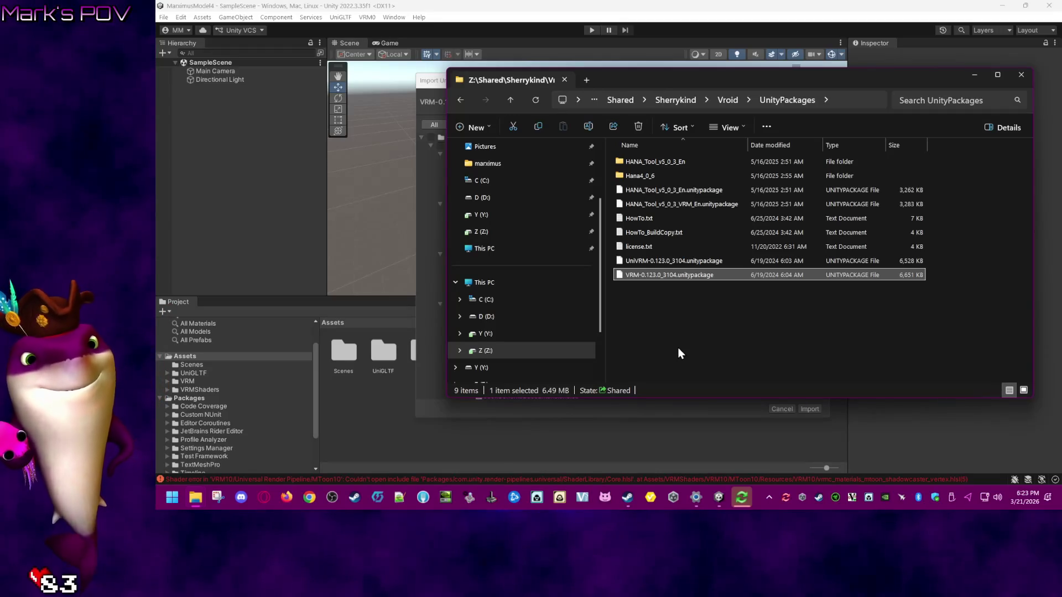
- Ignore all of FreeFileSync's locked-file errors
{"action": "mouse_move", "coordinate": [745, 499]}
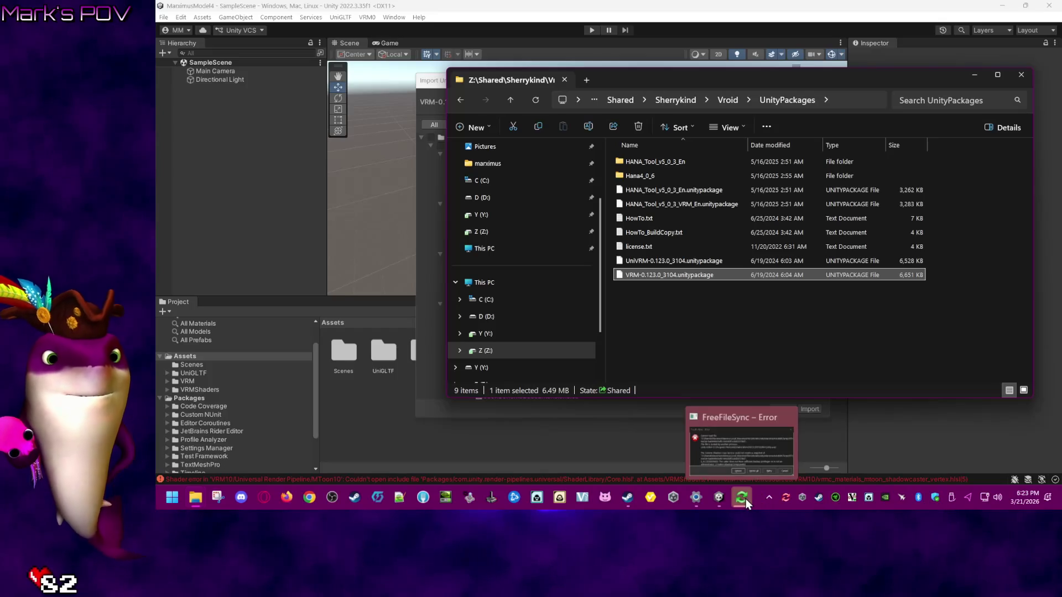
{"action": "left_click", "coordinate": [760, 449]}
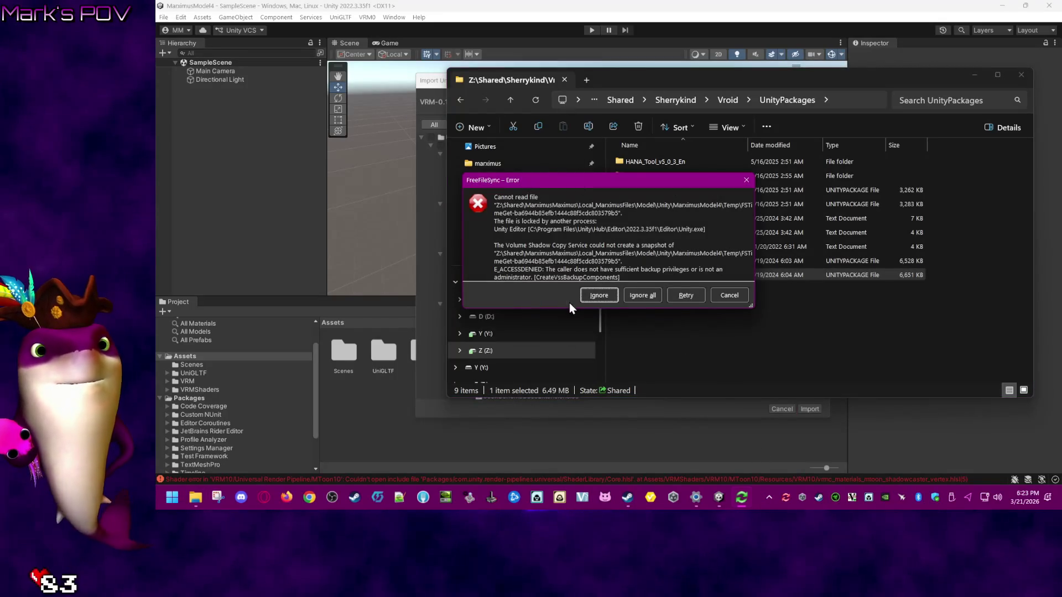
{"action": "left_click_drag", "start_coordinate": [567, 309], "coordinate": [569, 428]}
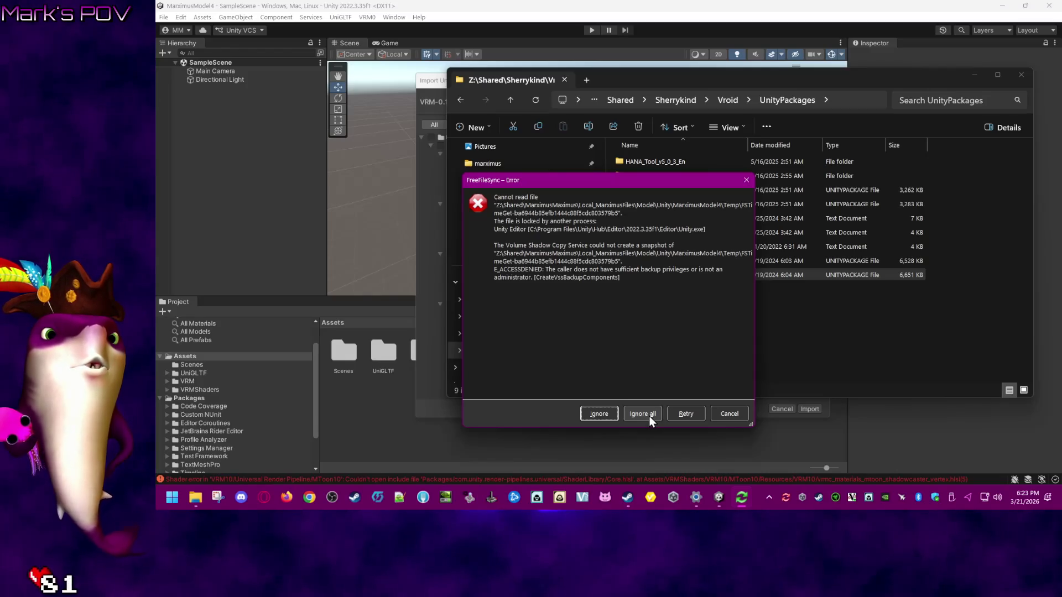
{"action": "left_click", "coordinate": [647, 413]}
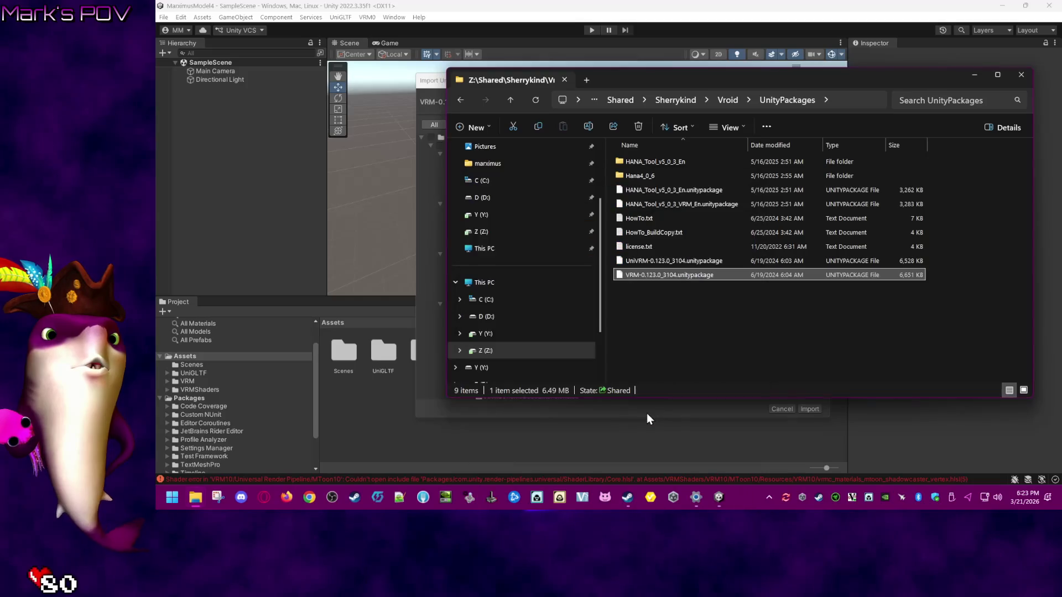
- Pause the FreeFileSync synchronization and bring Unity's VRM-0 import dialog back to front
{"action": "left_click", "coordinate": [770, 498]}
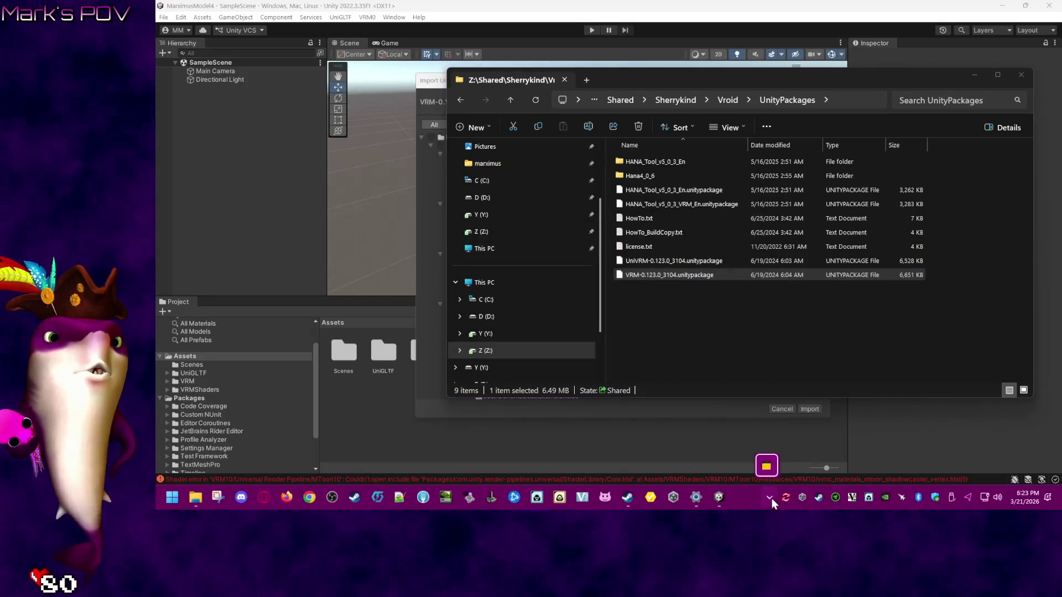
{"action": "left_click", "coordinate": [768, 468]}
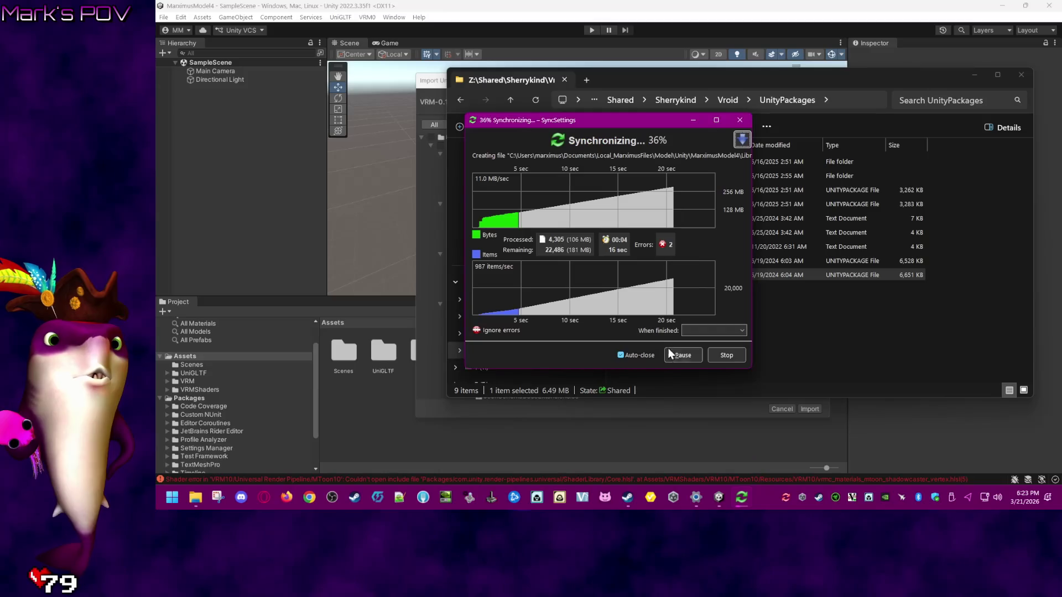
{"action": "left_click", "coordinate": [682, 356]}
{"action": "mouse_move", "coordinate": [654, 121]}
{"action": "left_mouse_down"}
{"action": "mouse_move", "coordinate": [925, 231]}
{"action": "mouse_move", "coordinate": [944, 211]}
{"action": "left_mouse_up"}
{"action": "left_click", "coordinate": [562, 410]}
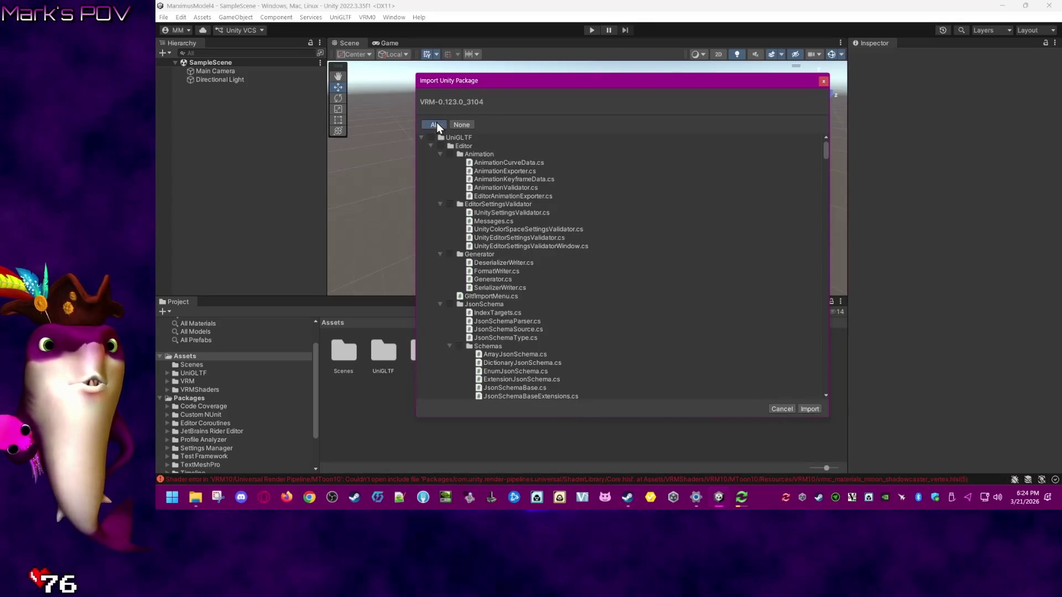
- Import every file in the VRM-0.123.0_3104 package with All selected
{"action": "left_click", "coordinate": [808, 409]}
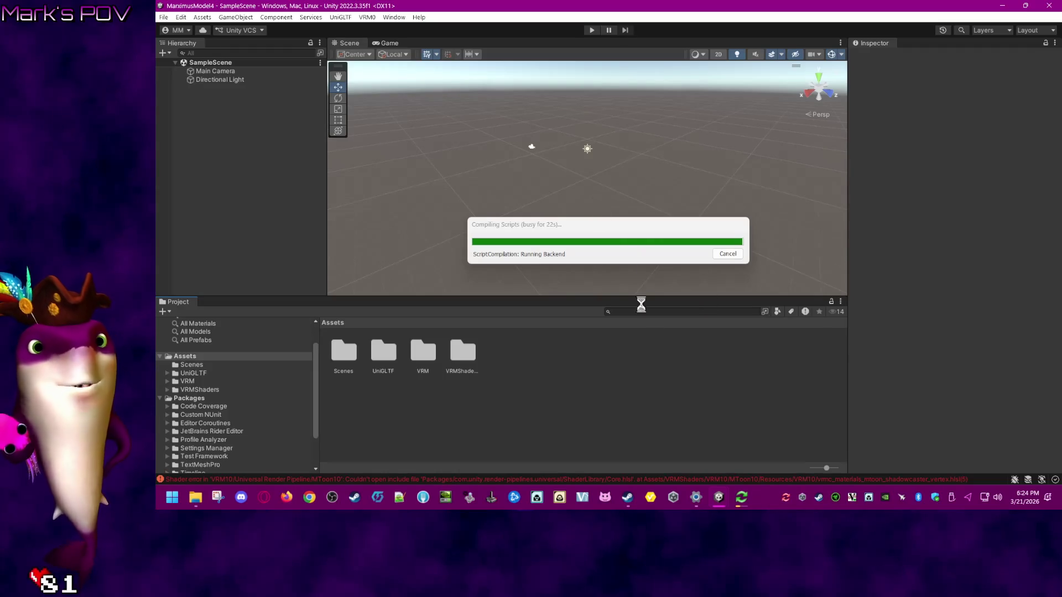
- Stop and close the paused FreeFileSync sync, then quit FreeFileSync from the tray
{"action": "left_click", "coordinate": [743, 498]}
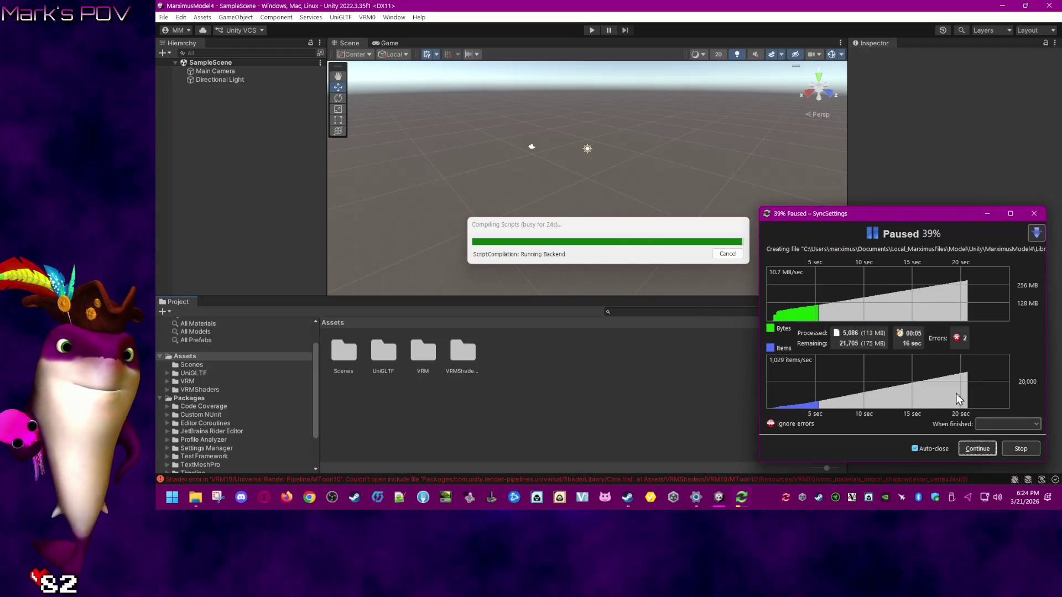
{"action": "left_click", "coordinate": [1021, 449]}
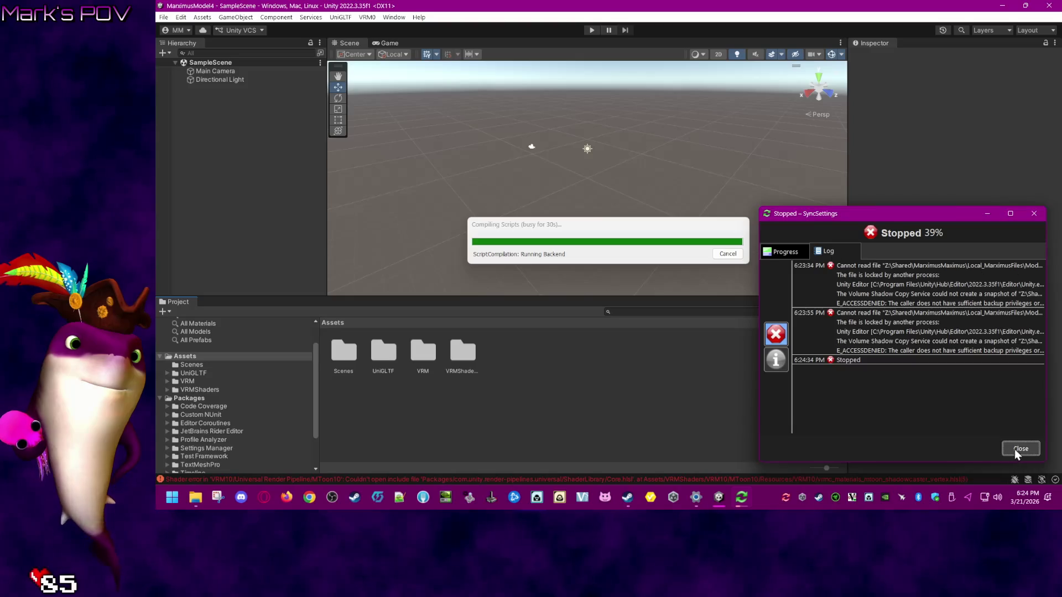
{"action": "left_click", "coordinate": [1015, 450]}
{"action": "right_click", "coordinate": [788, 499]}
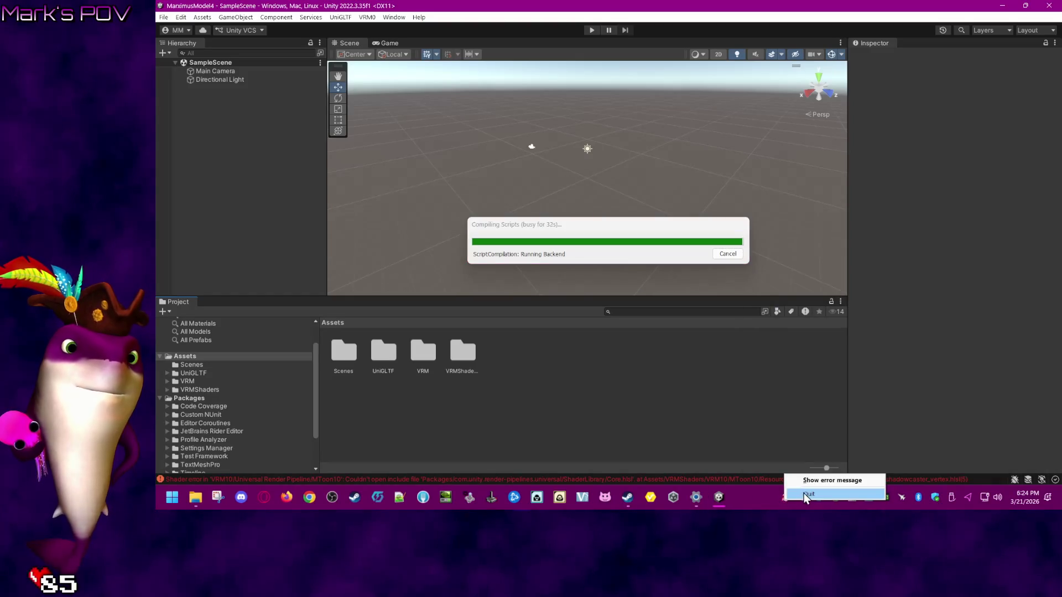
{"action": "left_click", "coordinate": [805, 492]}
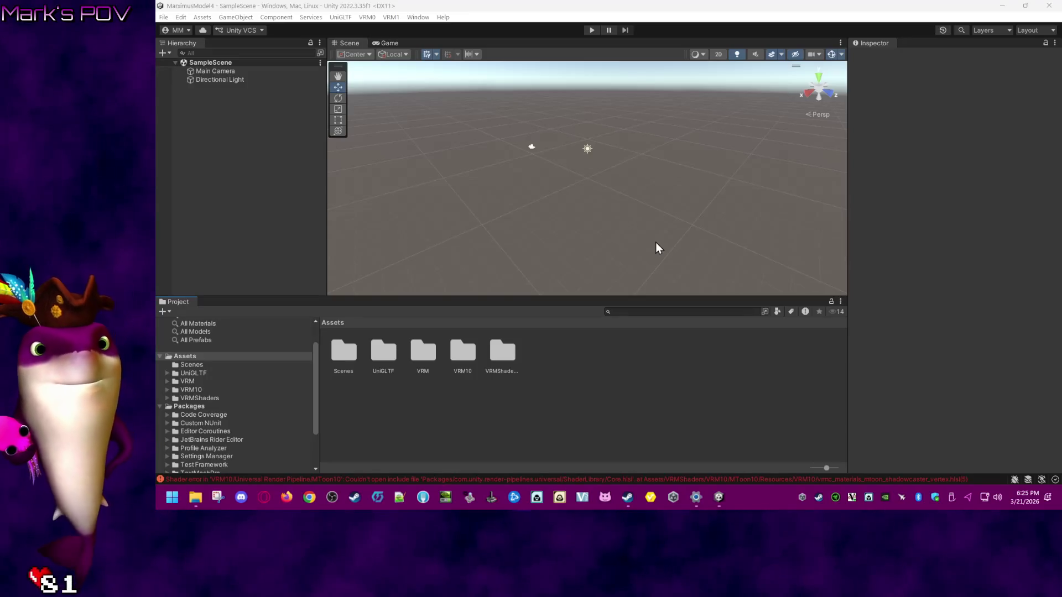
- Import all files of HANA_Tool_v5_0_3_En.unitypackage into the project's Assets
{"action": "mouse_move", "coordinate": [195, 497]}
{"action": "left_click", "coordinate": [333, 462]}
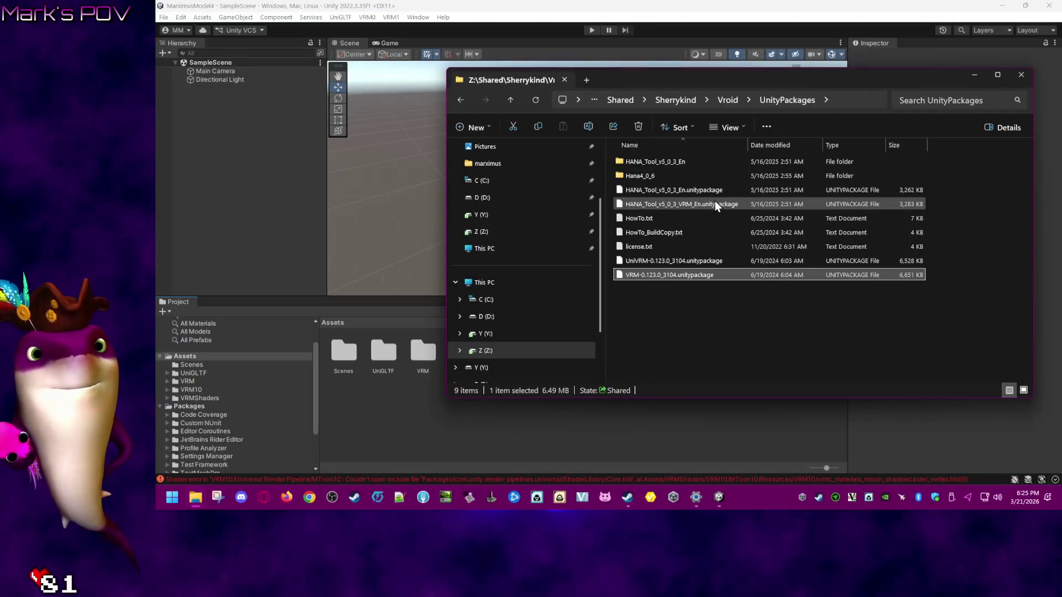
{"action": "left_click", "coordinate": [715, 202]}
{"action": "left_click", "coordinate": [718, 194]}
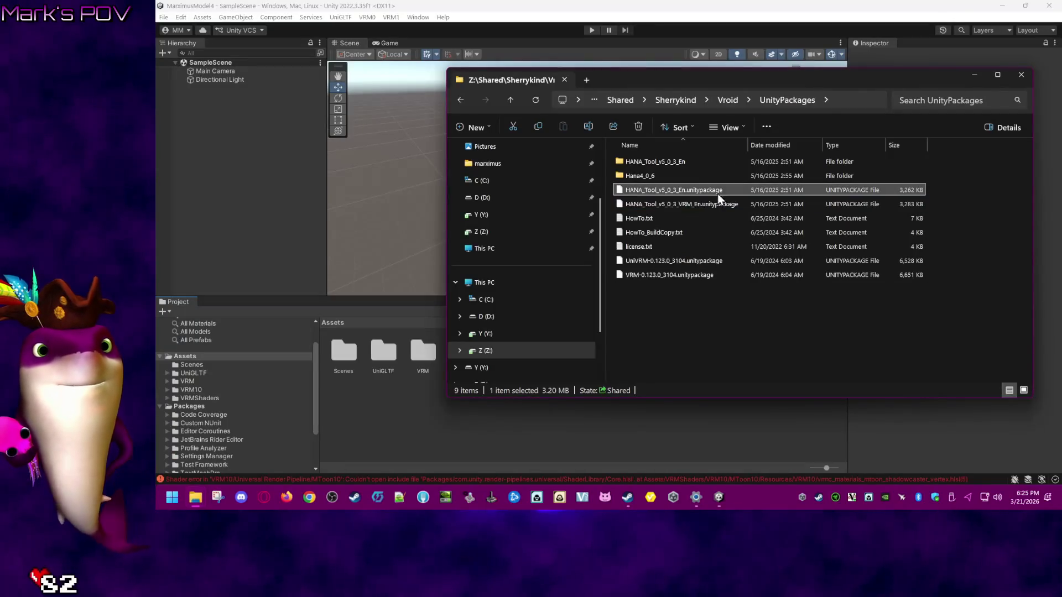
{"action": "mouse_move", "coordinate": [723, 203]}
{"action": "left_mouse_down"}
{"action": "mouse_move", "coordinate": [435, 419]}
{"action": "mouse_move", "coordinate": [696, 334]}
{"action": "left_mouse_up"}
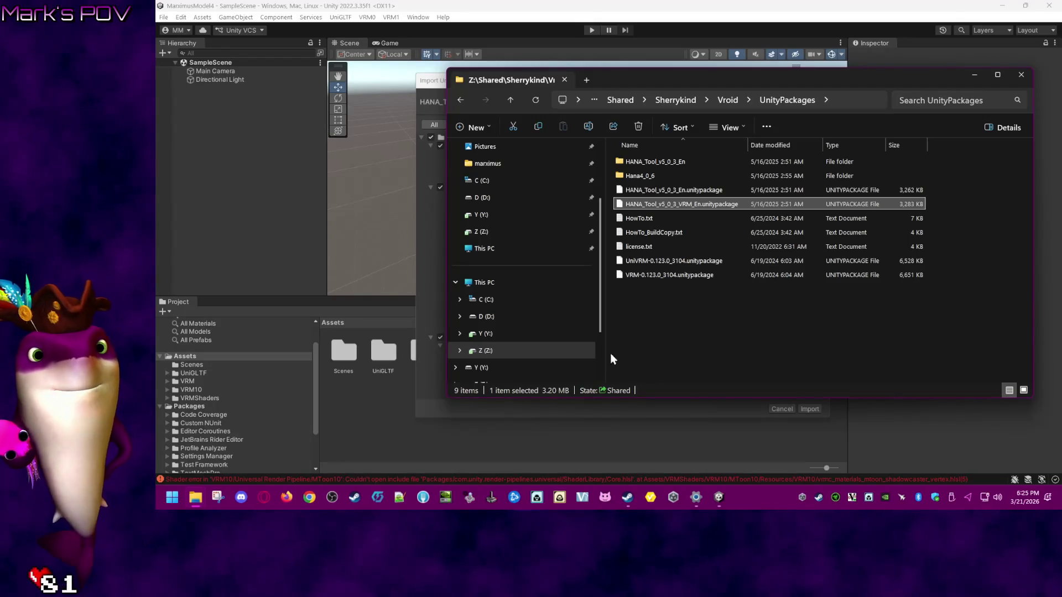
{"action": "mouse_move", "coordinate": [684, 193]}
{"action": "left_mouse_down"}
{"action": "mouse_move", "coordinate": [334, 372]}
{"action": "mouse_move", "coordinate": [367, 424]}
{"action": "left_mouse_up"}
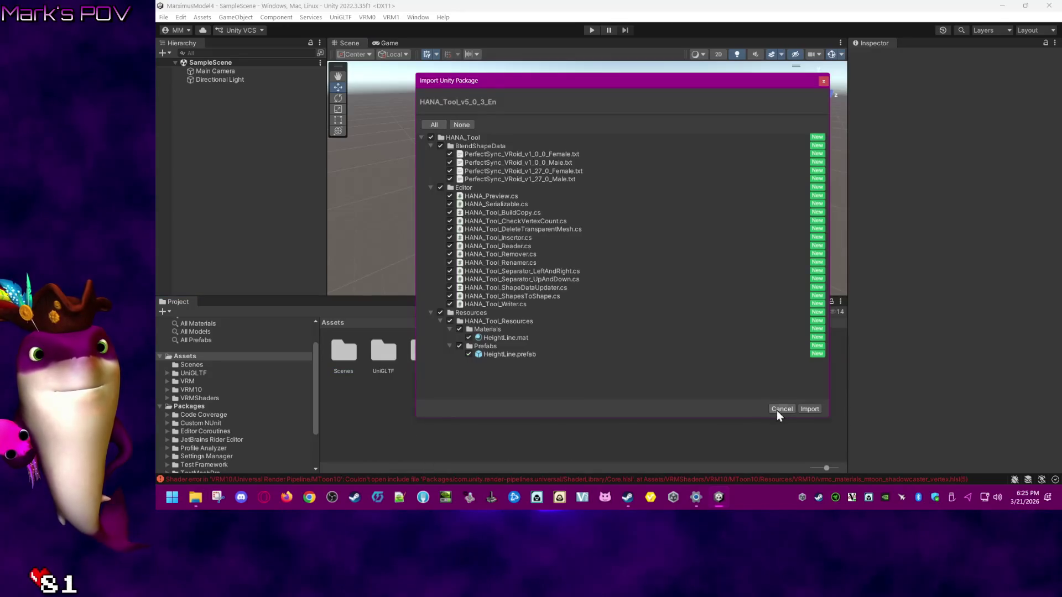
{"action": "left_click", "coordinate": [809, 410]}
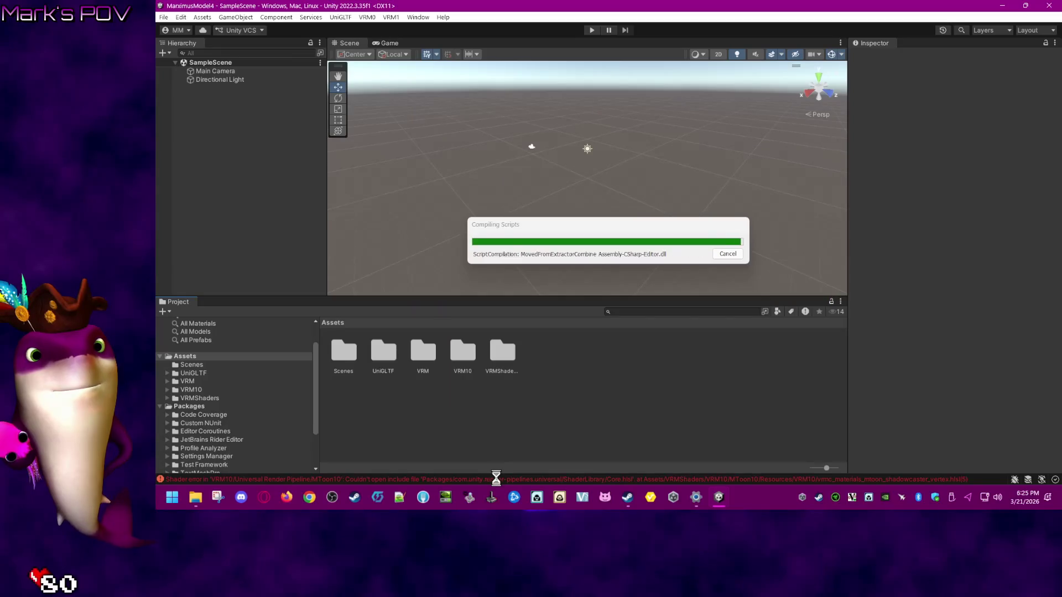
- Import all files of HANA_Tool_v5_0_3_VRM_En.unitypackage into the project
{"action": "mouse_move", "coordinate": [200, 501]}
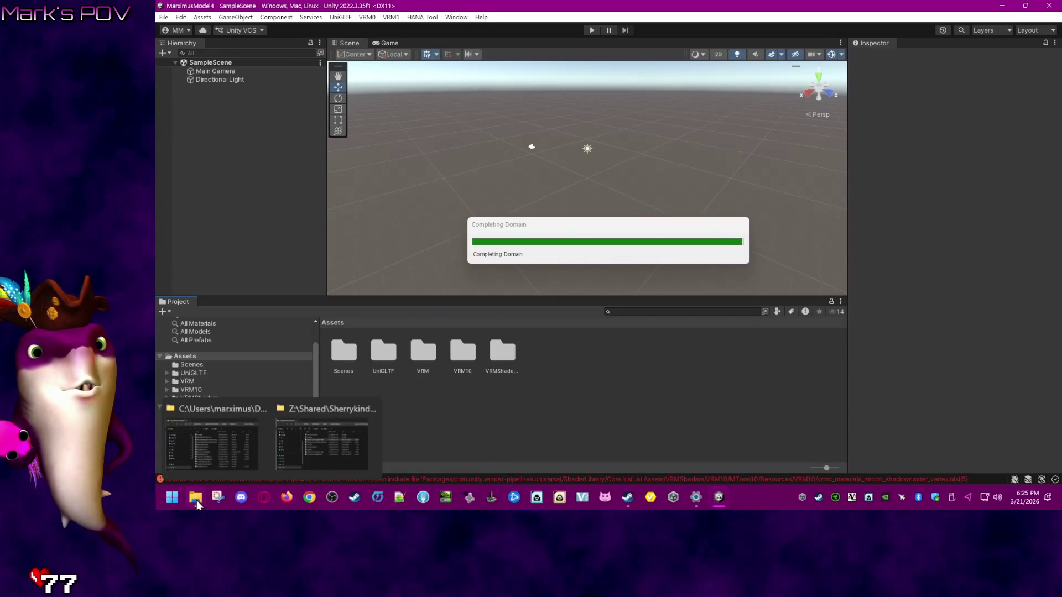
{"action": "left_click", "coordinate": [329, 457]}
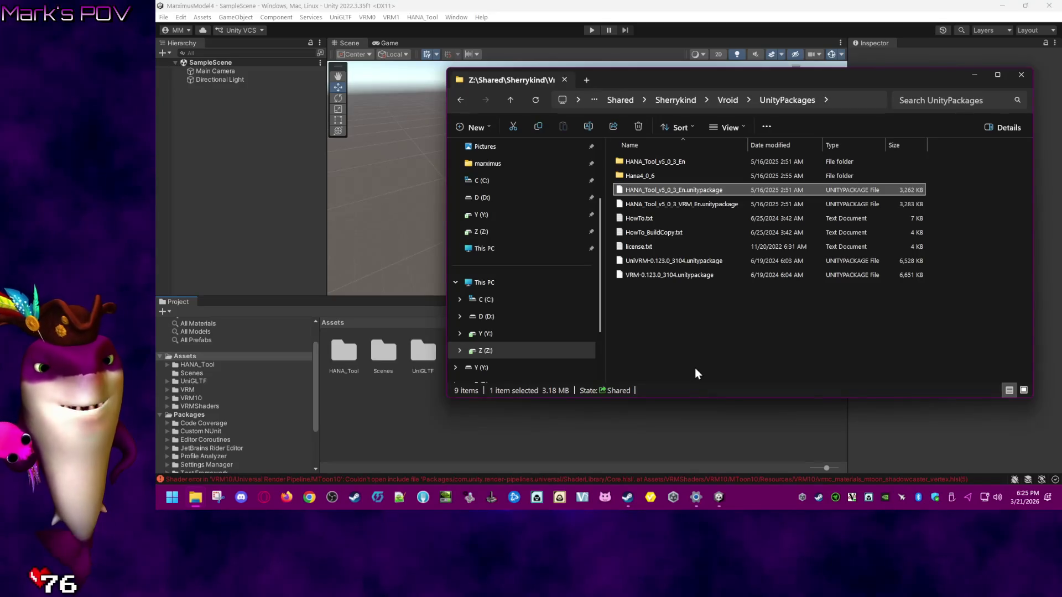
{"action": "left_click", "coordinate": [666, 206]}
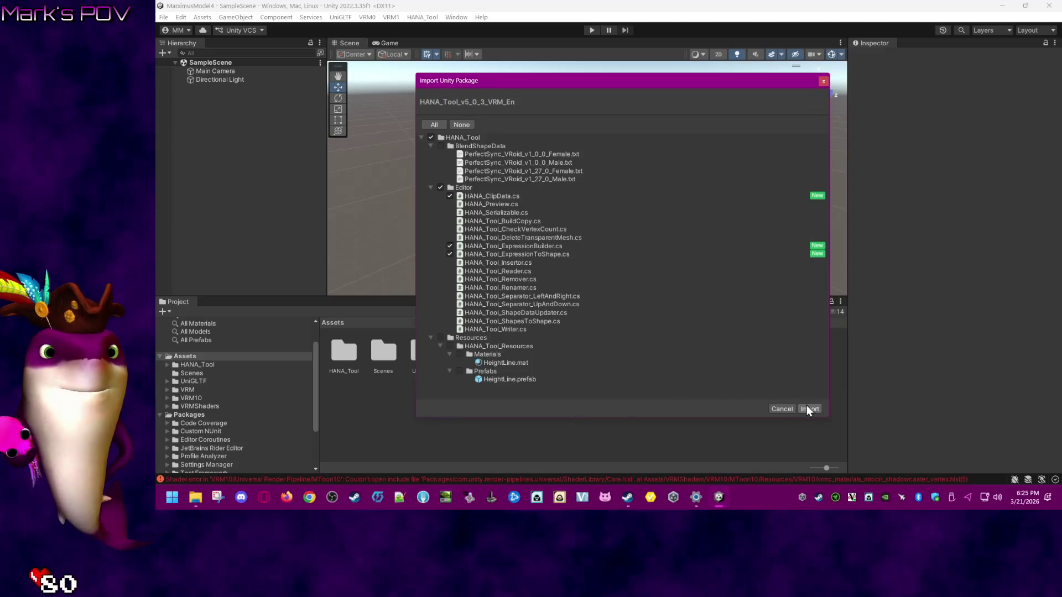
{"action": "left_click", "coordinate": [808, 408]}
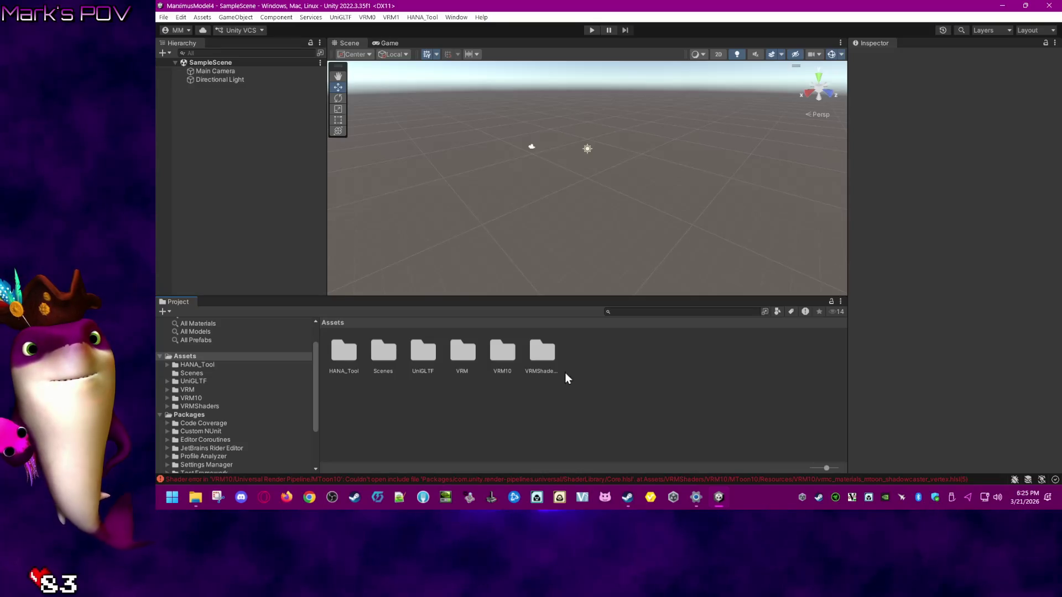
{"action": "left_click", "coordinate": [456, 17]}
- Import MarximusModel4.vrm from Model\VRoid with VRM0 > Import VRM 0.x, saving it as MarximusModel4.prefab in Assets
{"action": "mouse_move", "coordinate": [390, 18]}
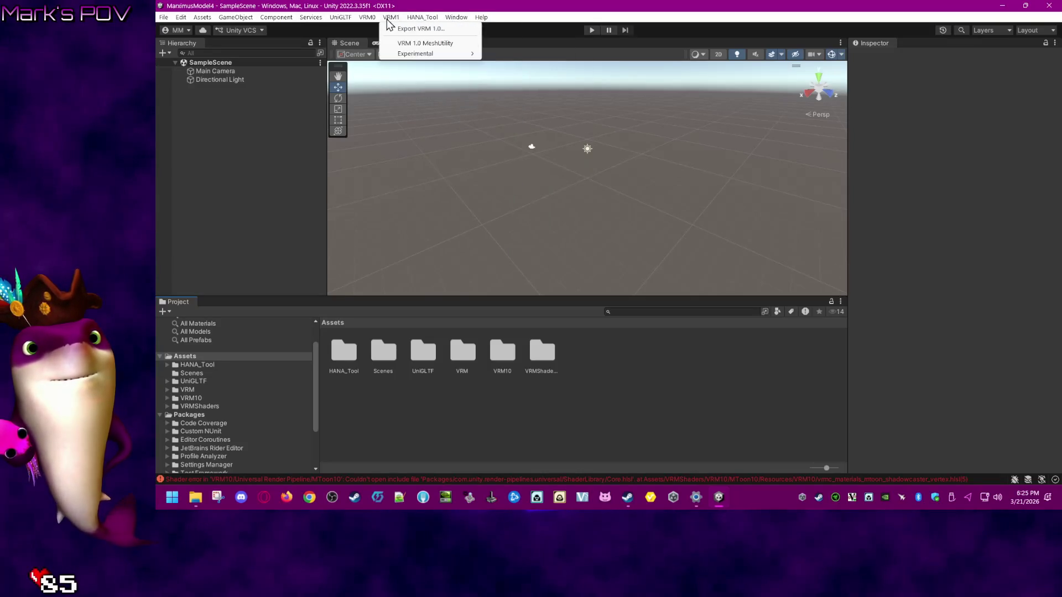
{"action": "left_click", "coordinate": [377, 48]}
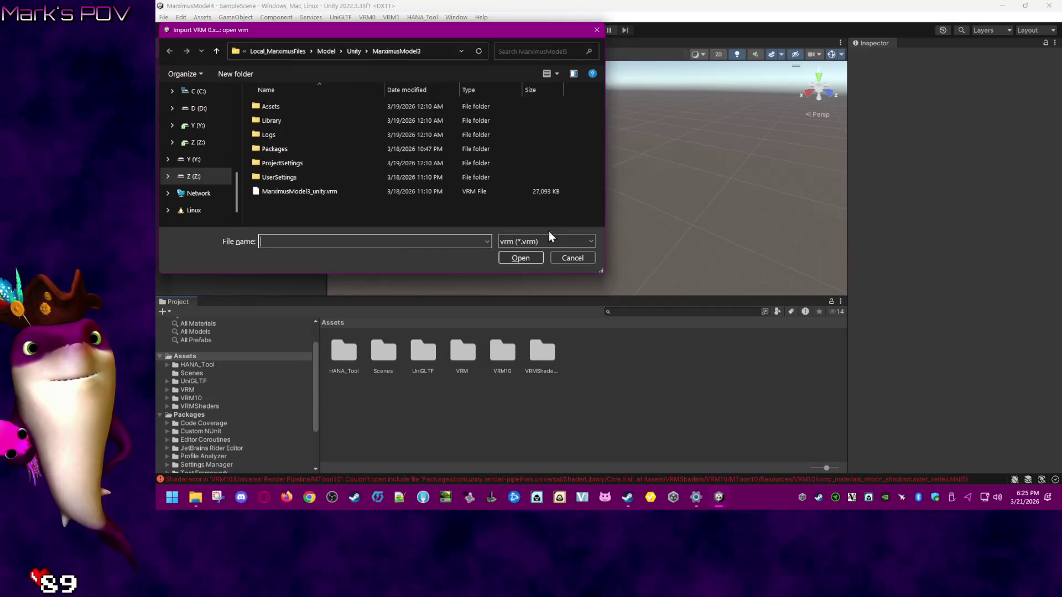
{"action": "left_click", "coordinate": [311, 191]}
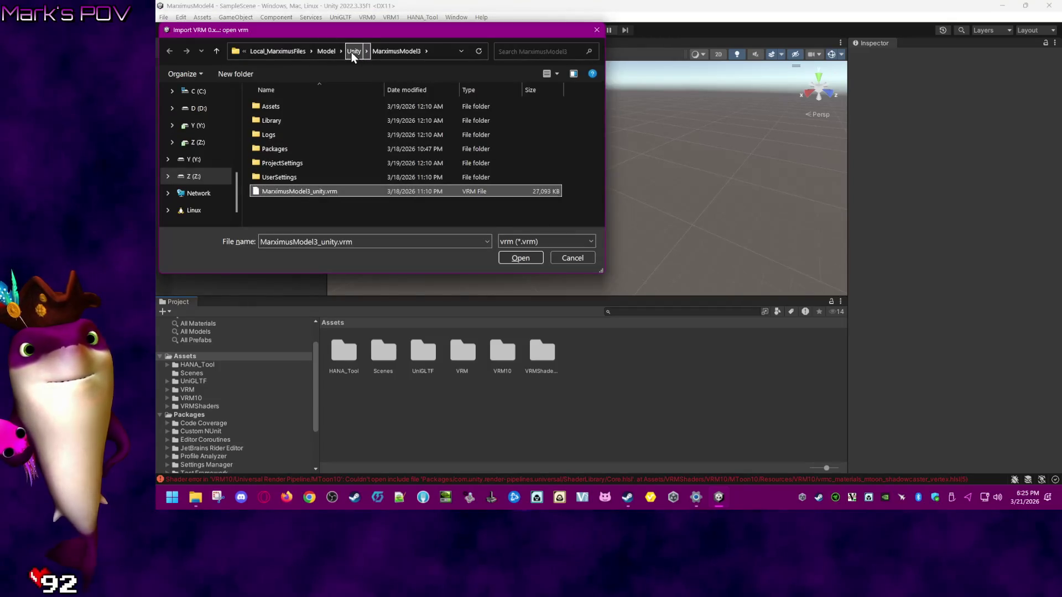
{"action": "left_click", "coordinate": [330, 51]}
{"action": "double_click", "coordinate": [288, 145]}
{"action": "double_click", "coordinate": [334, 151]}
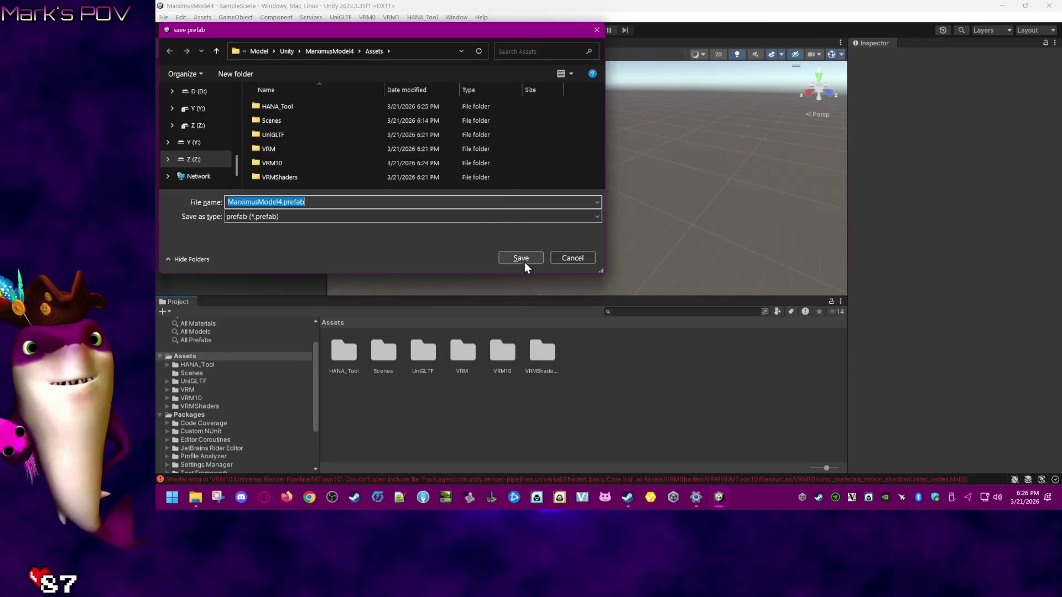
{"action": "left_click", "coordinate": [523, 259]}
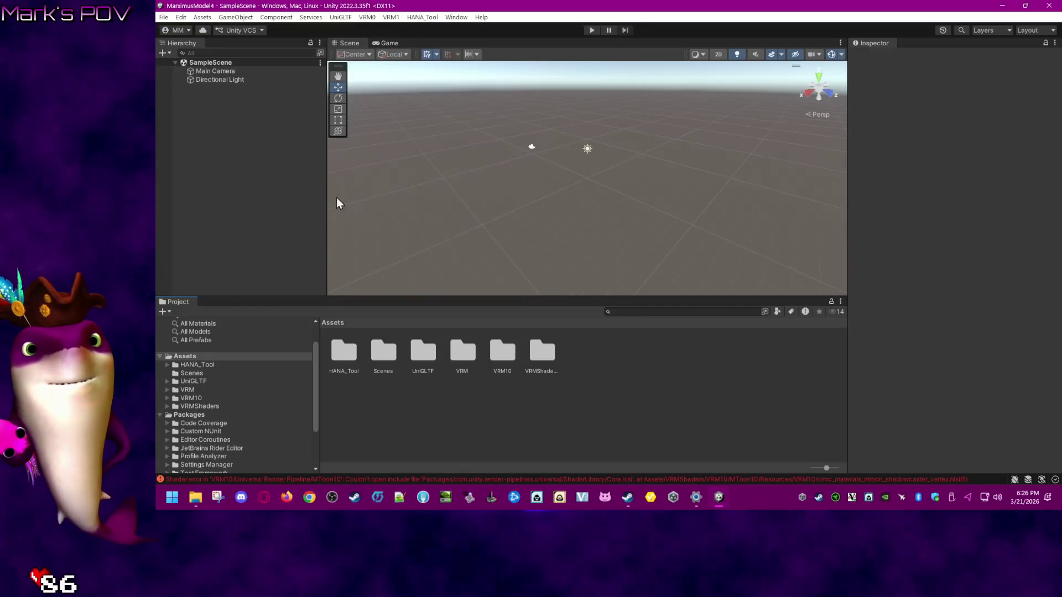
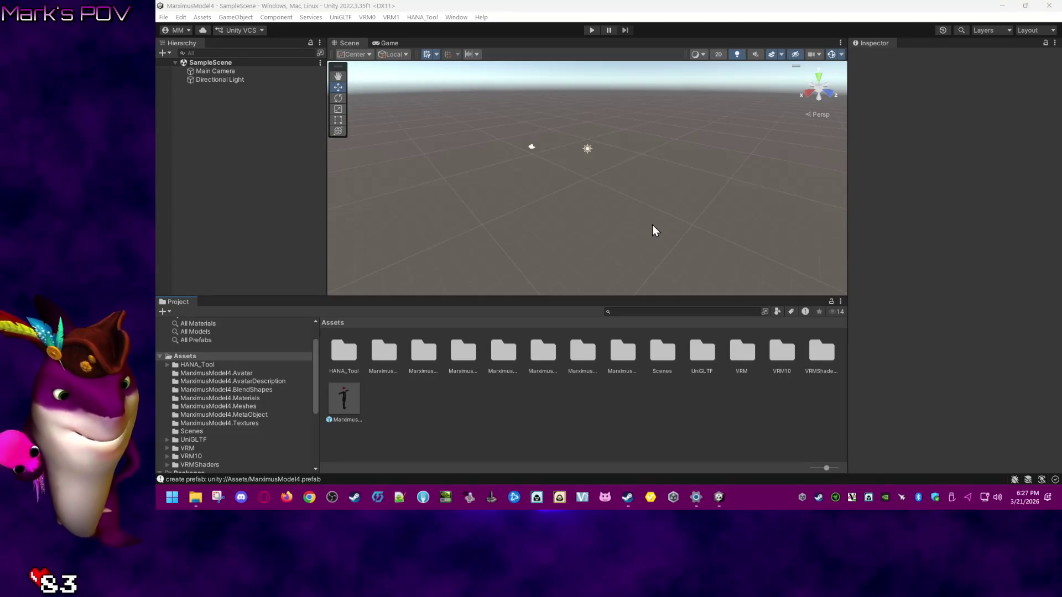
- Drag the MarximusModel4 prefab from Assets into SampleScene
{"action": "mouse_move", "coordinate": [344, 397]}
{"action": "left_mouse_down"}
{"action": "mouse_move", "coordinate": [328, 299]}
{"action": "mouse_move", "coordinate": [310, 274]}
{"action": "left_mouse_up"}
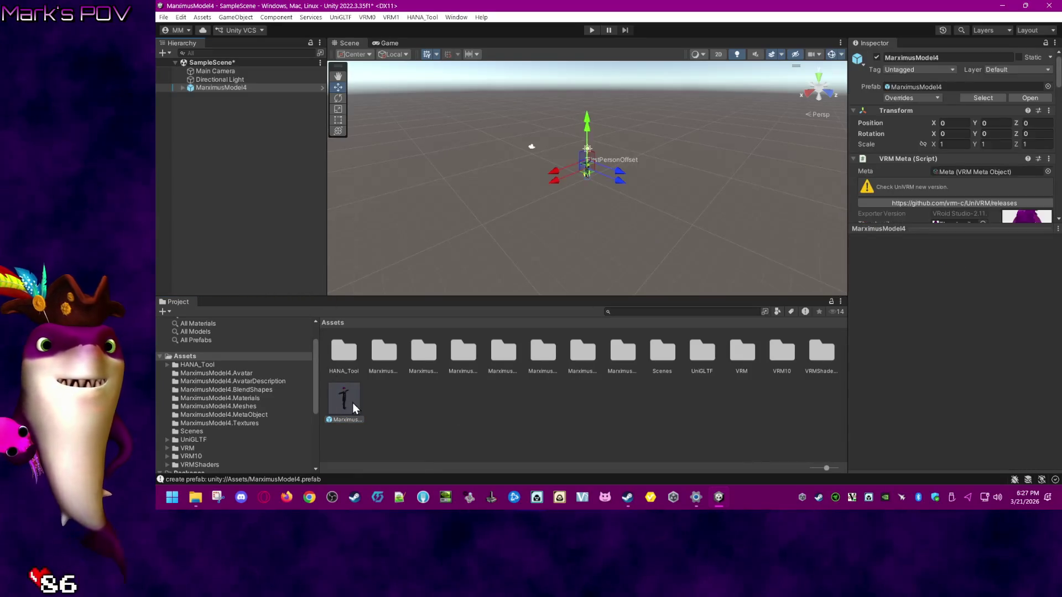
{"action": "left_click", "coordinate": [321, 193]}
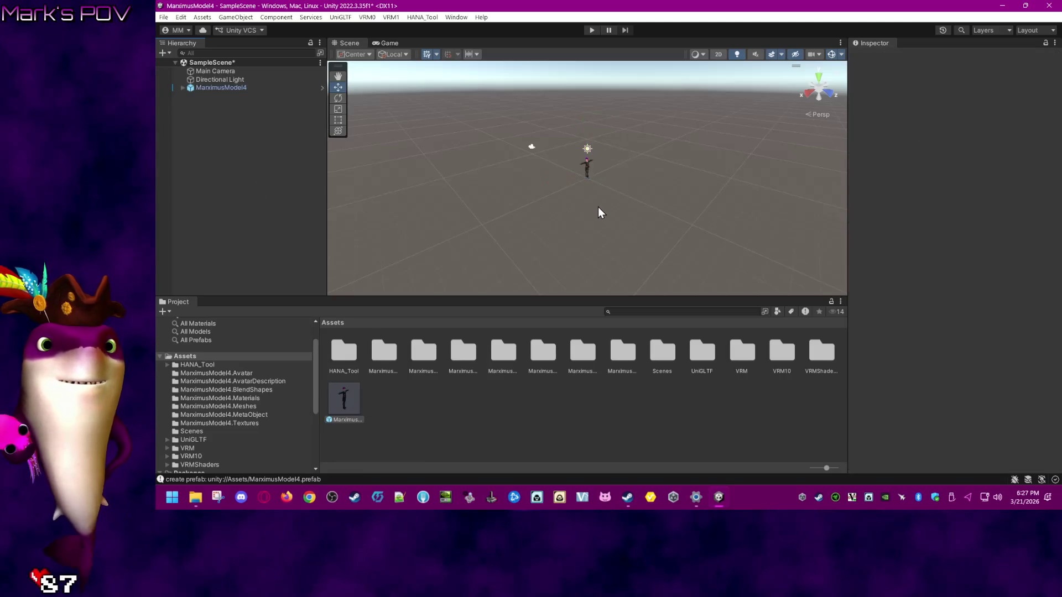
{"action": "scroll", "coordinate": [605, 204], "scroll_direction": "up", "scroll_amount": 3}
{"action": "left_click_drag", "start_coordinate": [622, 167], "coordinate": [697, 177], "text": "alt"}
{"action": "middle_click_drag", "start_coordinate": [697, 177], "coordinate": [636, 219]}
{"action": "scroll", "coordinate": [613, 221], "scroll_direction": "up", "scroll_amount": 5}
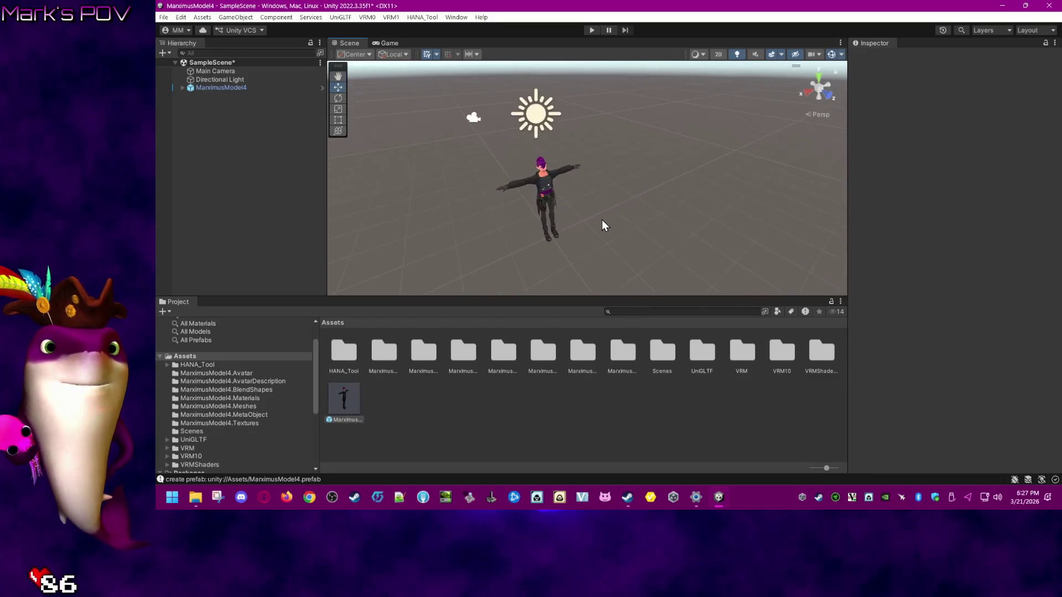
- Frame the T-posed avatar front-on, select MarximusModel4 and open the HANA_Tool menu
{"action": "scroll", "coordinate": [602, 220], "scroll_direction": "up", "scroll_amount": 3}
{"action": "mouse_move", "coordinate": [602, 220]}
{"action": "left_mouse_down", "text": "alt"}
{"action": "mouse_move", "coordinate": [539, 200]}
{"action": "mouse_move", "coordinate": [565, 247]}
{"action": "left_mouse_up", "text": "alt"}
{"action": "scroll", "coordinate": [564, 247], "scroll_direction": "up", "scroll_amount": 8}
{"action": "middle_click_drag", "start_coordinate": [564, 248], "coordinate": [564, 210]}
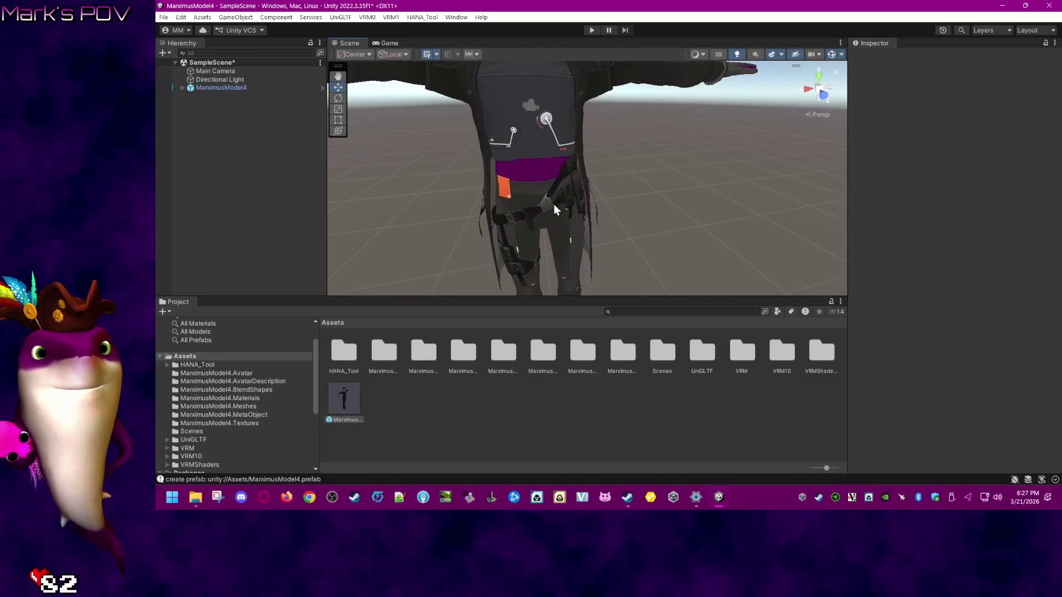
{"action": "scroll", "coordinate": [553, 196], "scroll_direction": "down", "scroll_amount": 5}
{"action": "middle_click_drag", "start_coordinate": [622, 169], "coordinate": [604, 165]}
{"action": "left_click_drag", "start_coordinate": [604, 164], "coordinate": [667, 113], "text": "alt"}
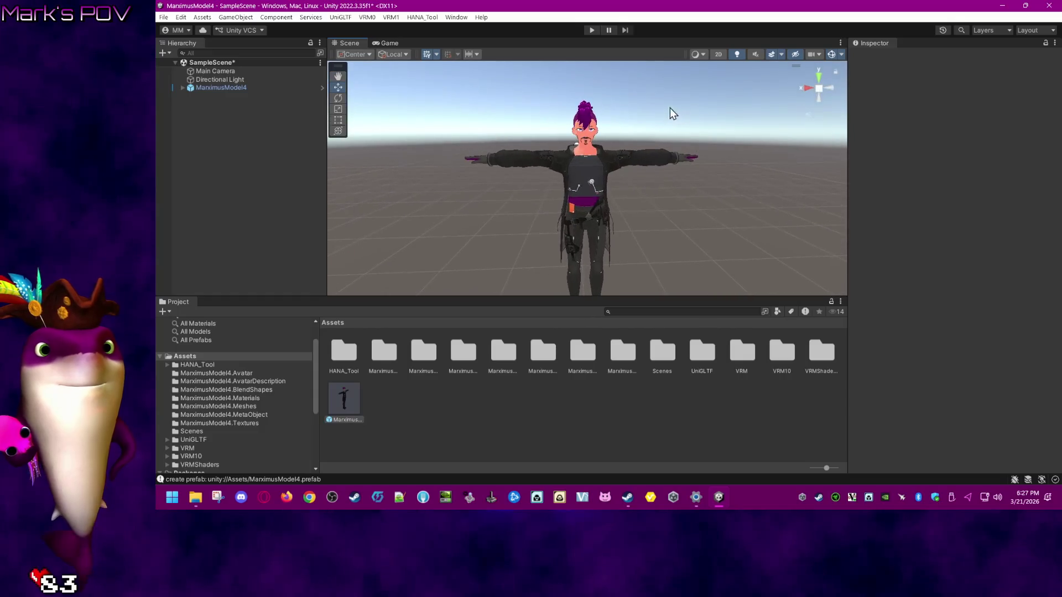
{"action": "left_click", "coordinate": [228, 86]}
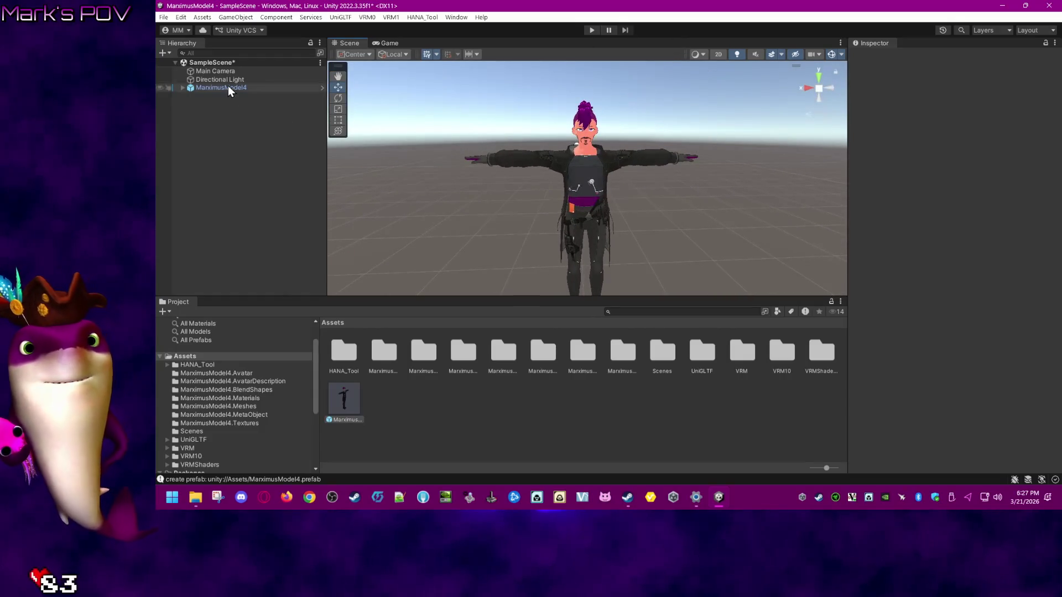
{"action": "left_click", "coordinate": [412, 17]}
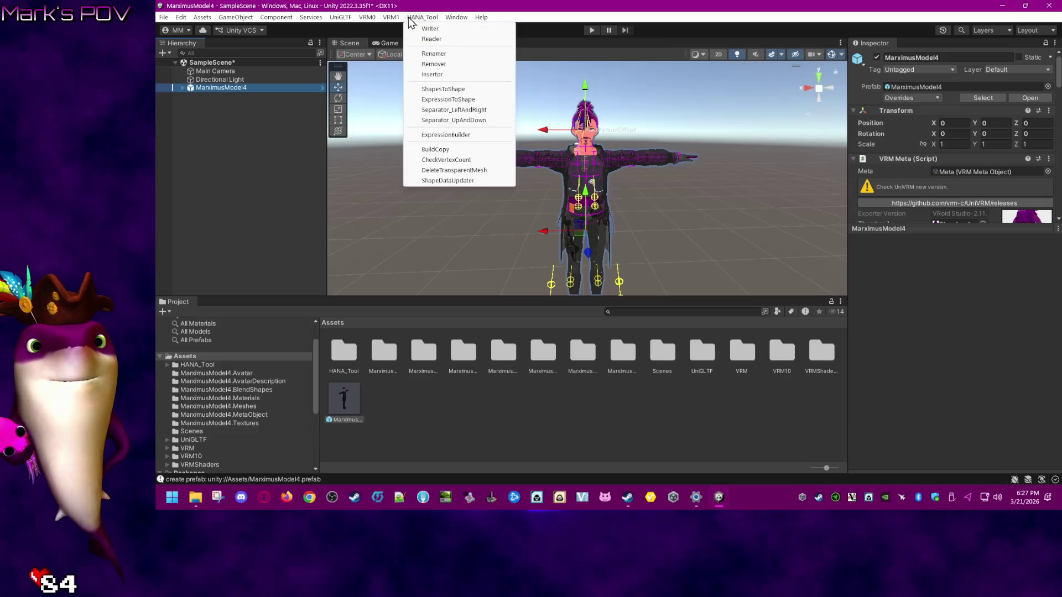
- In HANA_Tool Reader, choose the PerfectSync_VRoid_v1_27_0_Male preset and assign the Face mesh
{"action": "left_click", "coordinate": [433, 38]}
{"action": "mouse_move", "coordinate": [458, 43]}
{"action": "left_mouse_down"}
{"action": "mouse_move", "coordinate": [489, 139]}
{"action": "mouse_move", "coordinate": [457, 137]}
{"action": "left_mouse_up"}
{"action": "left_click", "coordinate": [423, 204]}
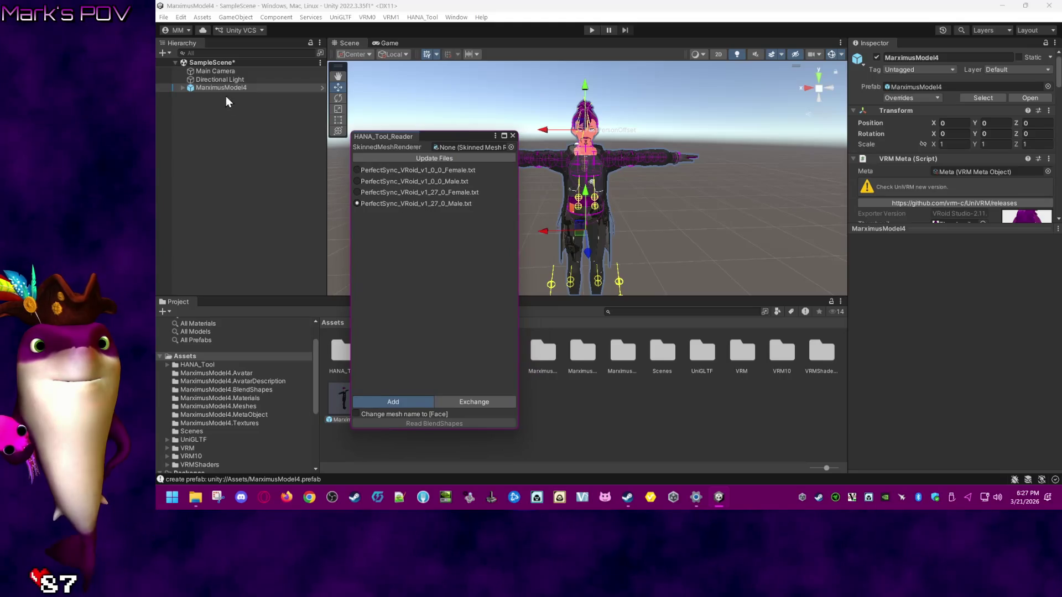
{"action": "left_click", "coordinate": [182, 88]}
{"action": "mouse_move", "coordinate": [208, 105]}
{"action": "left_mouse_down"}
{"action": "mouse_move", "coordinate": [481, 148]}
{"action": "mouse_move", "coordinate": [220, 107]}
{"action": "mouse_move", "coordinate": [220, 97]}
{"action": "mouse_move", "coordinate": [391, 125]}
{"action": "mouse_move", "coordinate": [470, 153]}
{"action": "mouse_move", "coordinate": [260, 101]}
{"action": "mouse_move", "coordinate": [268, 114]}
{"action": "mouse_move", "coordinate": [466, 138]}
{"action": "left_mouse_up"}
{"action": "left_click", "coordinate": [686, 271]}
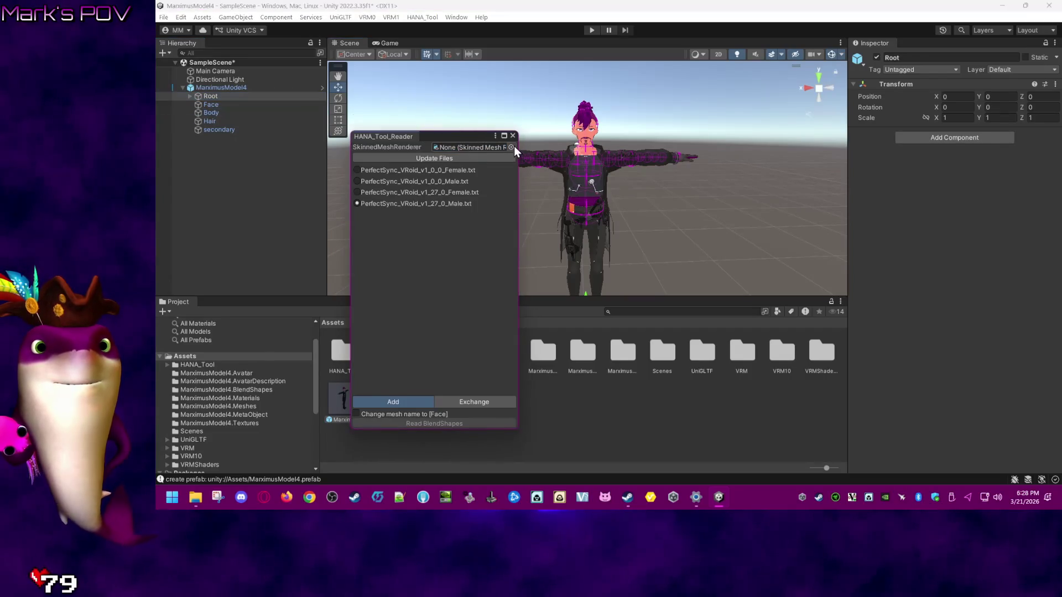
{"action": "left_click_drag", "start_coordinate": [519, 154], "coordinate": [608, 161]}
{"action": "mouse_move", "coordinate": [232, 104]}
{"action": "left_mouse_down"}
{"action": "mouse_move", "coordinate": [221, 104]}
{"action": "mouse_move", "coordinate": [516, 148]}
{"action": "left_mouse_up"}
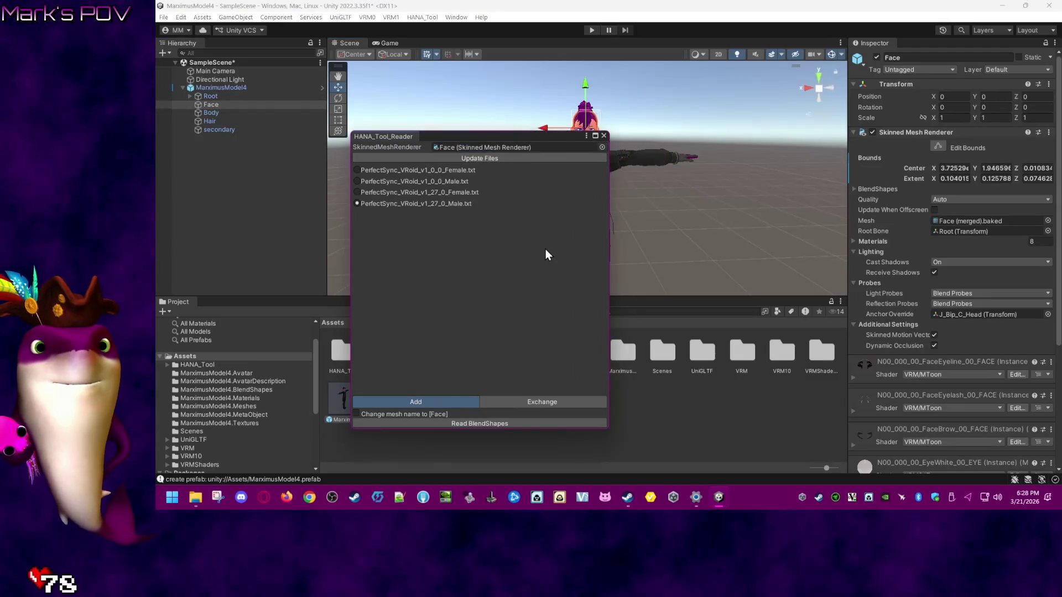
- Read blend shapes onto Face with v1_27_0_Male, then v1_0_0_Male; both fail on vertex-count mismatch
{"action": "left_click", "coordinate": [493, 423]}
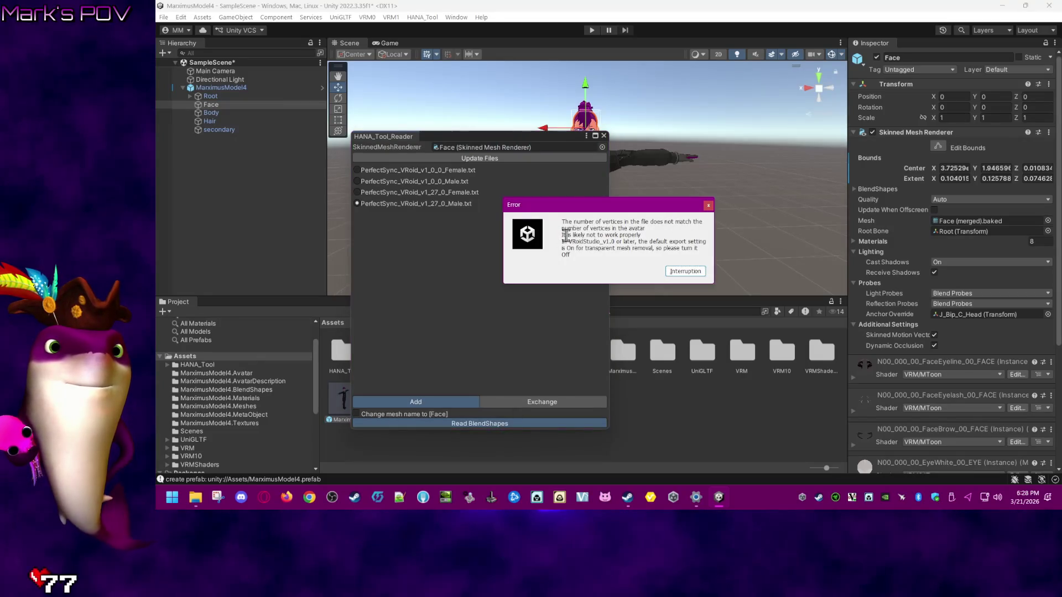
{"action": "left_click", "coordinate": [708, 206]}
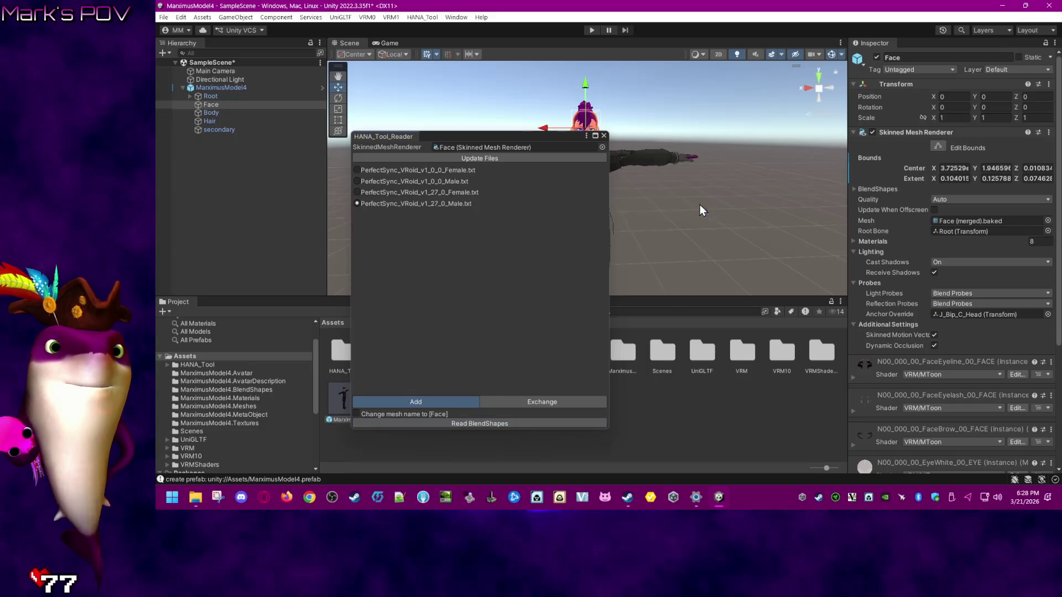
{"action": "left_click", "coordinate": [465, 182]}
{"action": "left_click", "coordinate": [510, 423]}
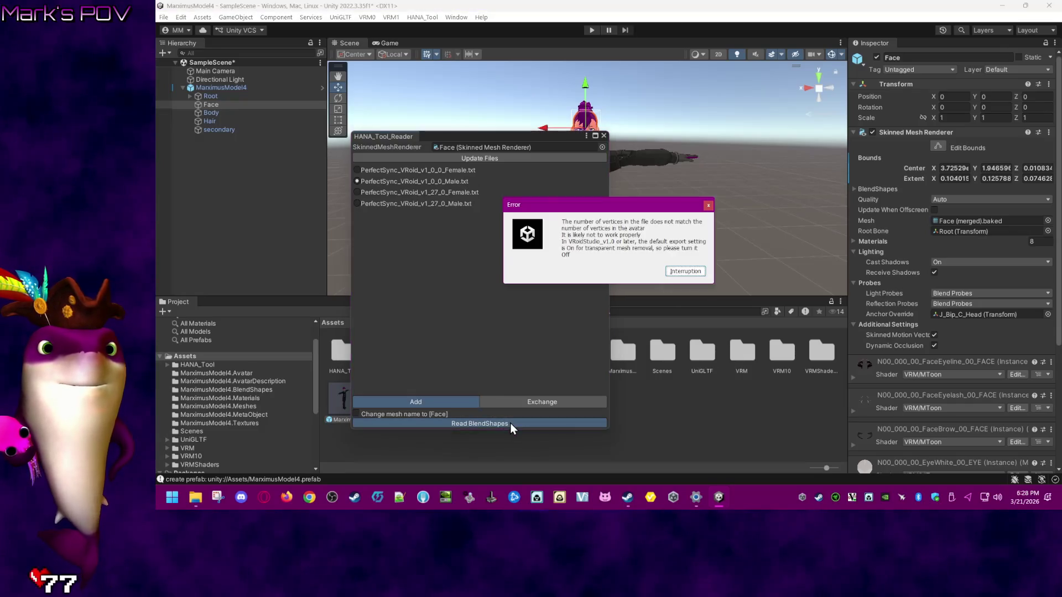
{"action": "left_click", "coordinate": [704, 270]}
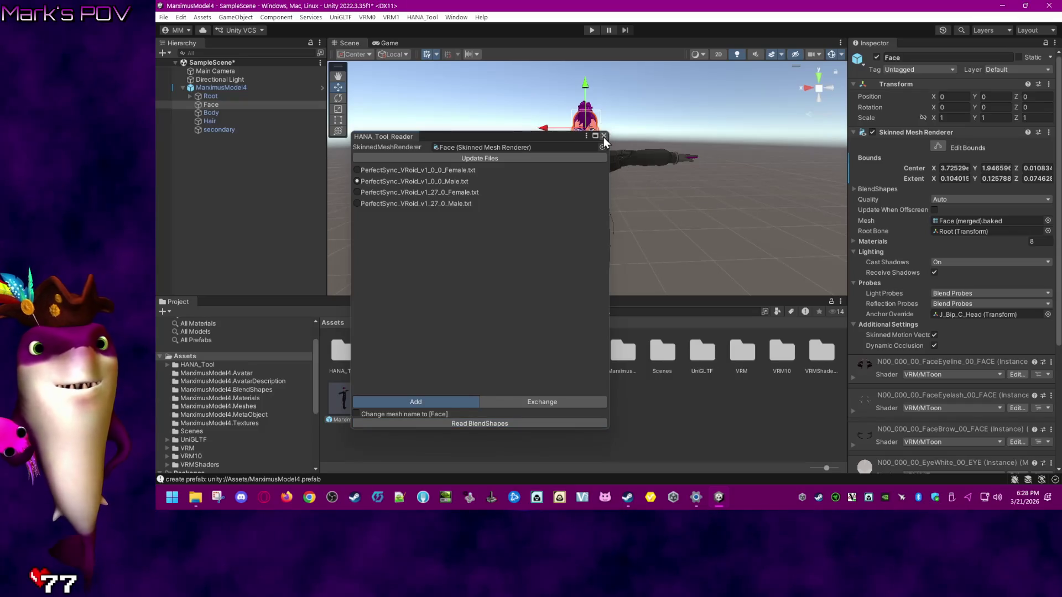
- Select Root and close the blend shape reader
{"action": "left_click", "coordinate": [210, 96]}
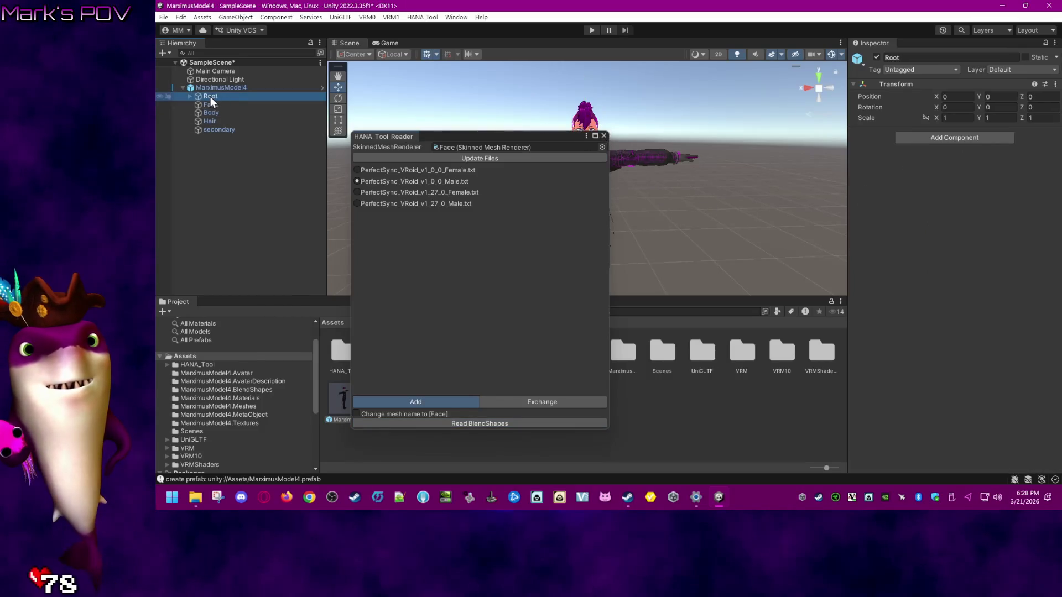
{"action": "left_click", "coordinate": [486, 145]}
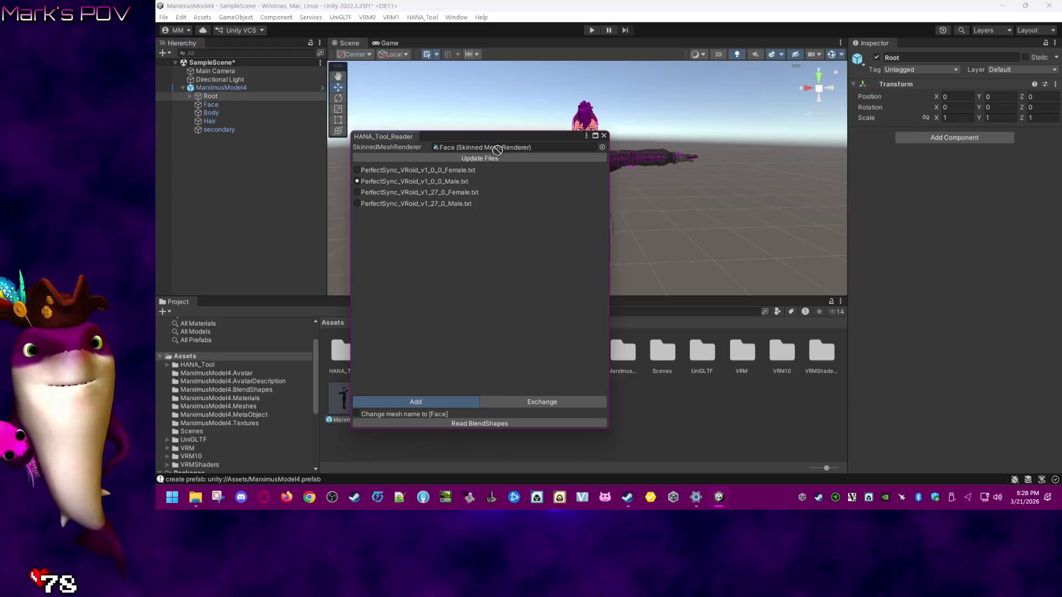
{"action": "left_click", "coordinate": [604, 136]}
{"action": "left_click", "coordinate": [422, 17]}
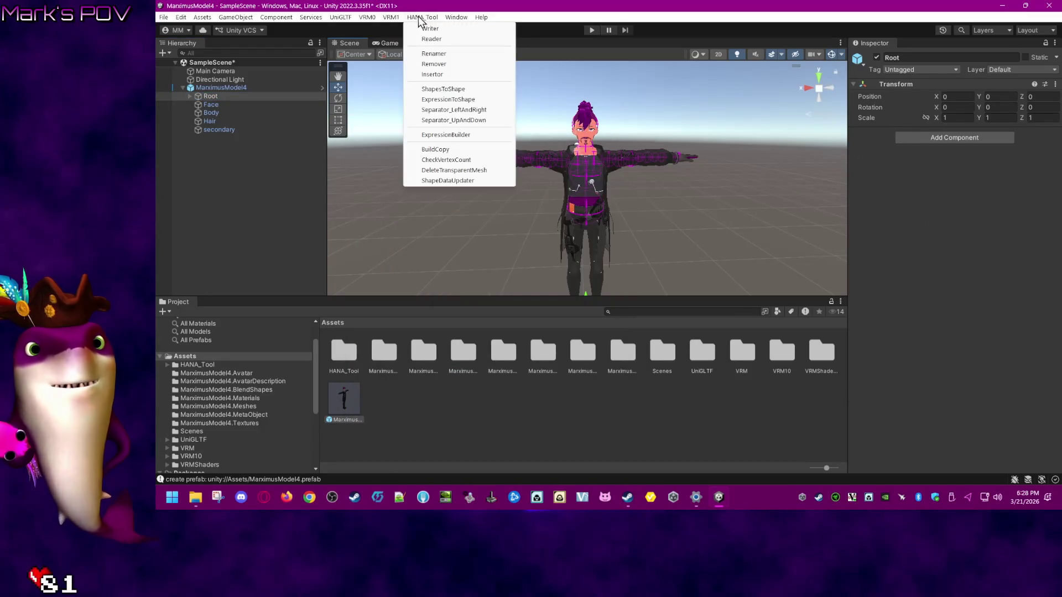
{"action": "left_click", "coordinate": [442, 40]}
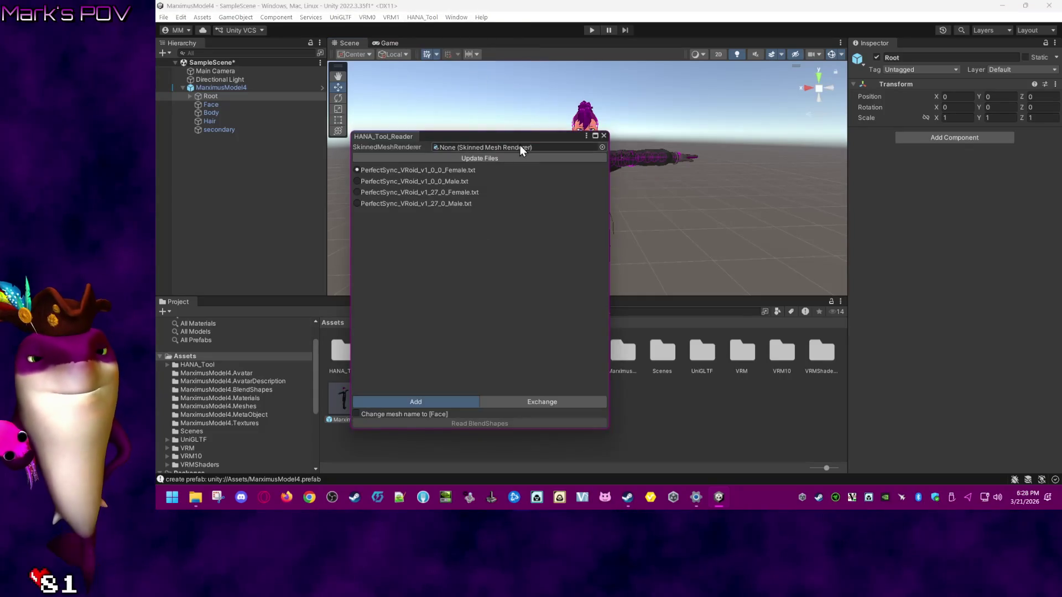
{"action": "left_click", "coordinate": [605, 147]}
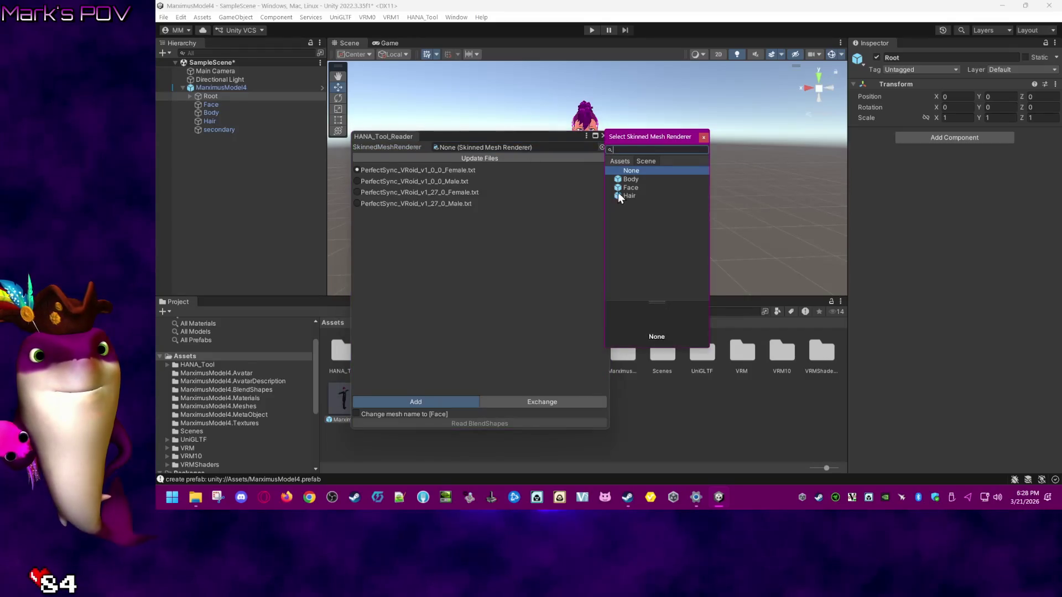
{"action": "left_click", "coordinate": [635, 188]}
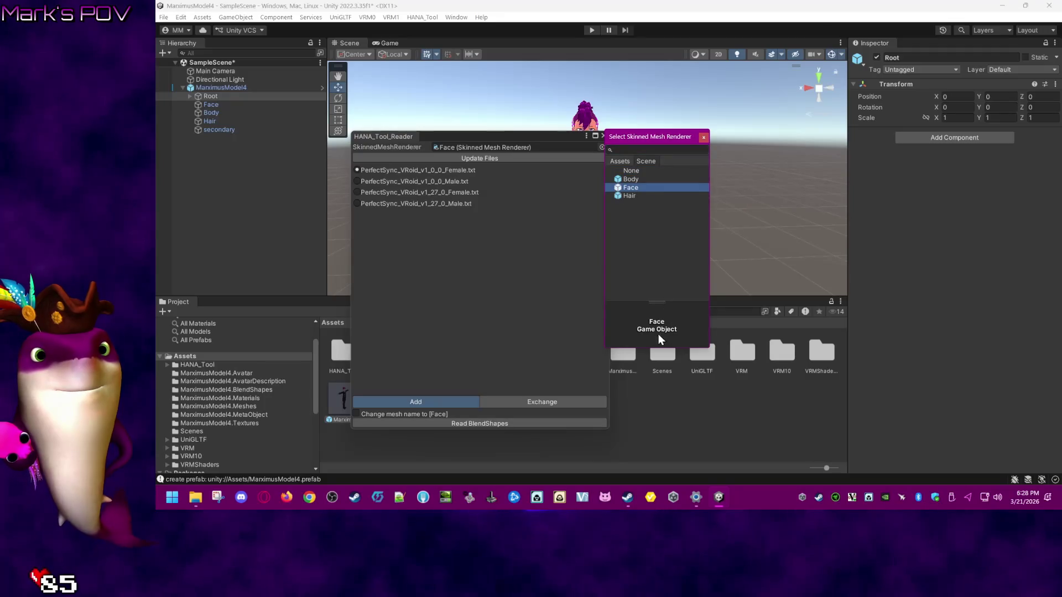
{"action": "double_click", "coordinate": [645, 187]}
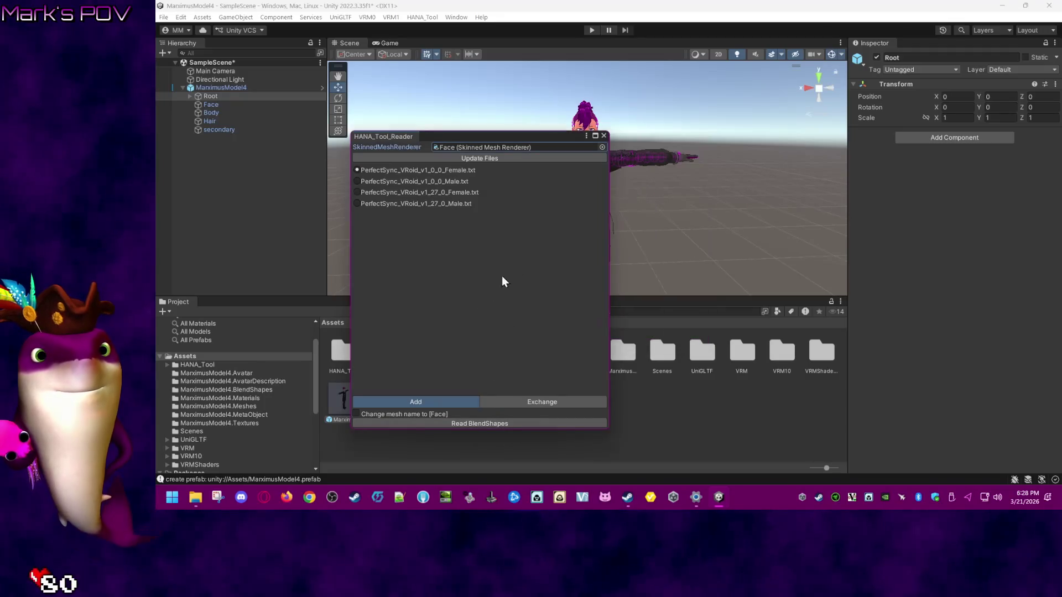
{"action": "left_click", "coordinate": [477, 423]}
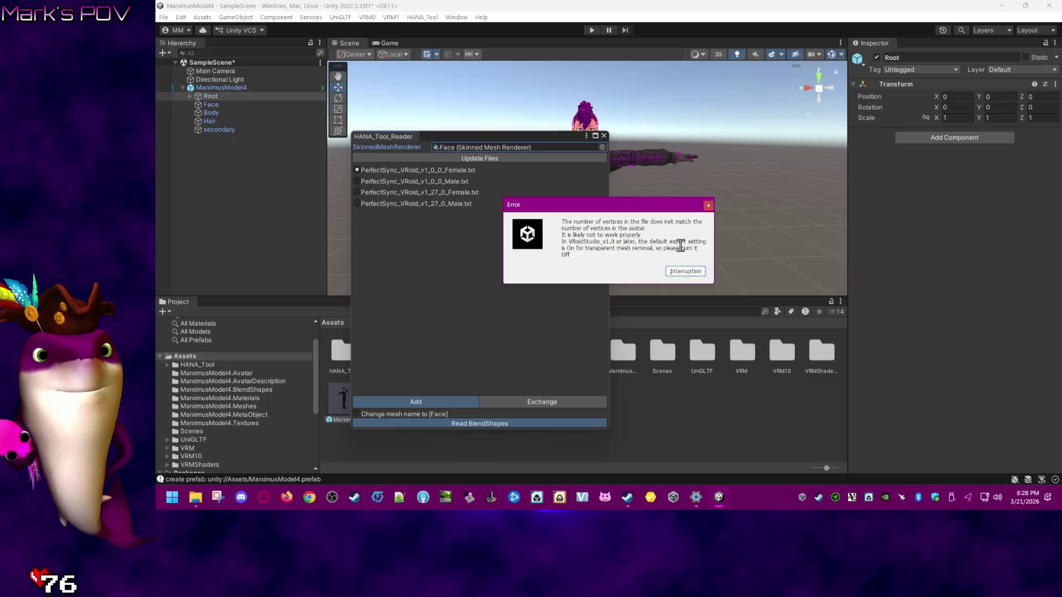
{"action": "left_click_drag", "start_coordinate": [707, 251], "coordinate": [554, 243]}
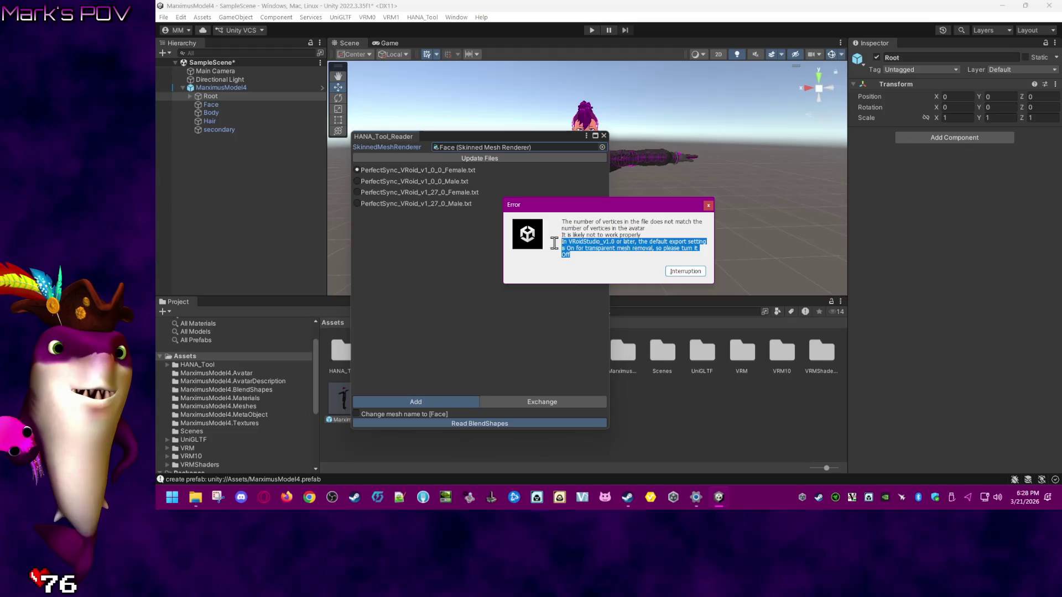
{"action": "left_click", "coordinate": [708, 205]}
{"action": "left_click", "coordinate": [603, 136]}
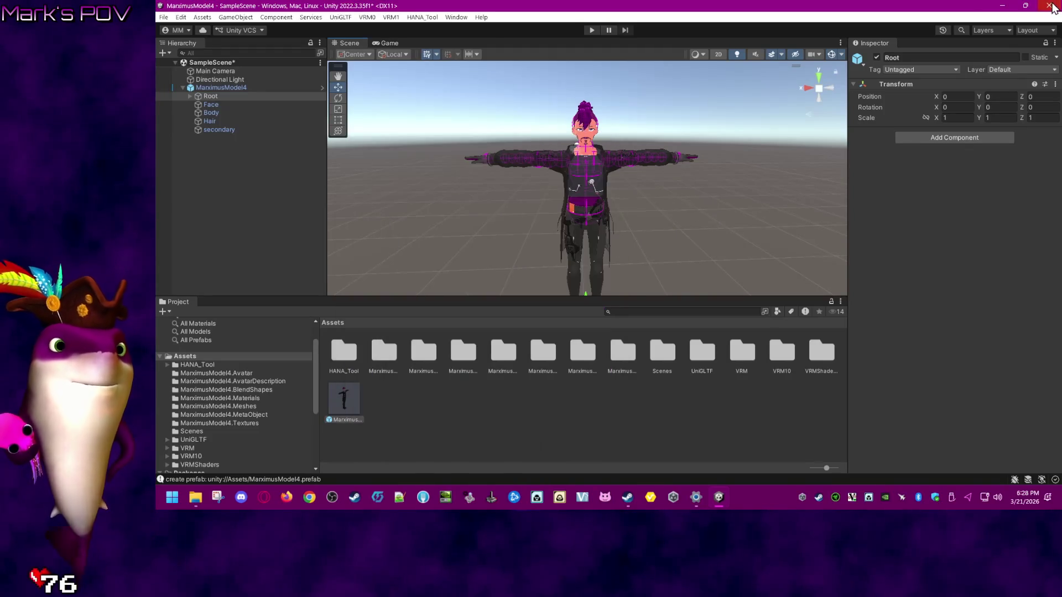
- Delete the MarximusModel4 avatar from the scene
{"action": "left_click", "coordinate": [182, 87]}
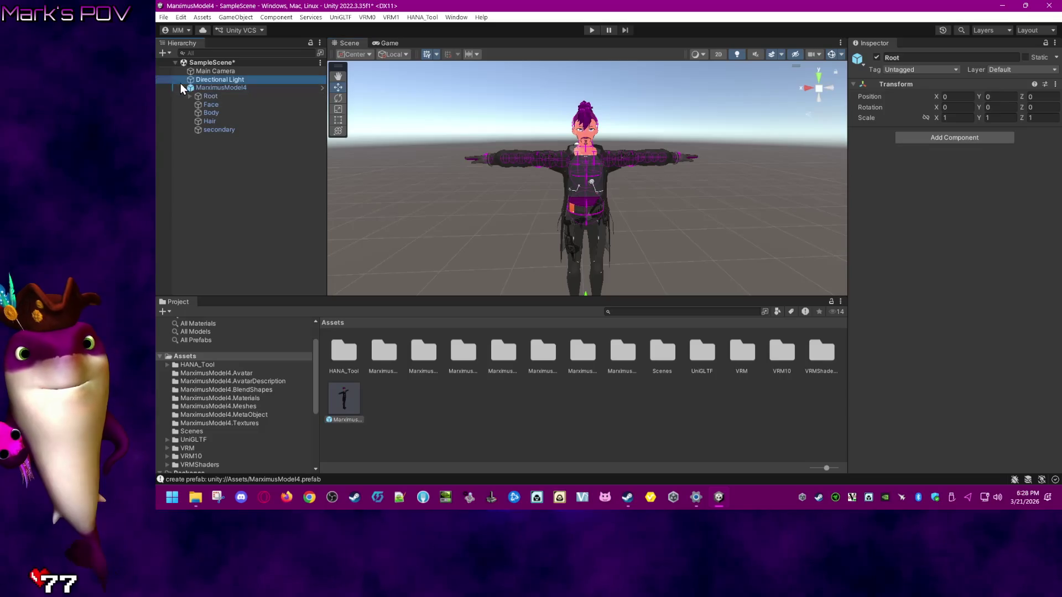
{"action": "right_click", "coordinate": [202, 88]}
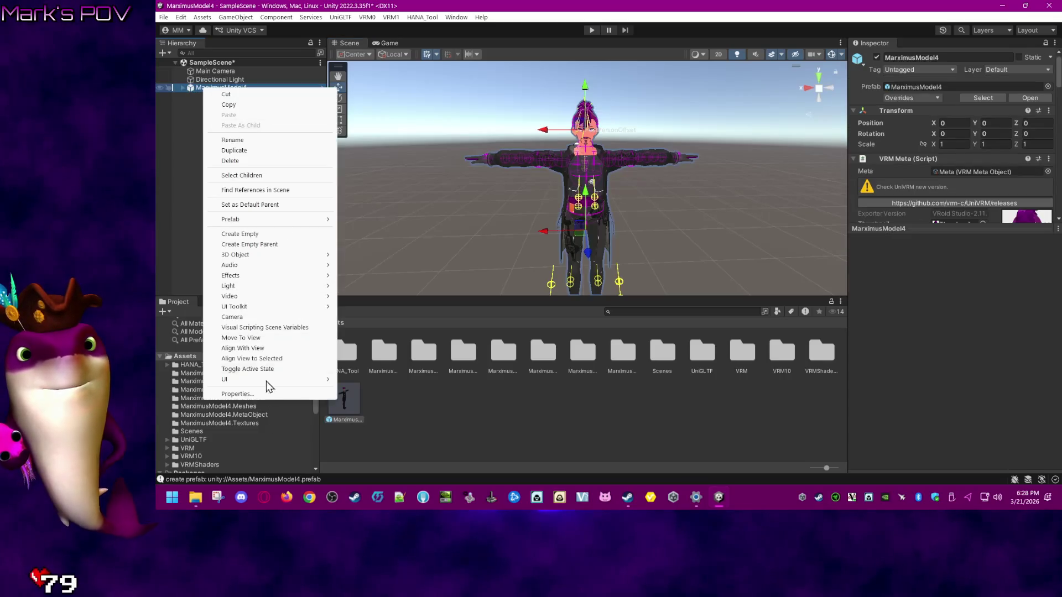
{"action": "left_click", "coordinate": [262, 161]}
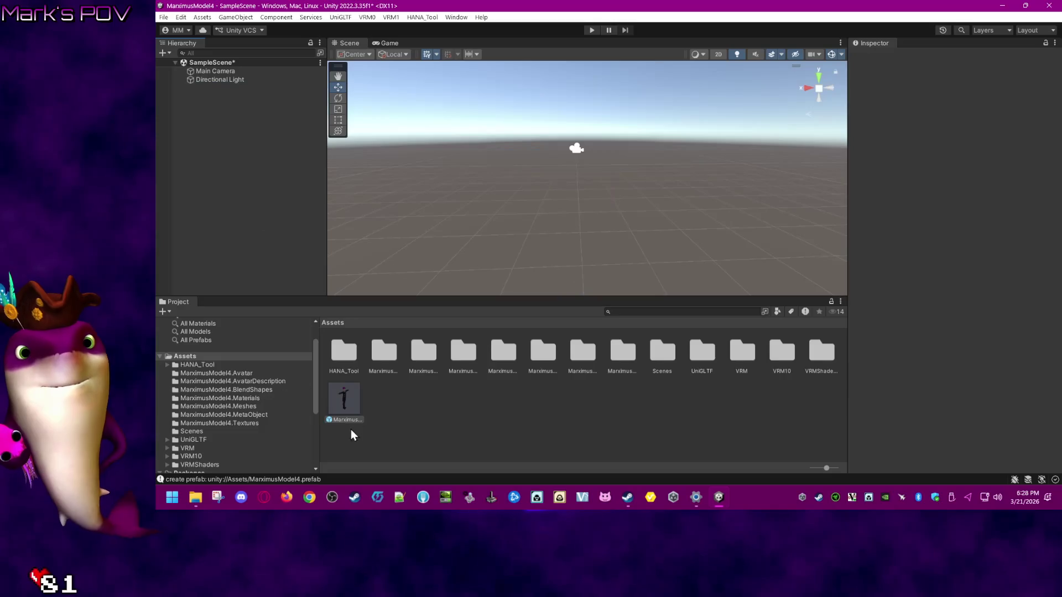
- Delete the MarximusModel4 prefab from Assets, then switch to VRoid Studio
{"action": "right_click", "coordinate": [350, 393]}
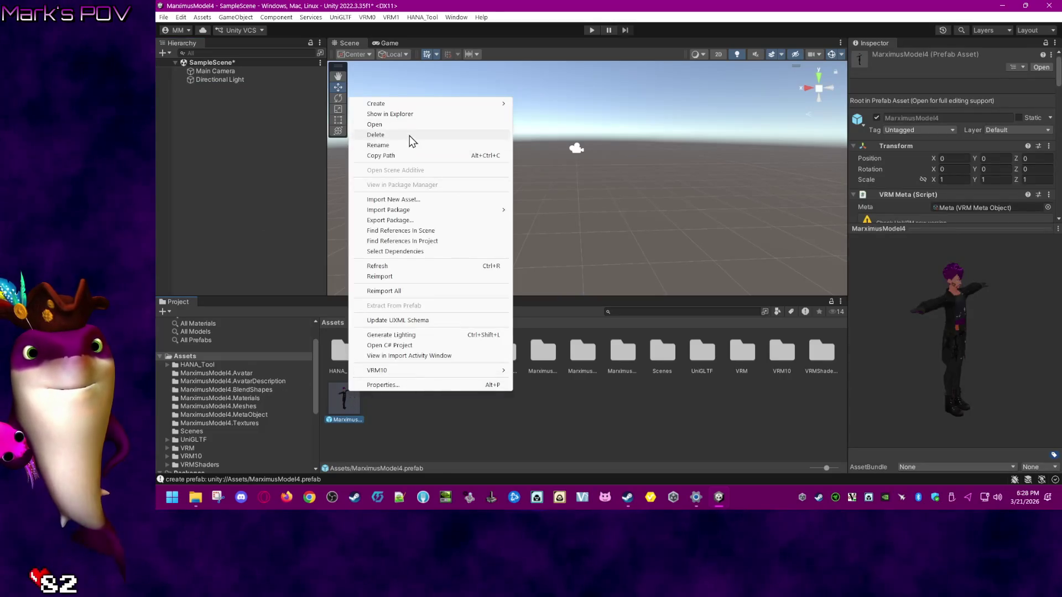
{"action": "left_click", "coordinate": [409, 135]}
{"action": "left_click", "coordinate": [653, 268]}
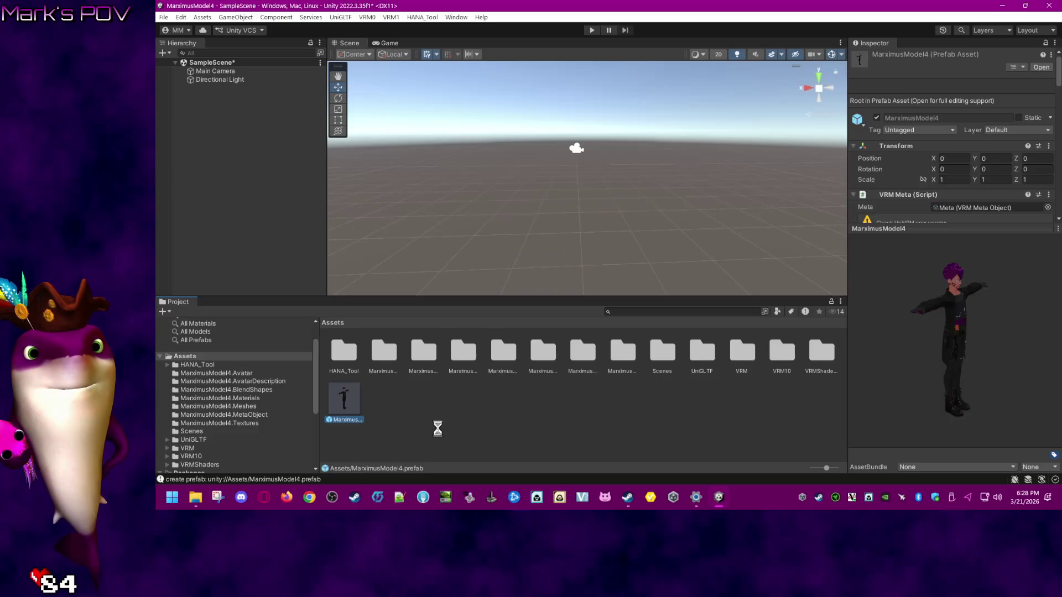
{"action": "left_click", "coordinate": [651, 497]}
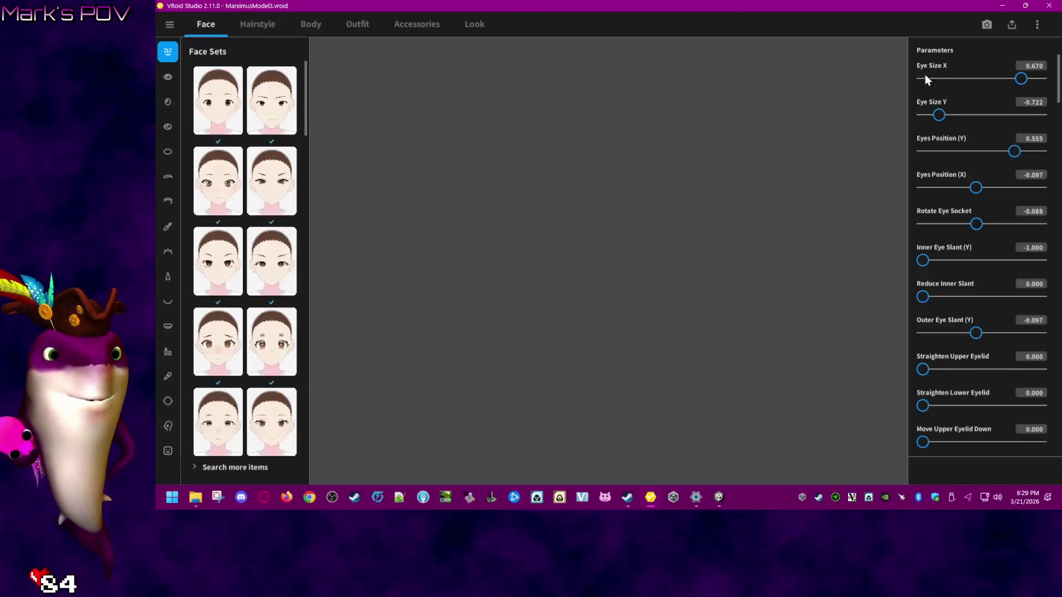
- Export as VRM with Delete Transparent Meshes unticked, keeping 94544 polygons
{"action": "left_click", "coordinate": [1018, 24]}
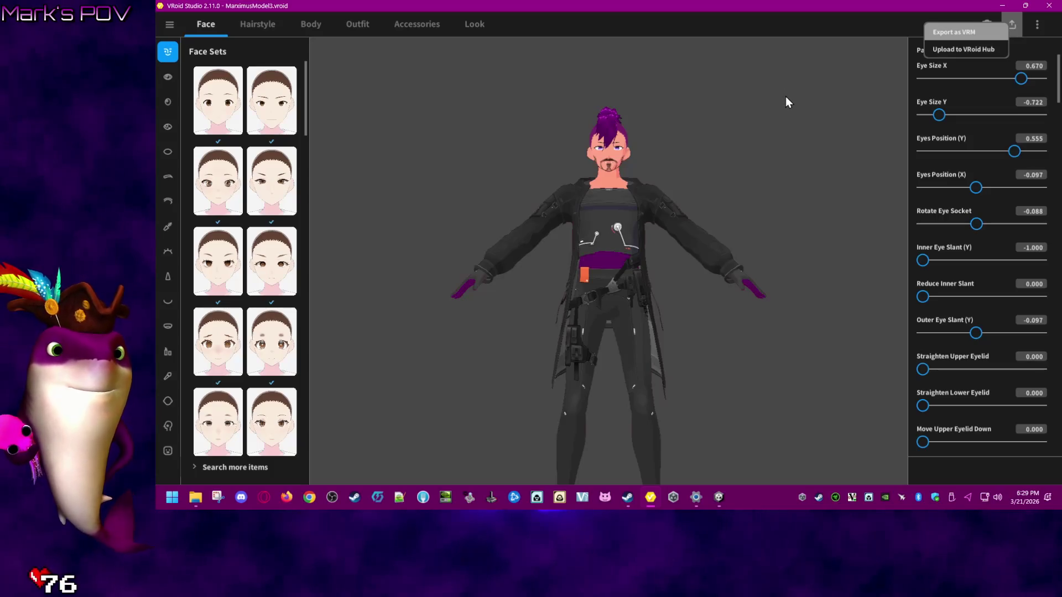
{"action": "left_click", "coordinate": [944, 52]}
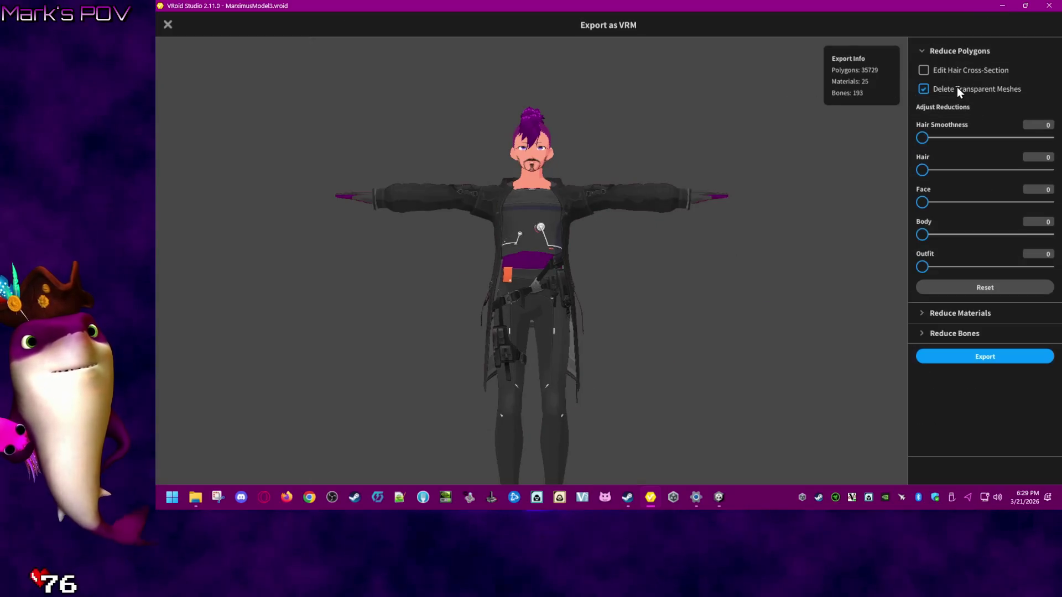
{"action": "left_click", "coordinate": [924, 88]}
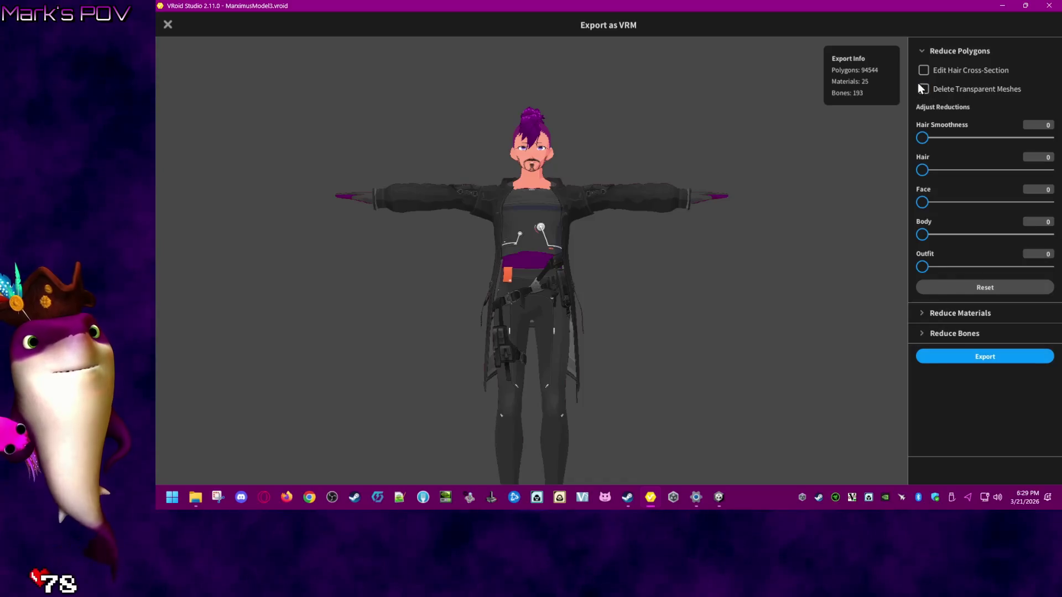
{"action": "left_click", "coordinate": [920, 52]}
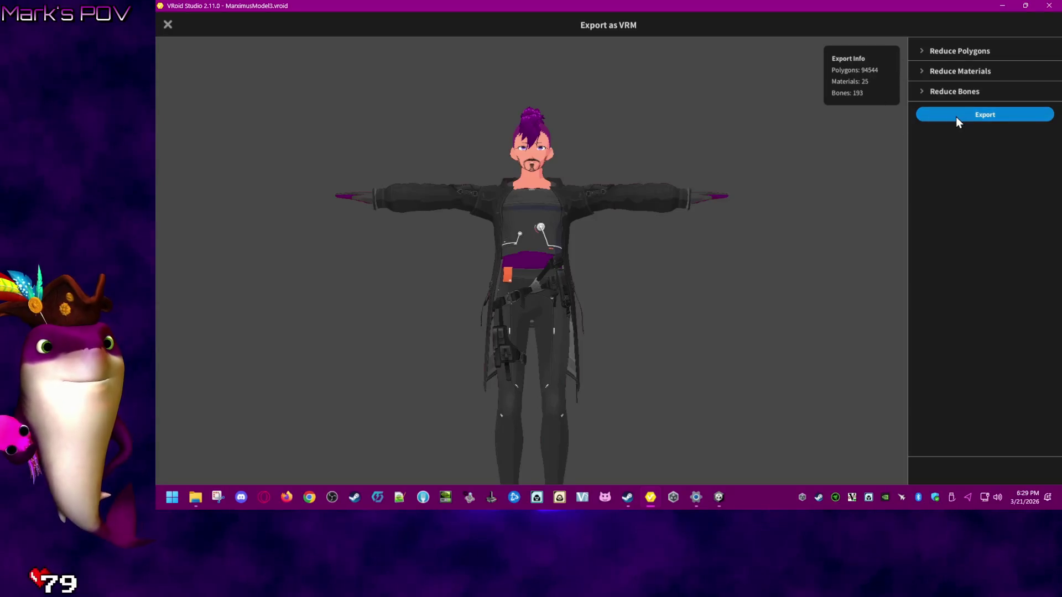
{"action": "left_click", "coordinate": [935, 51]}
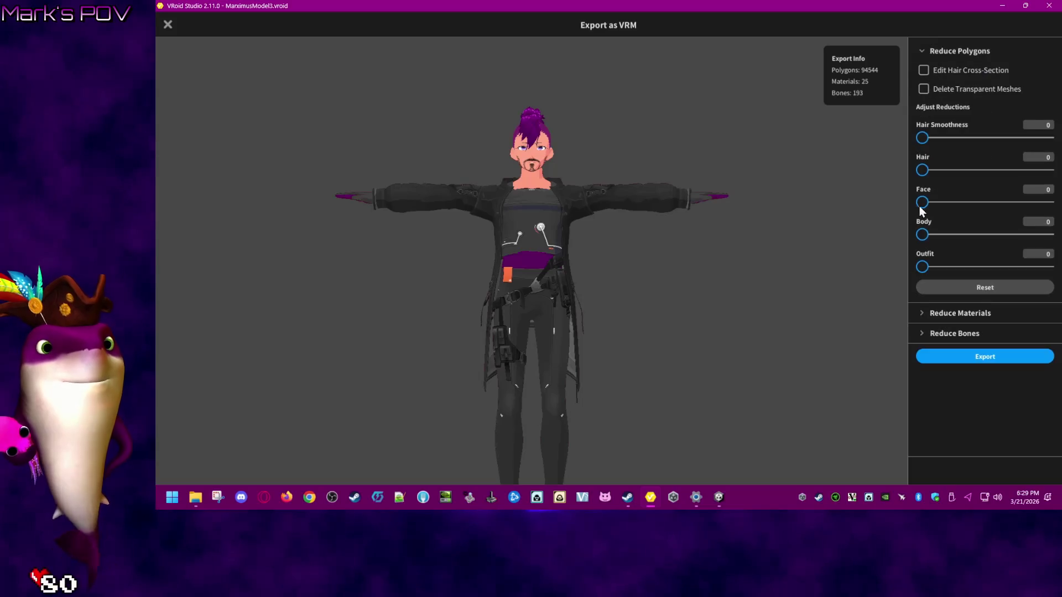
- Review the material and bone reduction settings, then continue to the VRM Settings form
{"action": "left_click", "coordinate": [921, 313]}
{"action": "left_click", "coordinate": [918, 428]}
{"action": "scroll", "coordinate": [1031, 301], "scroll_direction": "down", "scroll_amount": 1}
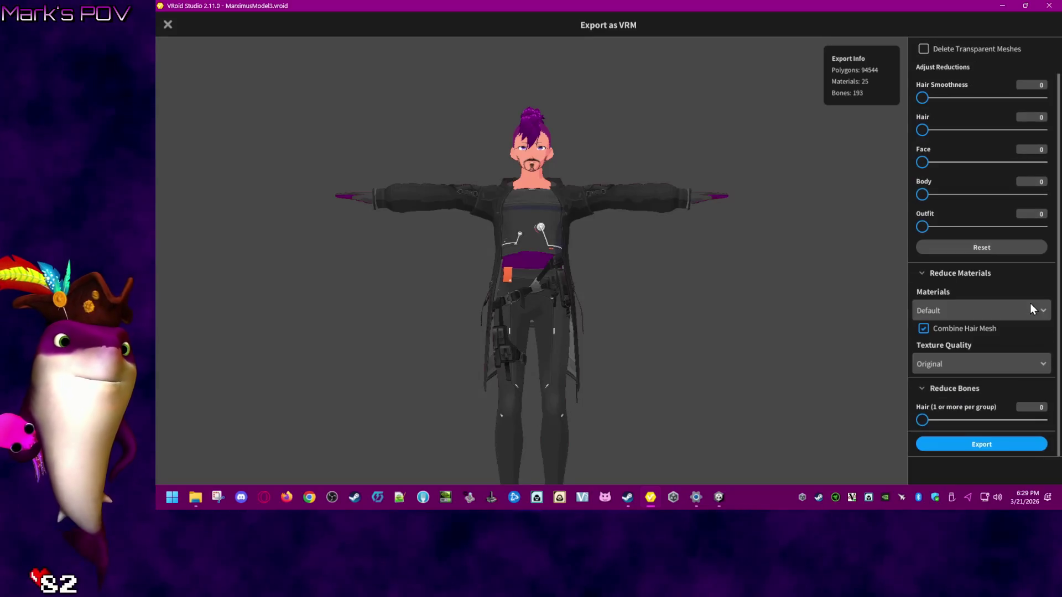
{"action": "left_click", "coordinate": [933, 267]}
{"action": "left_click", "coordinate": [944, 334]}
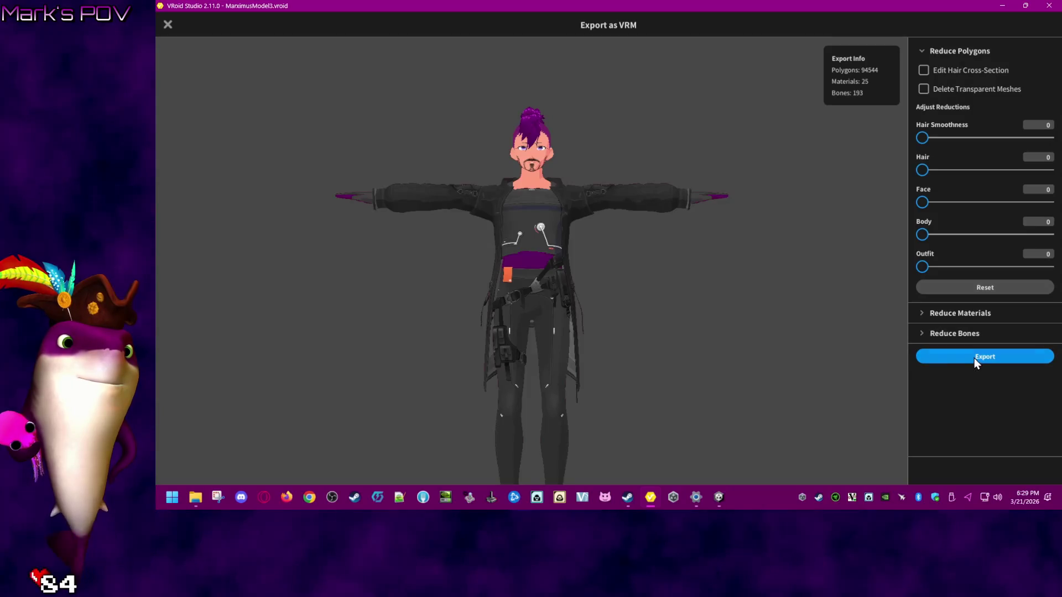
{"action": "left_click", "coordinate": [974, 359]}
{"action": "left_click", "coordinate": [555, 238]}
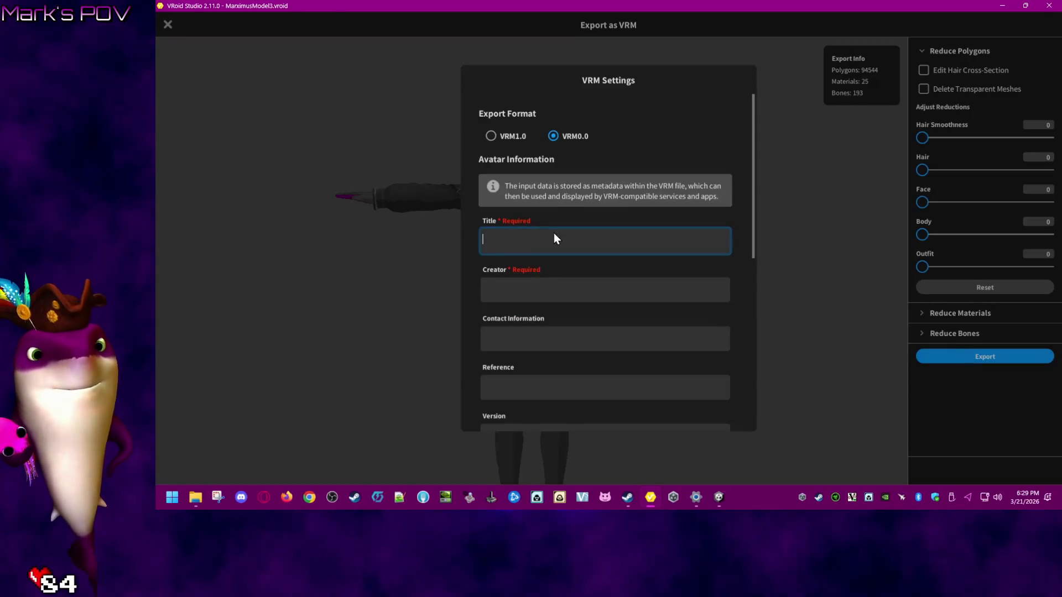
- Fill in VRM Settings: title MarximusModel4, the creator name, and version 1
{"action": "type", "text": "MarximusModel4"}
{"action": "left_click", "coordinate": [654, 291]}
{"action": "type", "text": "Marximus"}
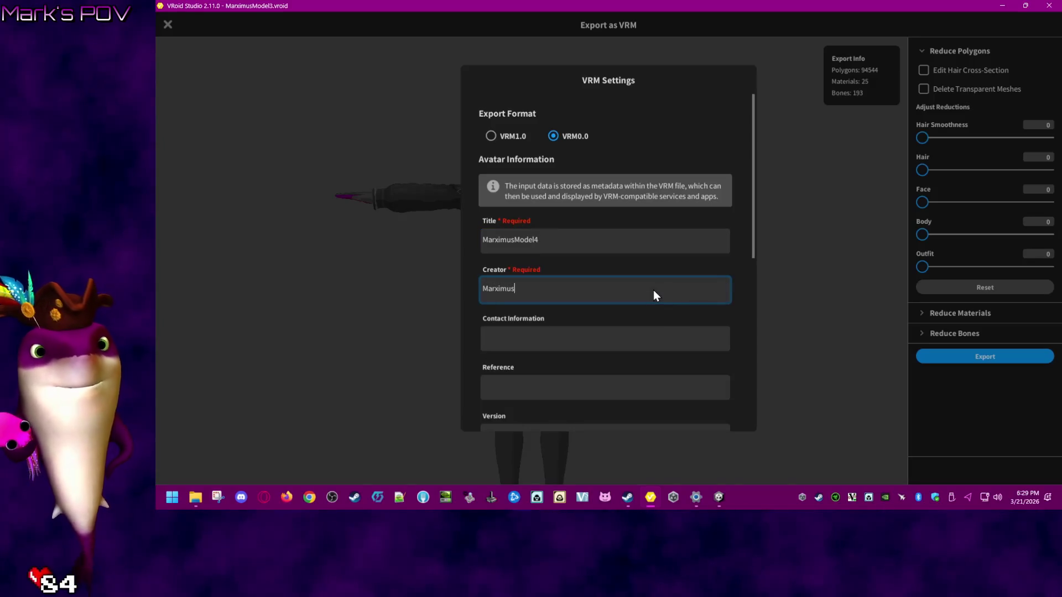
{"action": "type", "text": "Maximus"}
{"action": "scroll", "coordinate": [647, 296], "scroll_direction": "down", "scroll_amount": 3}
{"action": "left_click", "coordinate": [555, 357]}
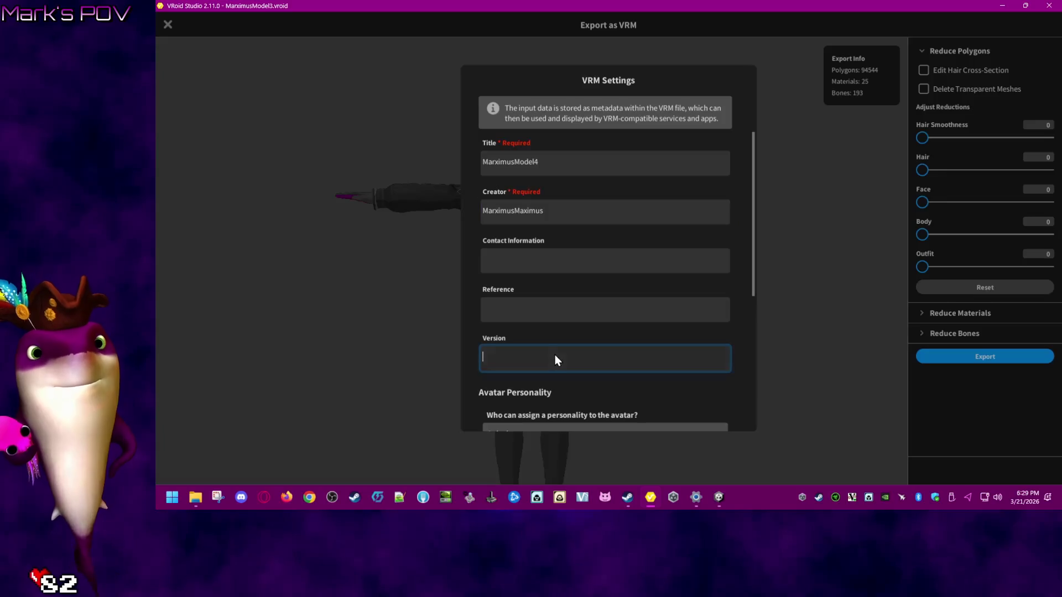
{"action": "type", "text": "1"}
{"action": "scroll", "coordinate": [738, 373], "scroll_direction": "down", "scroll_amount": 5}
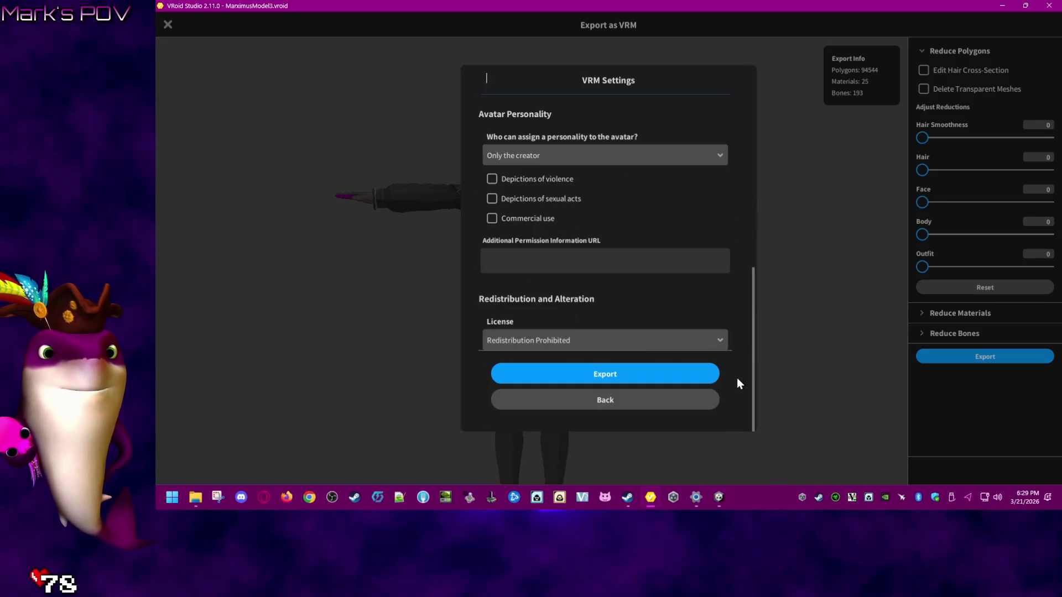
{"action": "left_click", "coordinate": [682, 378]}
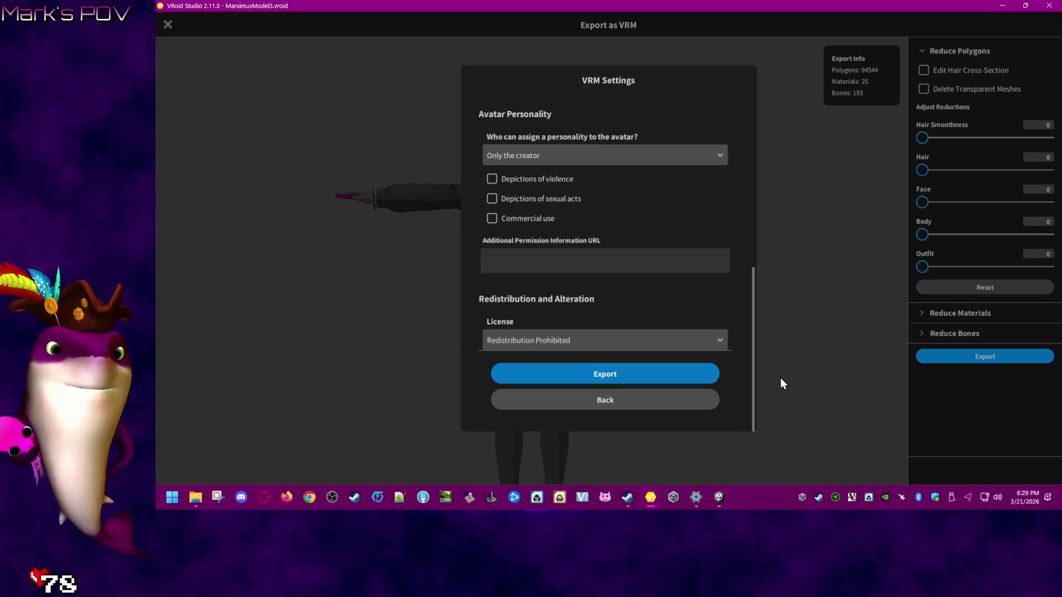
- Export and save as MarximusModel4.vrm, replacing the existing file, and return to Unity
{"action": "left_click", "coordinate": [636, 376]}
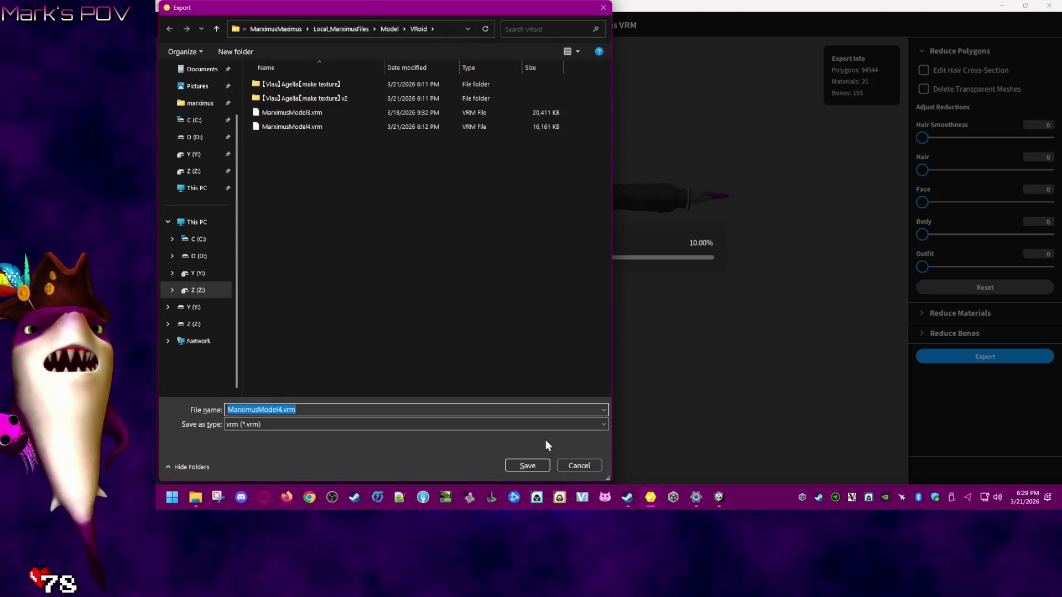
{"action": "left_click", "coordinate": [535, 466]}
{"action": "left_click", "coordinate": [638, 248]}
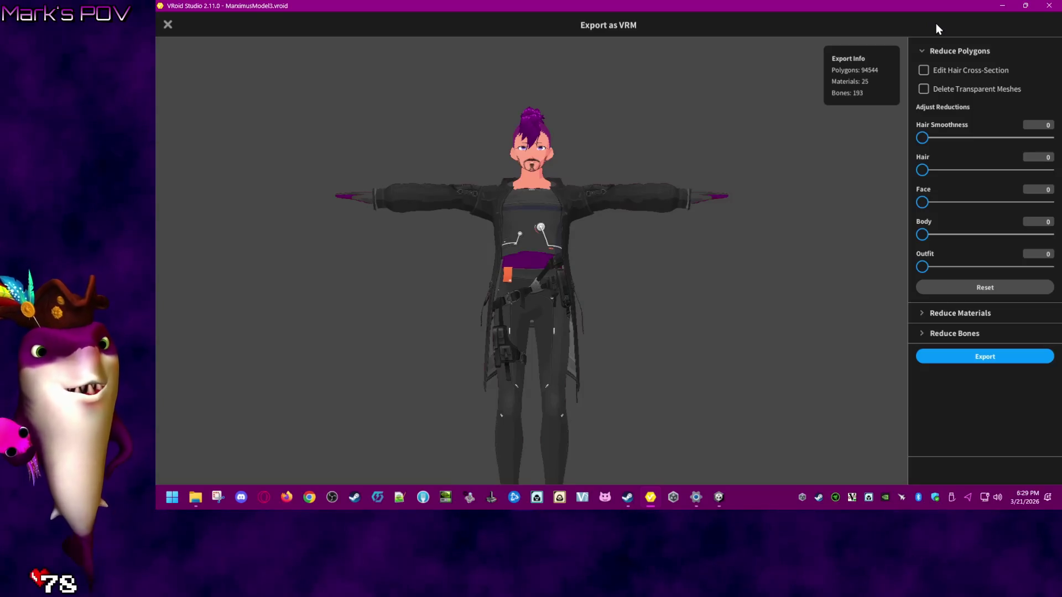
{"action": "key", "text": "alt+Tab"}
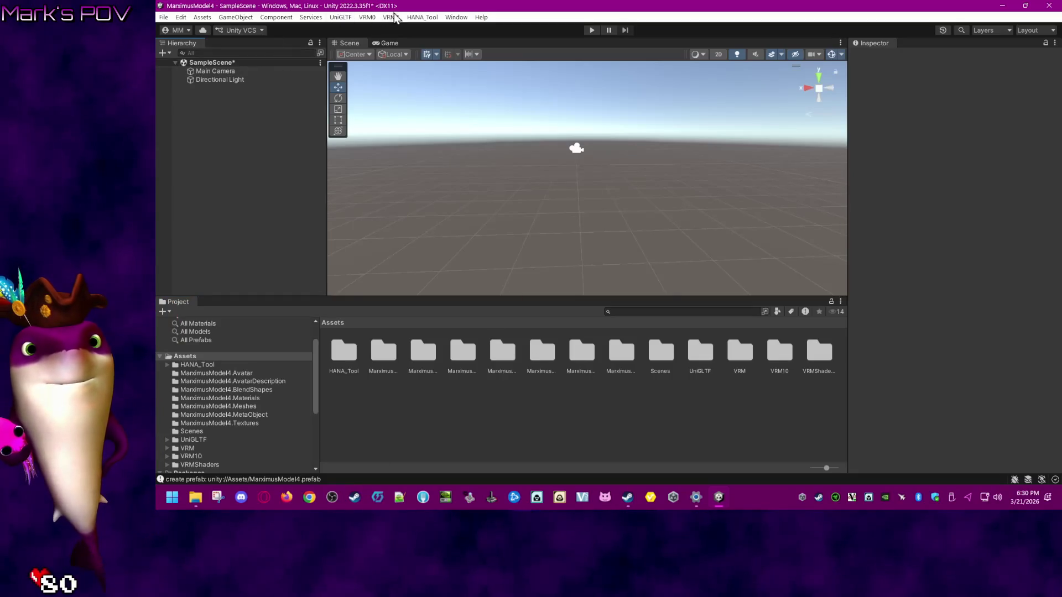
- Import MarximusModel4.vrm from the Model > VRoid folder via VRM0 > Import VRM 0.x
{"action": "left_click", "coordinate": [369, 18]}
{"action": "left_click", "coordinate": [405, 49]}
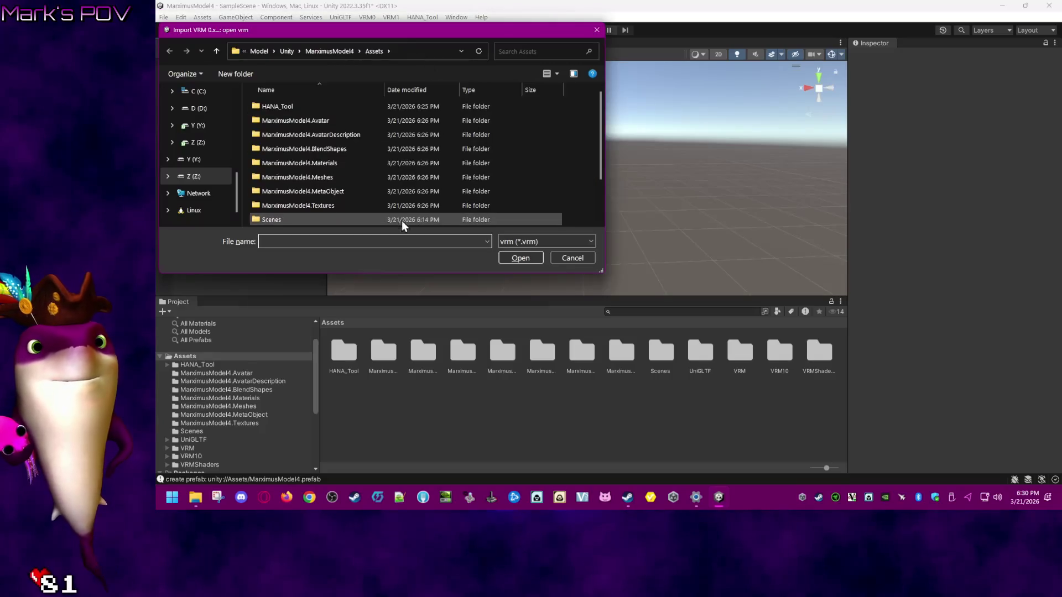
{"action": "mouse_move", "coordinate": [340, 51]}
{"action": "left_mouse_down"}
{"action": "mouse_move", "coordinate": [296, 52]}
{"action": "mouse_move", "coordinate": [339, 53]}
{"action": "left_mouse_up"}
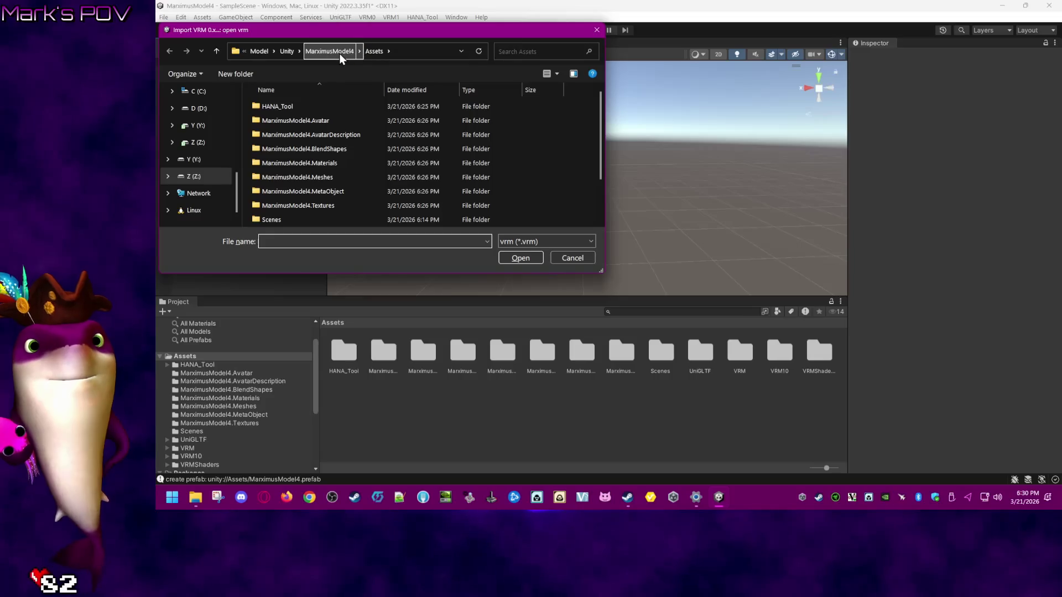
{"action": "left_click", "coordinate": [257, 52]}
{"action": "double_click", "coordinate": [286, 147]}
{"action": "double_click", "coordinate": [303, 151]}
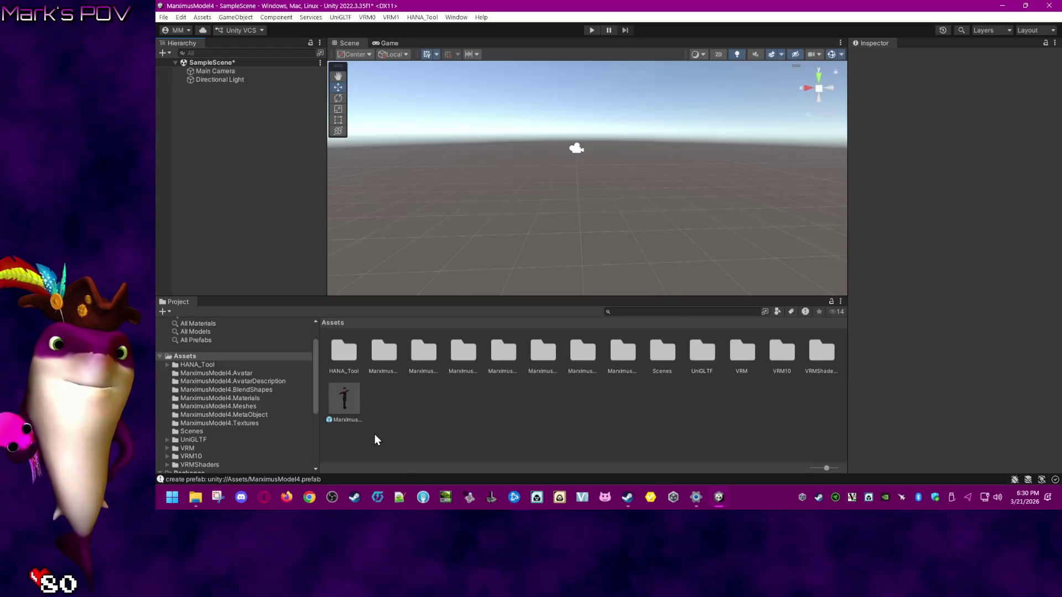
- Save the imported prefab, place MarximusModel4 into the scene, and open HANA_Tool_Reader
{"action": "left_click", "coordinate": [345, 404]}
{"action": "left_click_drag", "start_coordinate": [347, 402], "coordinate": [243, 168]}
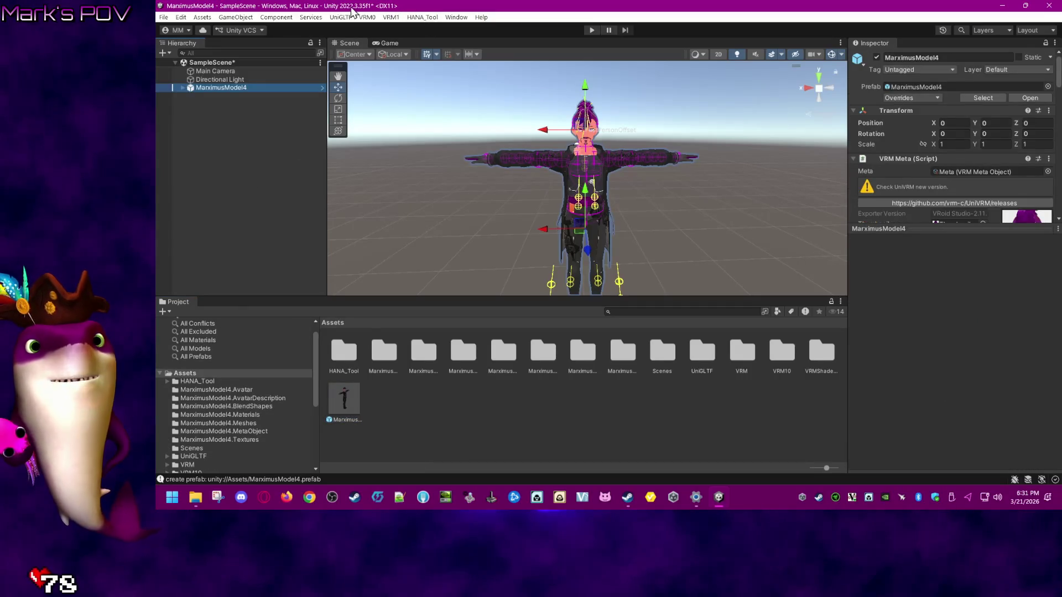
{"action": "left_click", "coordinate": [426, 18]}
{"action": "left_click", "coordinate": [437, 41]}
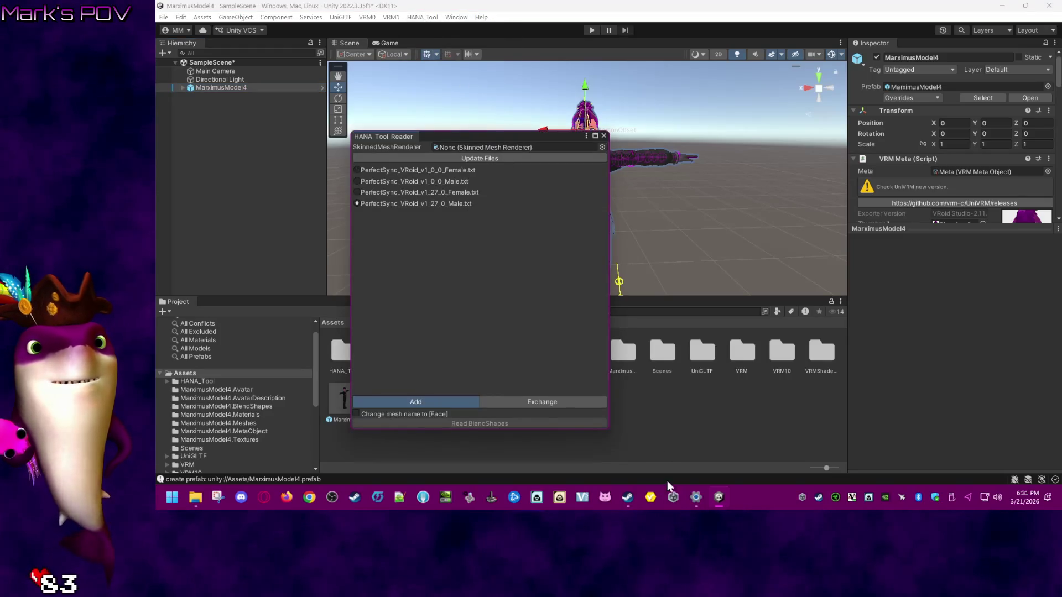
- Try reading PerfectSync blendshapes into the Hair mesh, including v1_0_0_Male; both fail on vertex count
{"action": "left_click", "coordinate": [602, 147]}
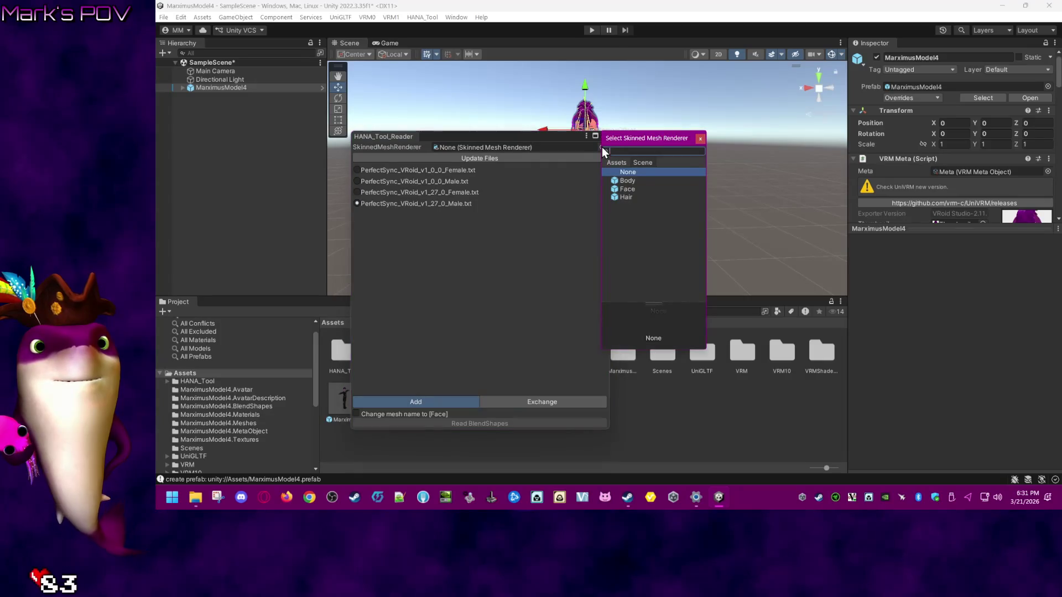
{"action": "double_click", "coordinate": [639, 195]}
{"action": "left_click", "coordinate": [483, 423]}
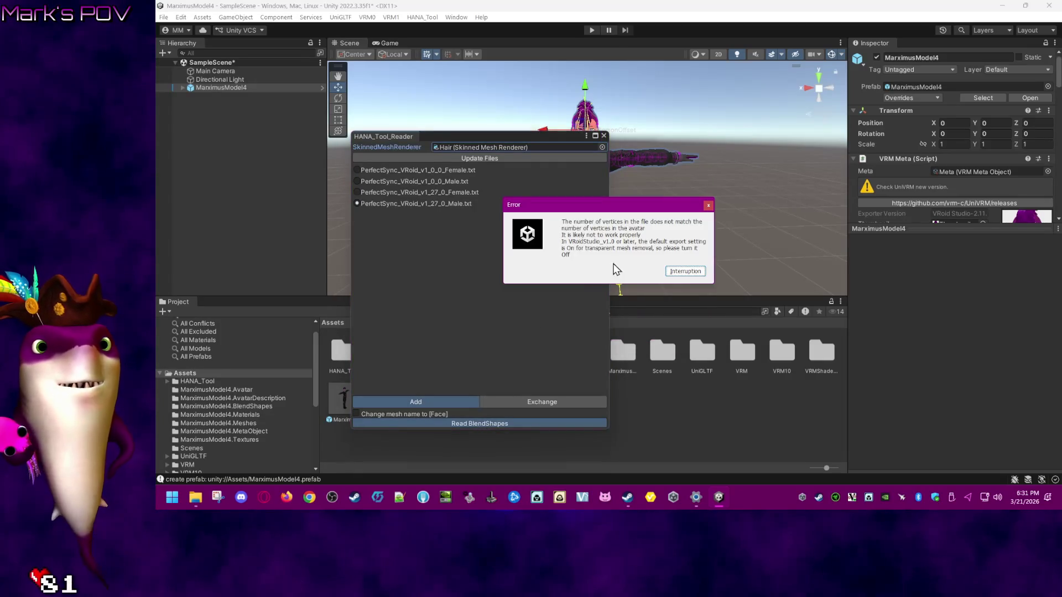
{"action": "left_click", "coordinate": [708, 206]}
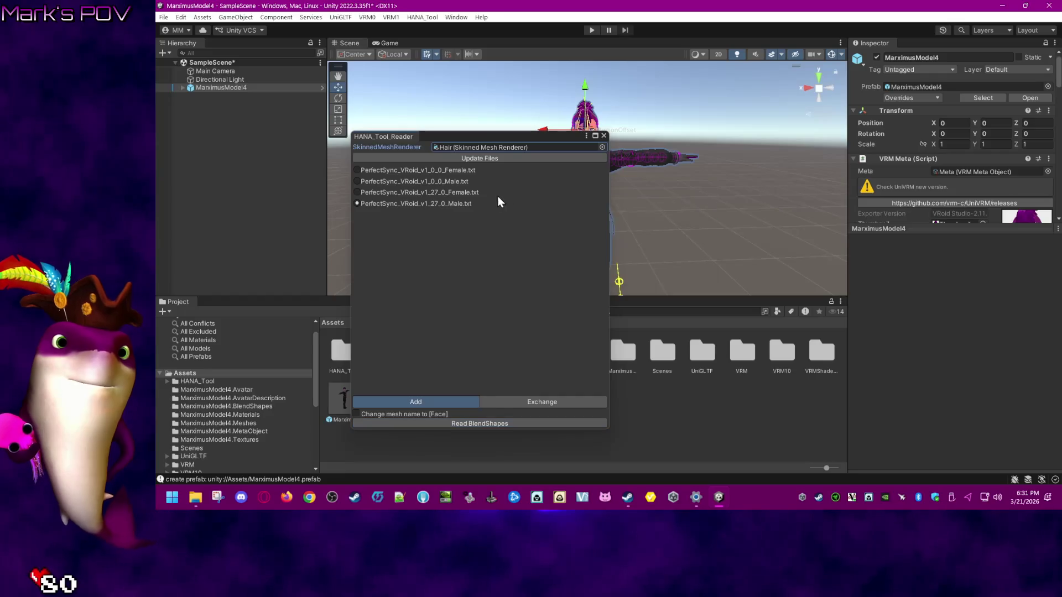
{"action": "left_click", "coordinate": [480, 186]}
{"action": "left_click", "coordinate": [515, 423]}
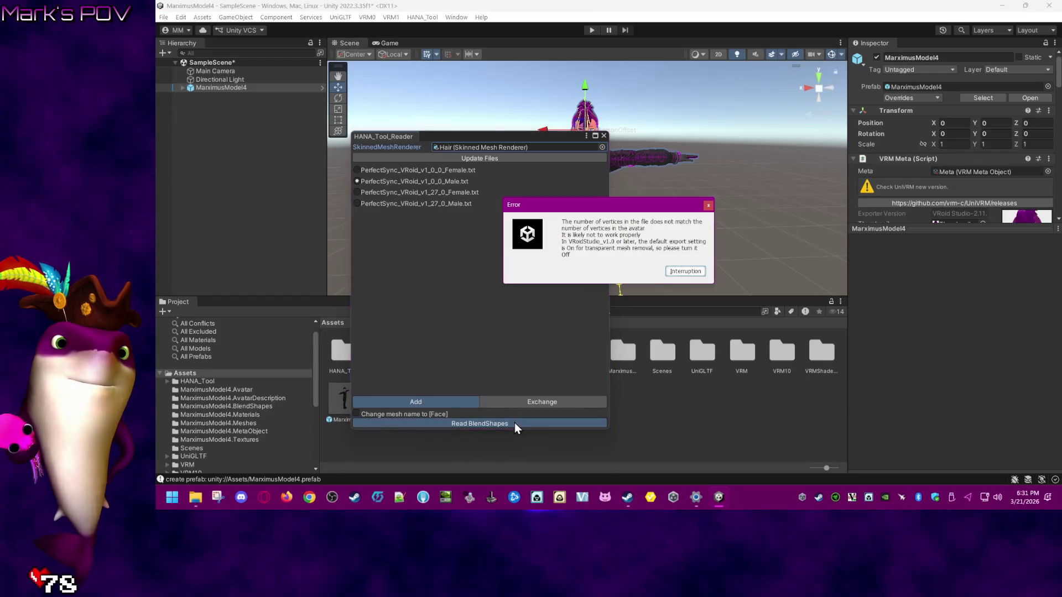
{"action": "left_click", "coordinate": [686, 271]}
- Retarget the reader to the Body mesh and read blendshapes, which fails again
{"action": "left_click", "coordinate": [602, 147]}
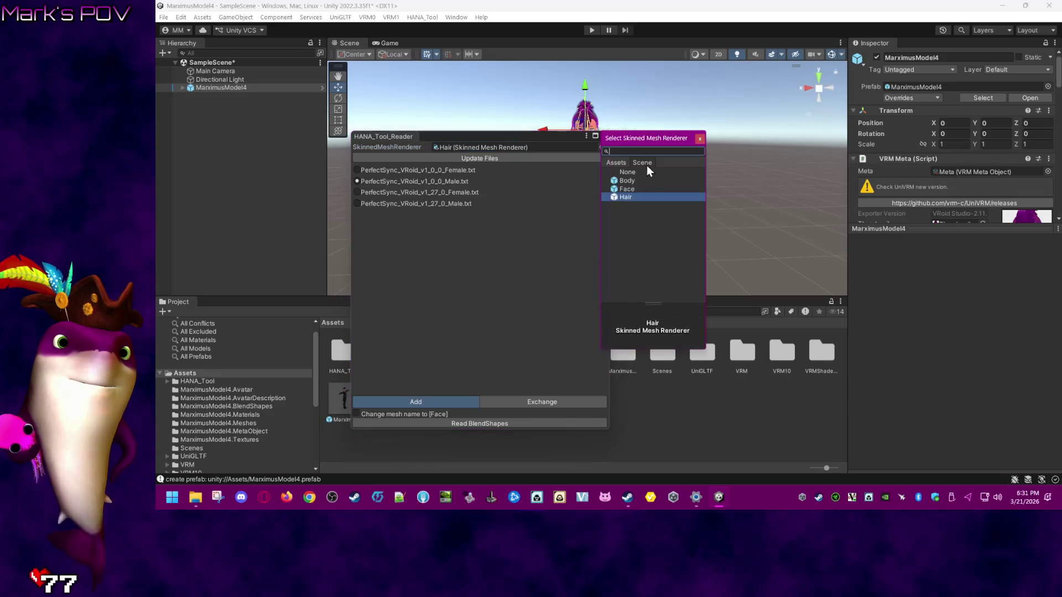
{"action": "left_click", "coordinate": [648, 180]}
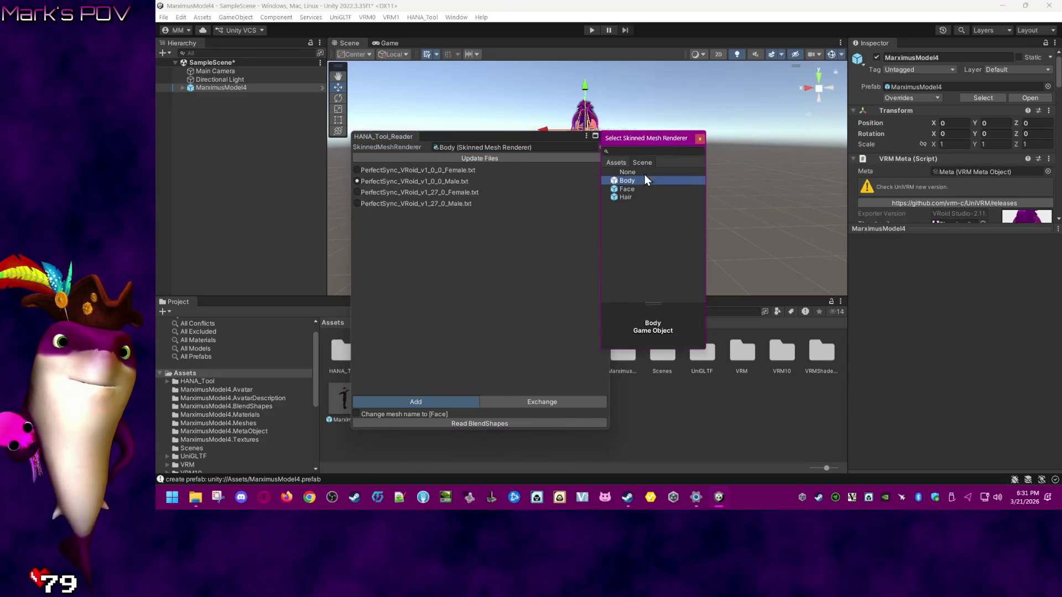
{"action": "double_click", "coordinate": [645, 180]}
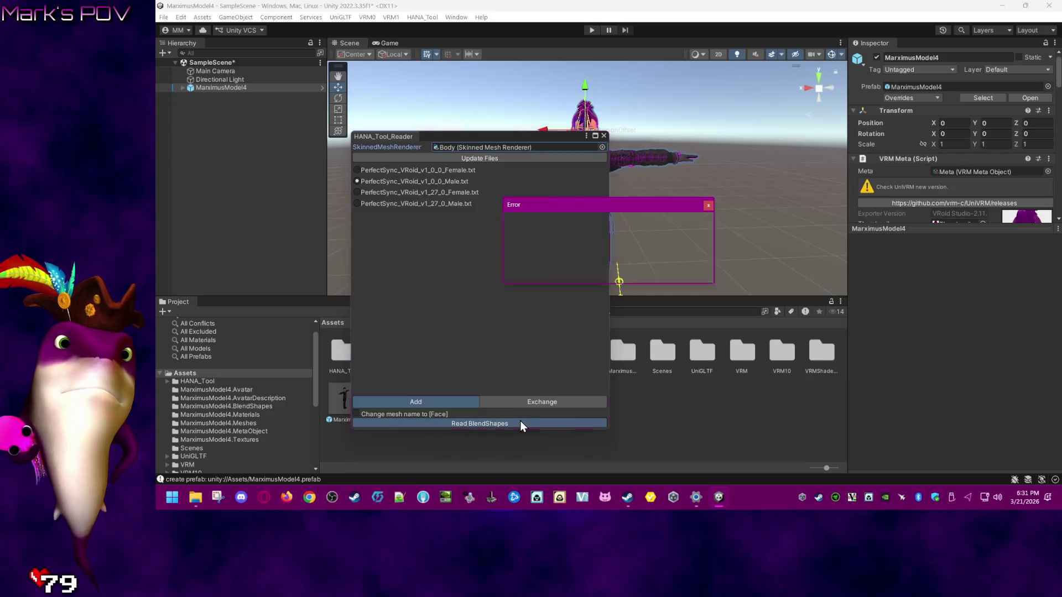
{"action": "left_click", "coordinate": [520, 423]}
{"action": "left_click", "coordinate": [686, 272]}
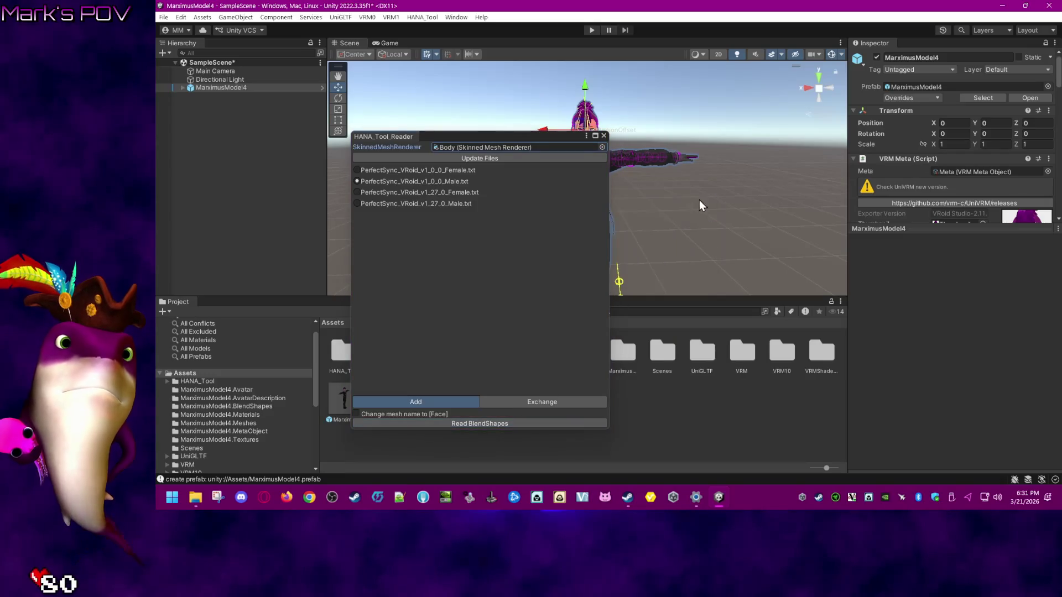
- Read the PerfectSync v1_0_0 Male blendshapes into the Face mesh successfully, then select the prefab asset
{"action": "left_click", "coordinate": [604, 146]}
{"action": "left_click", "coordinate": [644, 190]}
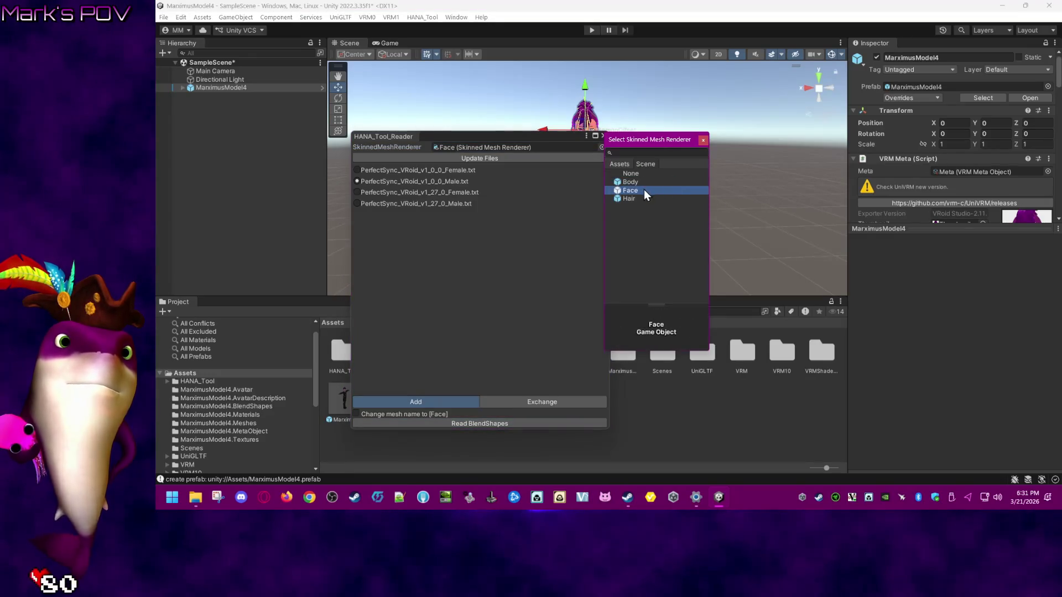
{"action": "left_click", "coordinate": [608, 364]}
{"action": "left_click", "coordinate": [553, 424]}
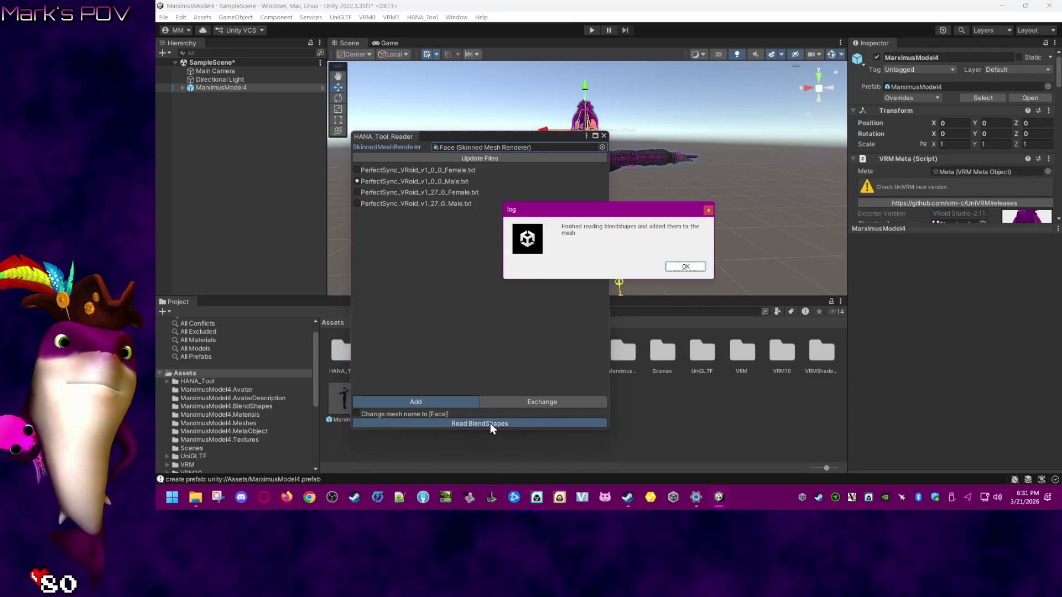
{"action": "left_click", "coordinate": [686, 267]}
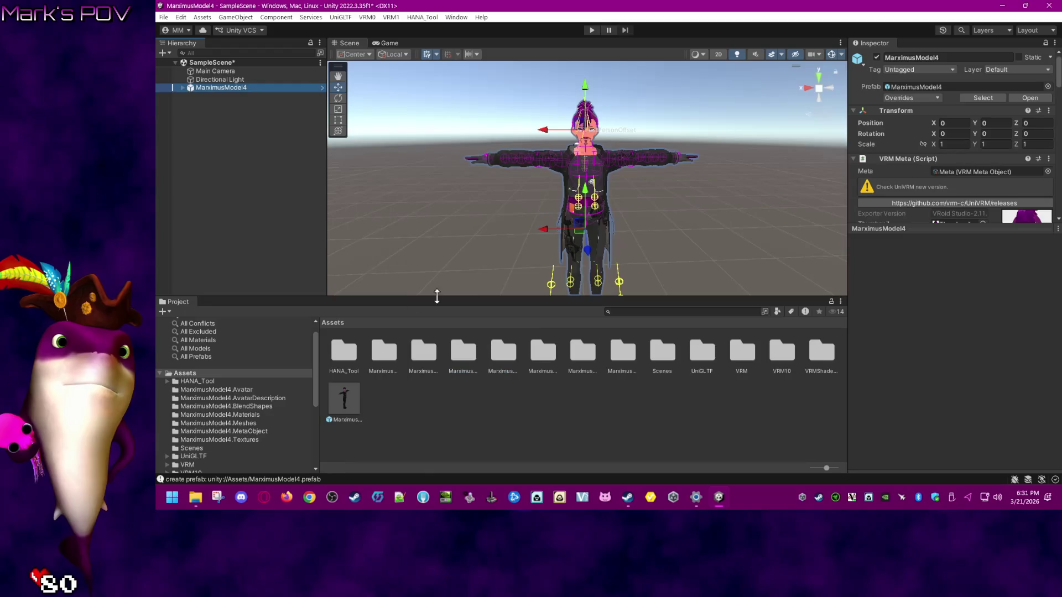
{"action": "left_click", "coordinate": [349, 397]}
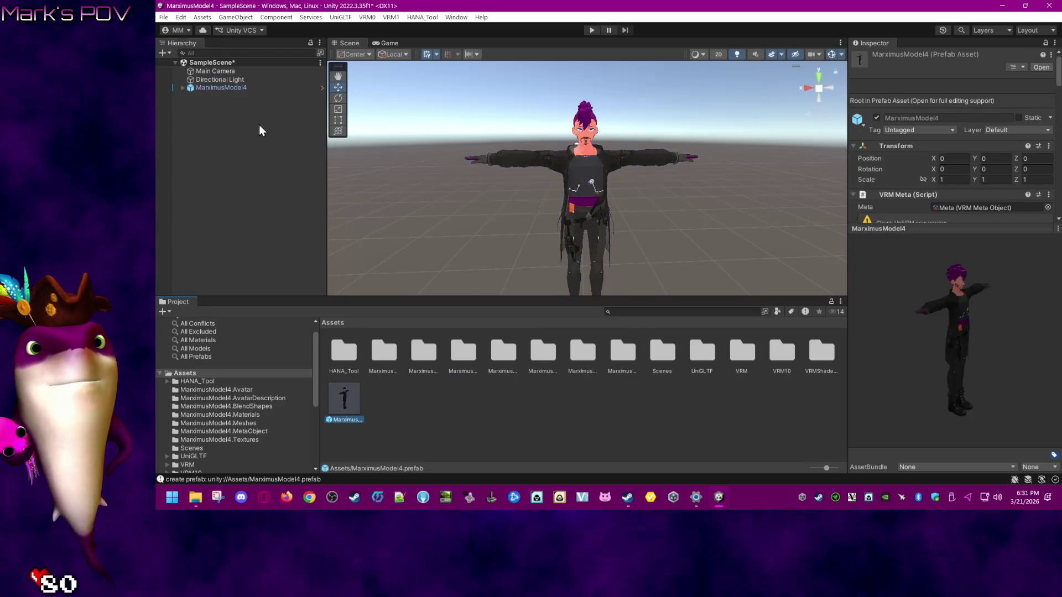
- Read the PerfectSync v1_0_0 Male blendshapes into MarximusModel4's Face mesh
{"action": "left_click", "coordinate": [241, 87]}
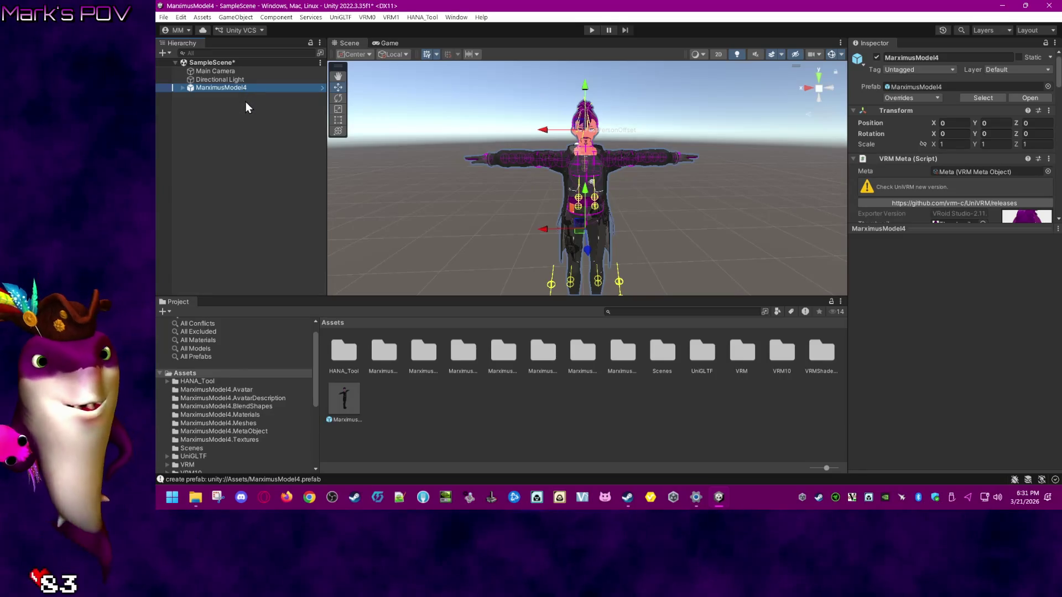
{"action": "left_click", "coordinate": [422, 17]}
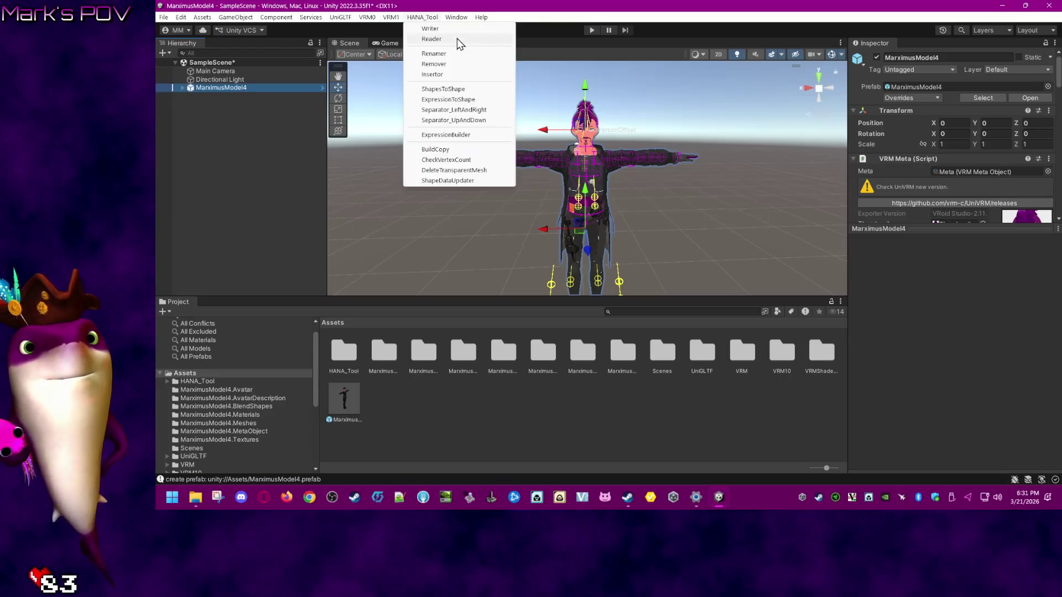
{"action": "left_click", "coordinate": [457, 38]}
{"action": "left_click", "coordinate": [447, 183]}
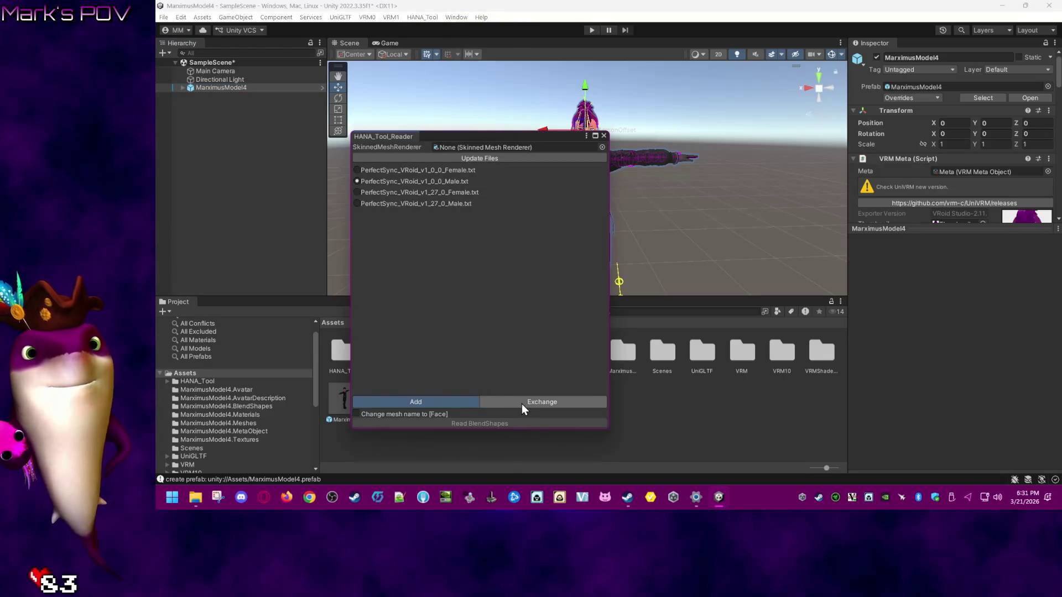
{"action": "left_click", "coordinate": [603, 147]}
{"action": "left_click", "coordinate": [643, 189]}
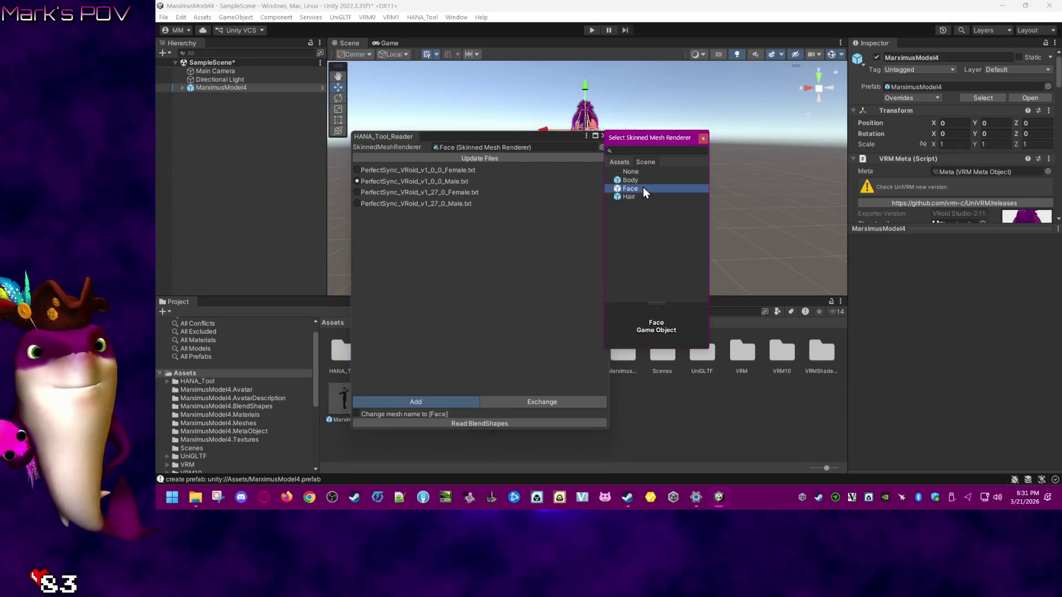
{"action": "left_click", "coordinate": [494, 424]}
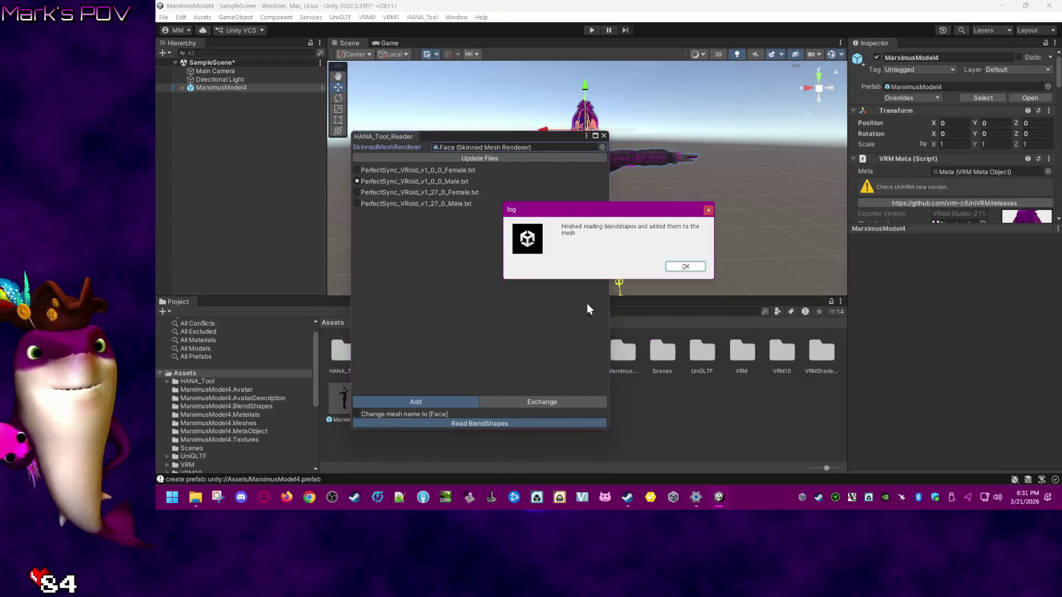
{"action": "left_click", "coordinate": [686, 266]}
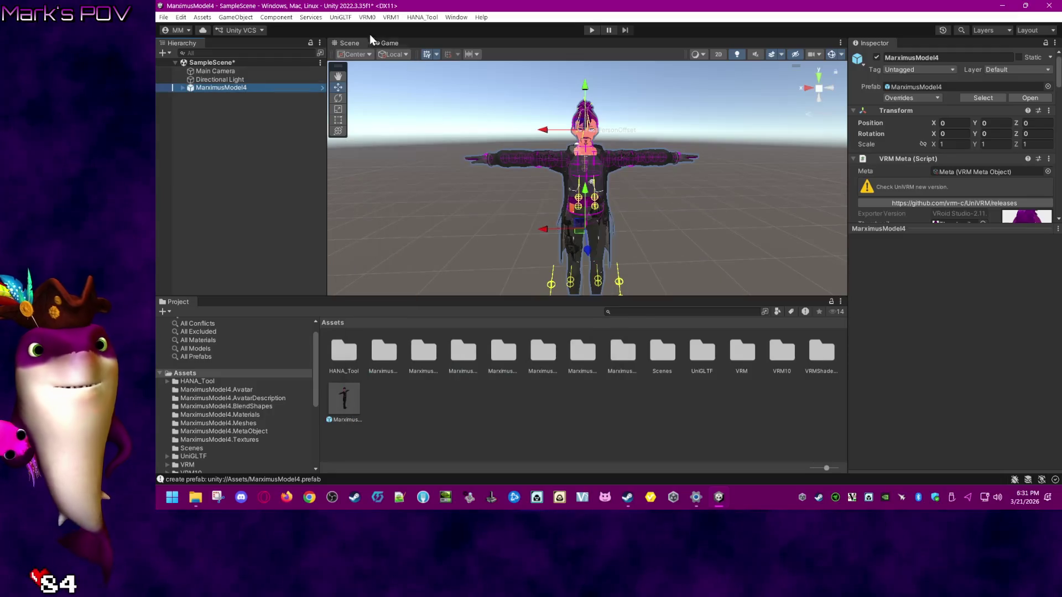
- Also read the v1_27_0 Male blendshapes into Face, then reselect MarximusModel4
{"action": "left_click", "coordinate": [416, 18]}
{"action": "left_click", "coordinate": [441, 59]}
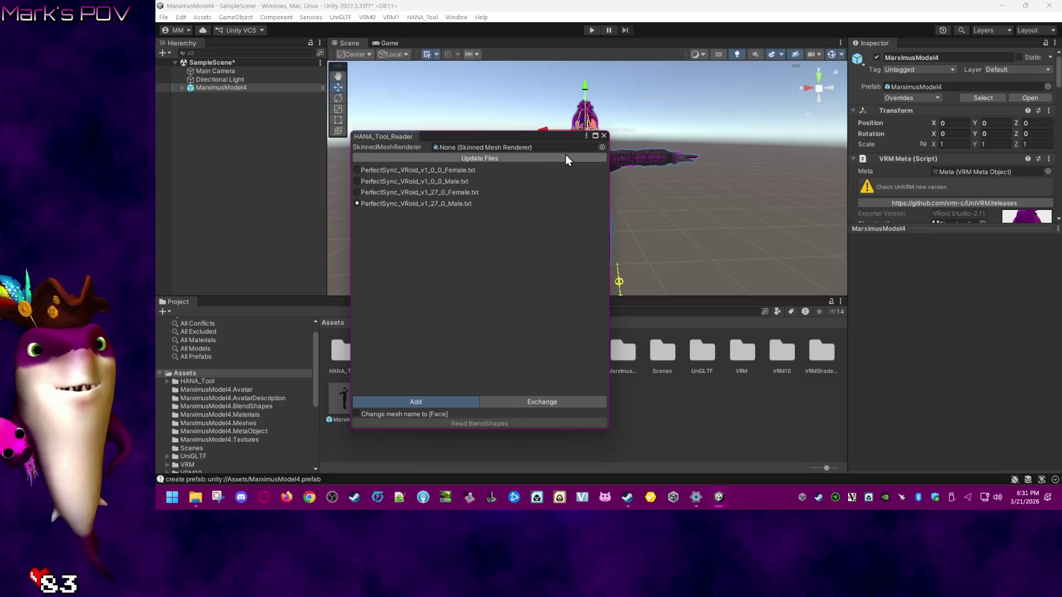
{"action": "left_click", "coordinate": [600, 147]}
{"action": "left_click", "coordinate": [645, 189]}
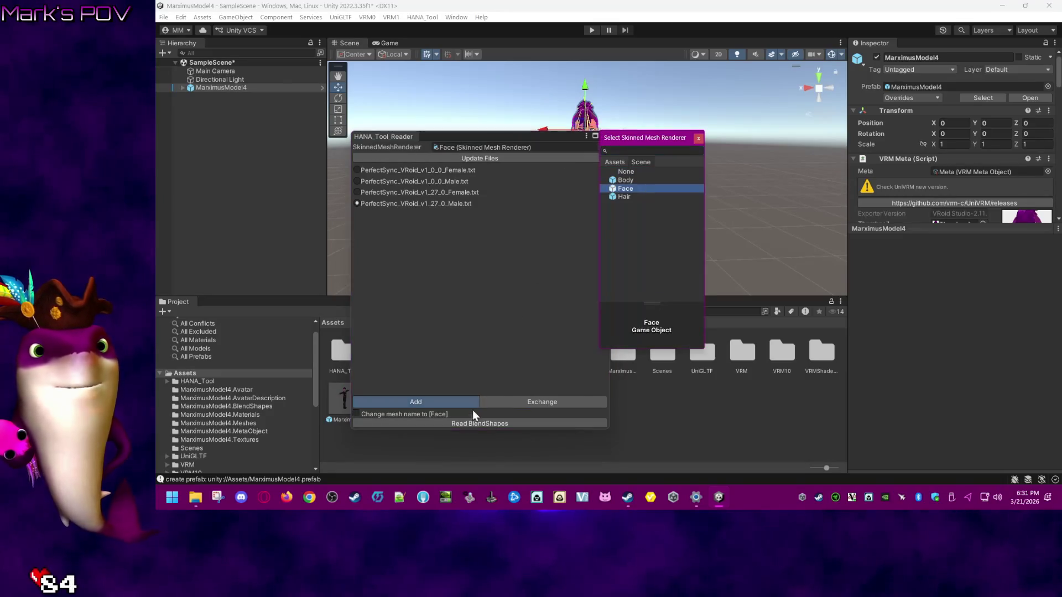
{"action": "left_click", "coordinate": [471, 423]}
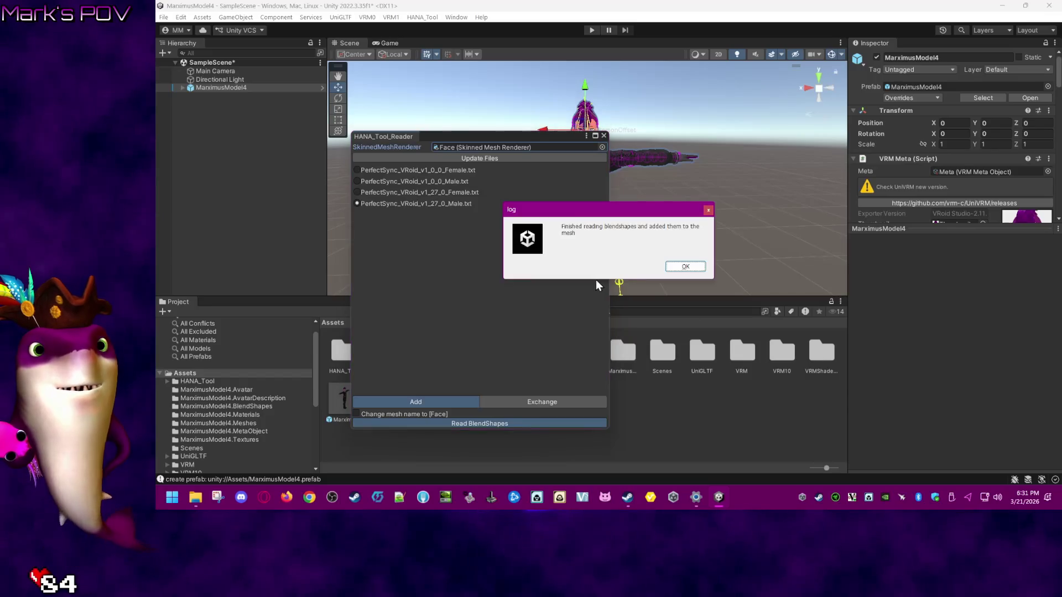
{"action": "left_click", "coordinate": [686, 268]}
{"action": "left_click", "coordinate": [243, 117]}
{"action": "left_click", "coordinate": [246, 86]}
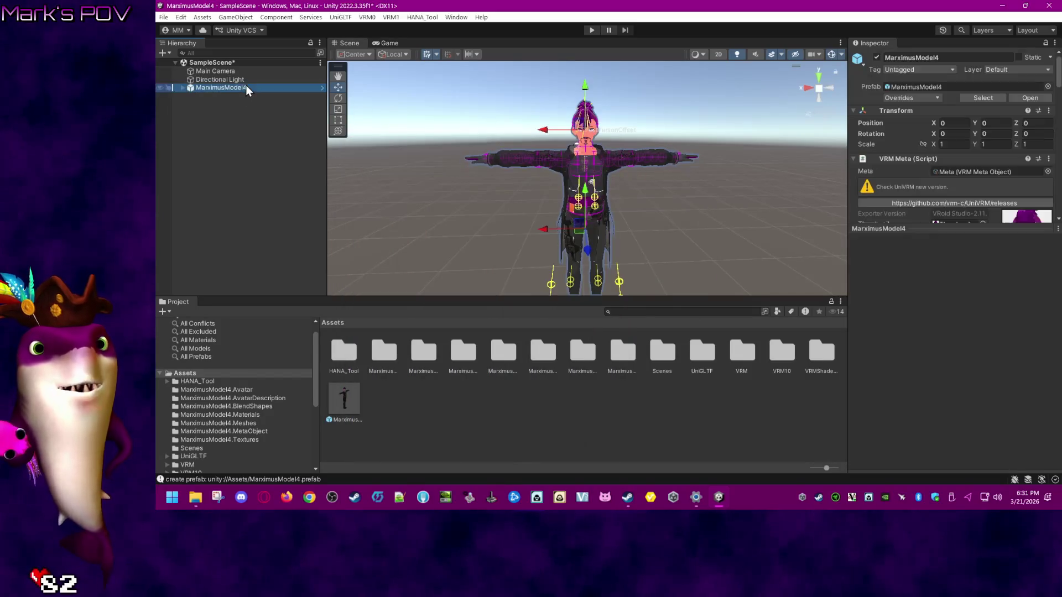
{"action": "left_click", "coordinate": [424, 18]}
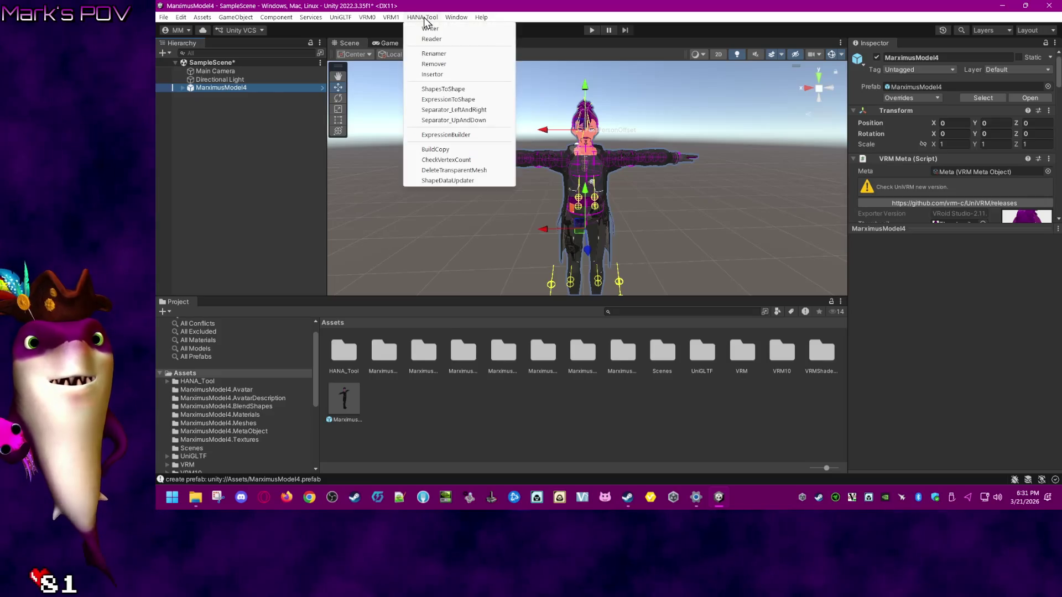
- Open ExpressionBuilder and try MarximusModel4 as Avatar Object; it's rejected for lacking a VRMInstance
{"action": "left_click", "coordinate": [443, 137]}
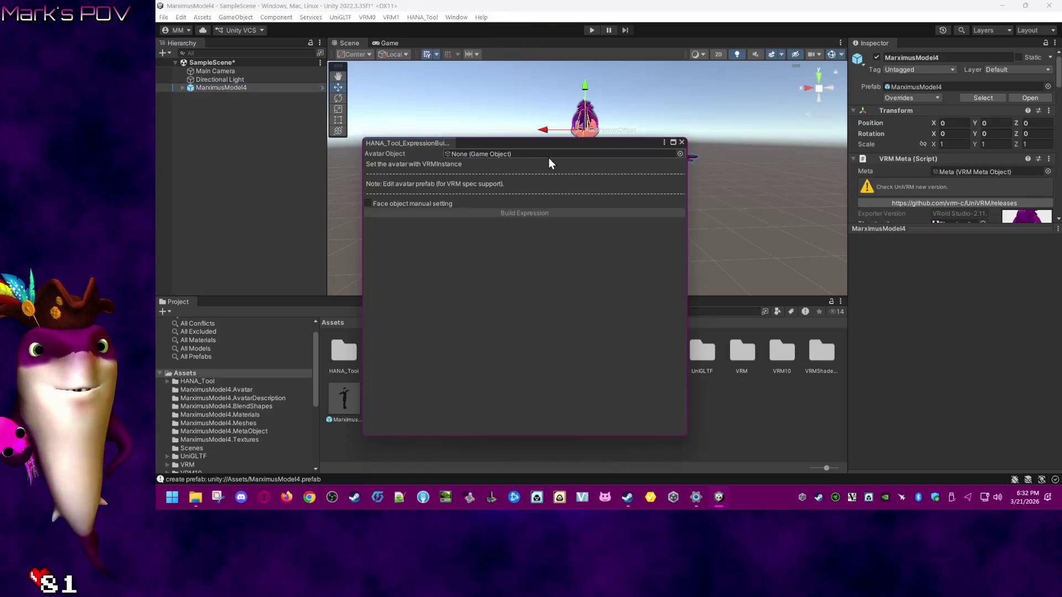
{"action": "left_click", "coordinate": [680, 154]}
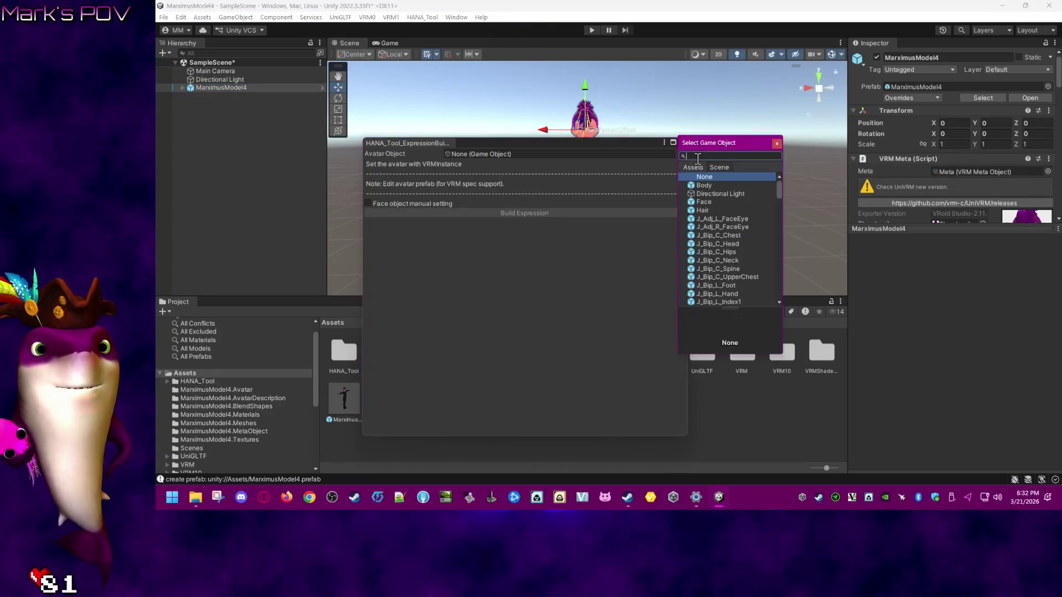
{"action": "left_click", "coordinate": [709, 186]}
{"action": "left_click", "coordinate": [686, 269]}
{"action": "left_click_drag", "start_coordinate": [232, 88], "coordinate": [571, 156]}
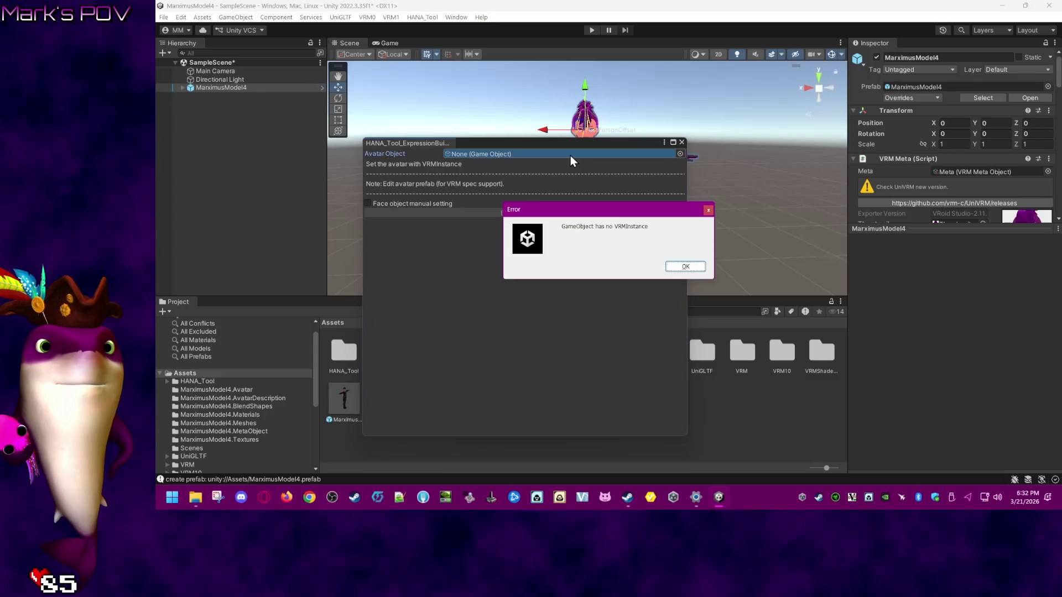
{"action": "left_click", "coordinate": [686, 267]}
- Try Face, Body and Hair as the avatar object, each rejected with 'no VRMInstance'
{"action": "left_click", "coordinate": [214, 80]}
{"action": "left_click", "coordinate": [183, 88]}
{"action": "left_click_drag", "start_coordinate": [208, 104], "coordinate": [510, 154]}
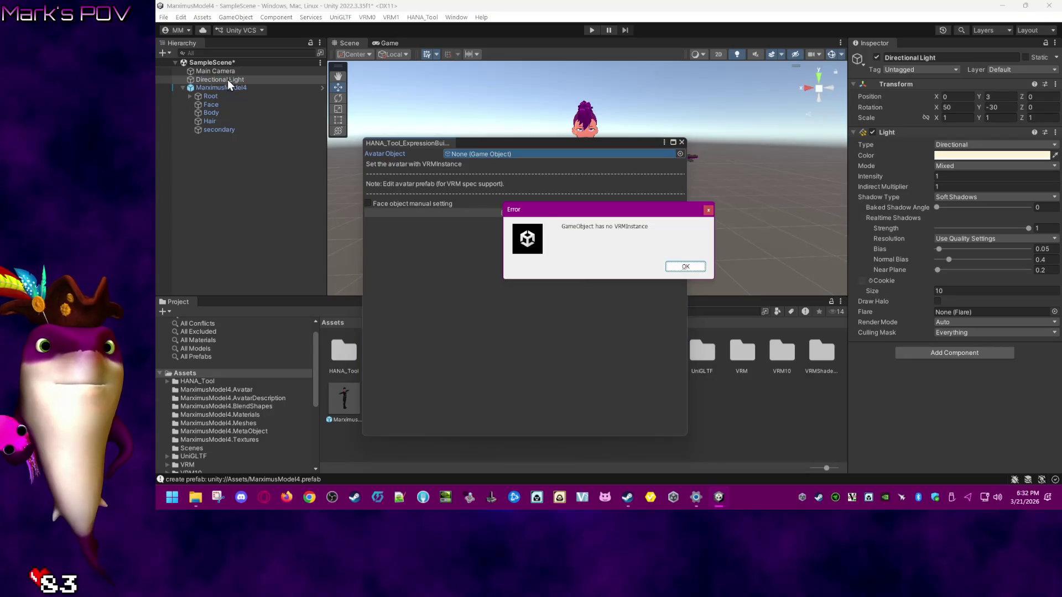
{"action": "left_click", "coordinate": [686, 267]}
{"action": "left_click_drag", "start_coordinate": [249, 115], "coordinate": [542, 153]}
{"action": "left_click", "coordinate": [691, 267]}
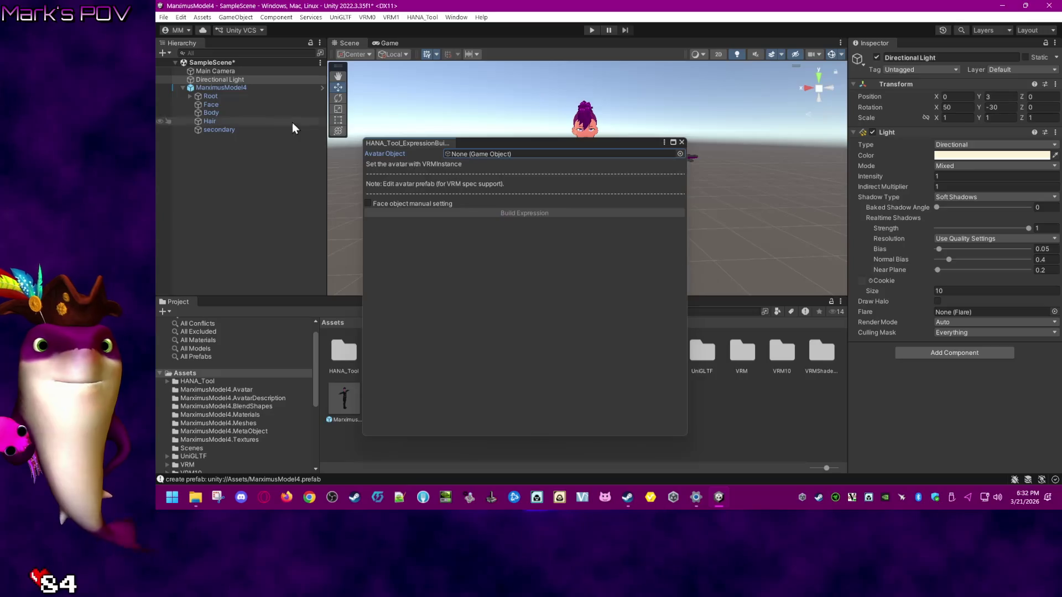
{"action": "left_click", "coordinate": [242, 122]}
{"action": "left_click_drag", "start_coordinate": [242, 124], "coordinate": [522, 154]}
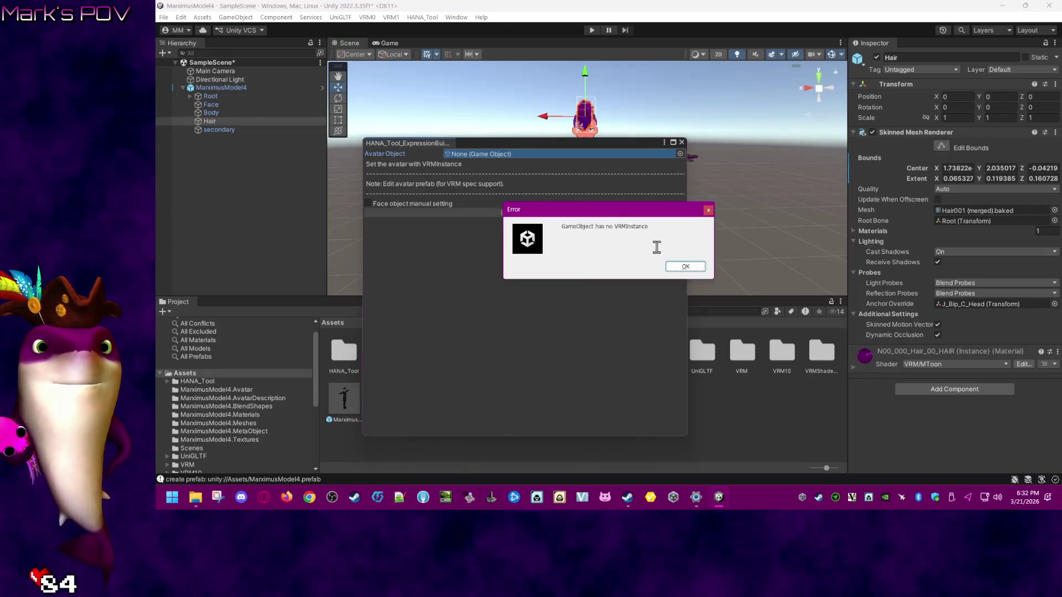
{"action": "left_click", "coordinate": [688, 264]}
- Pick MarximusModel4 from the object list twice more, dismiss the errors, and close ExpressionBuilder
{"action": "left_click", "coordinate": [680, 154]}
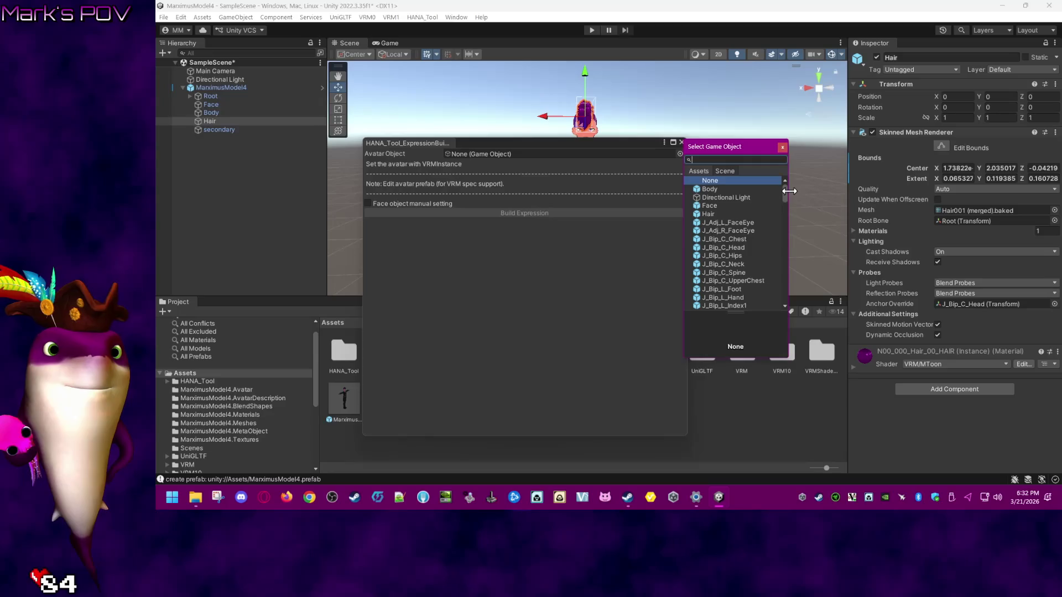
{"action": "left_click_drag", "start_coordinate": [785, 188], "coordinate": [795, 348]}
{"action": "double_click", "coordinate": [728, 284]}
{"action": "key", "text": "Return"}
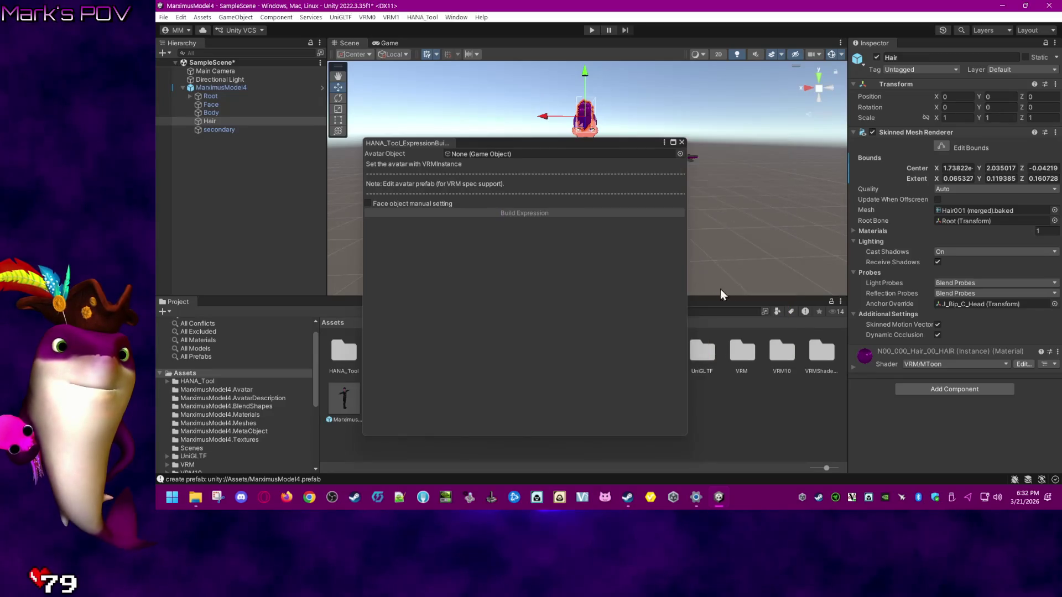
{"action": "left_click", "coordinate": [679, 154]}
{"action": "scroll", "coordinate": [772, 252], "scroll_direction": "down", "scroll_amount": 10}
{"action": "scroll", "coordinate": [772, 252], "scroll_direction": "down", "scroll_amount": 3}
{"action": "left_click_drag", "start_coordinate": [781, 227], "coordinate": [784, 306]}
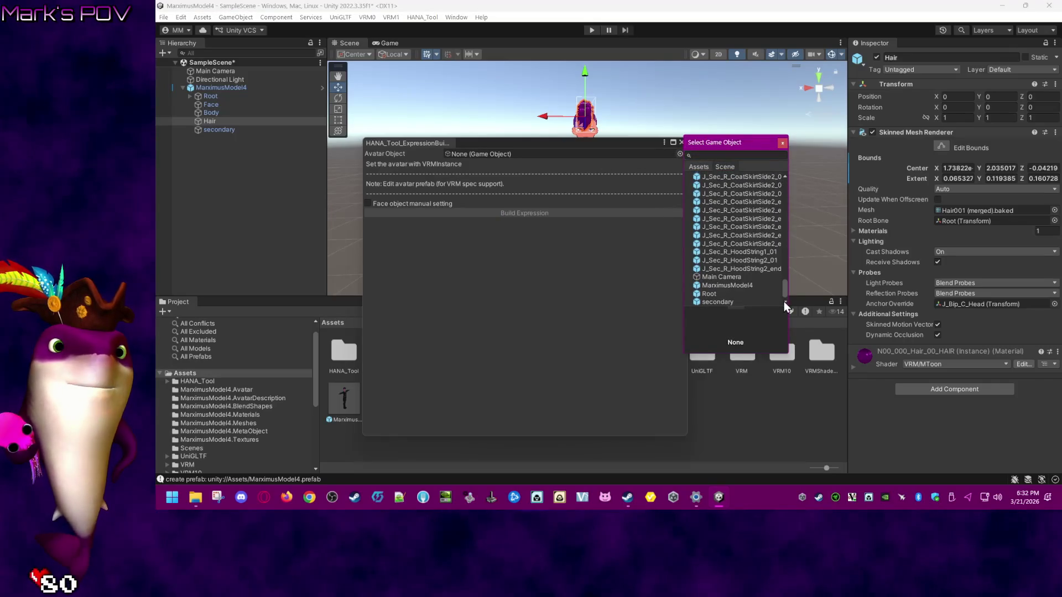
{"action": "double_click", "coordinate": [740, 287]}
{"action": "key", "text": "Return"}
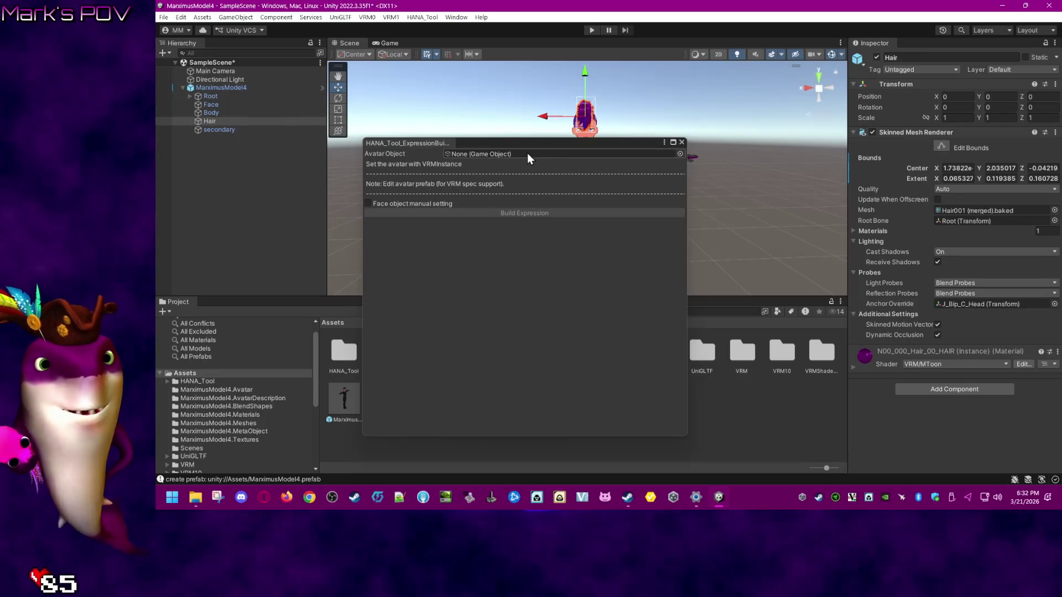
{"action": "left_click", "coordinate": [682, 142]}
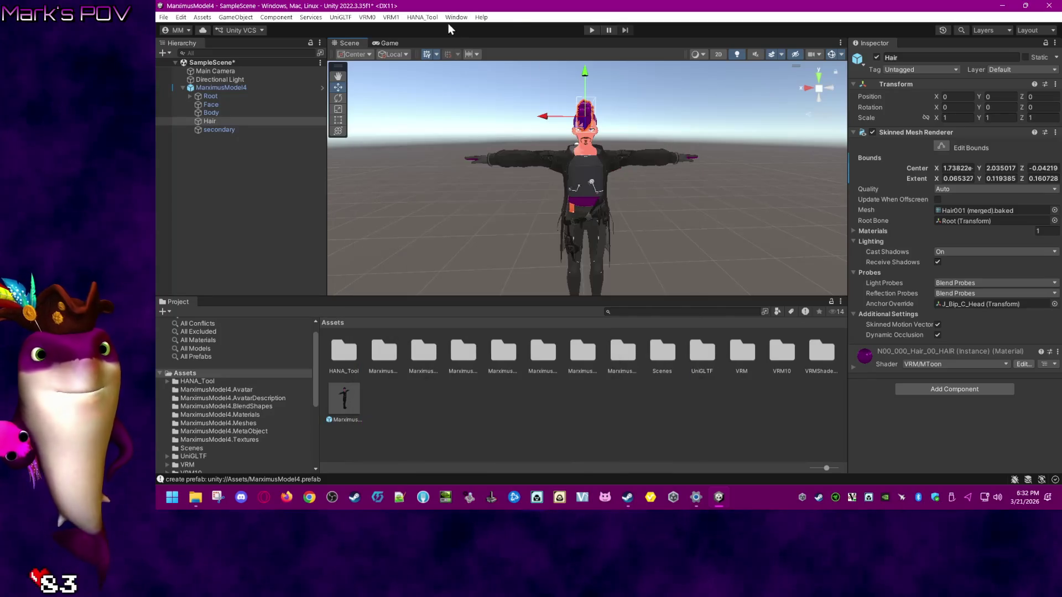
{"action": "left_click", "coordinate": [426, 17]}
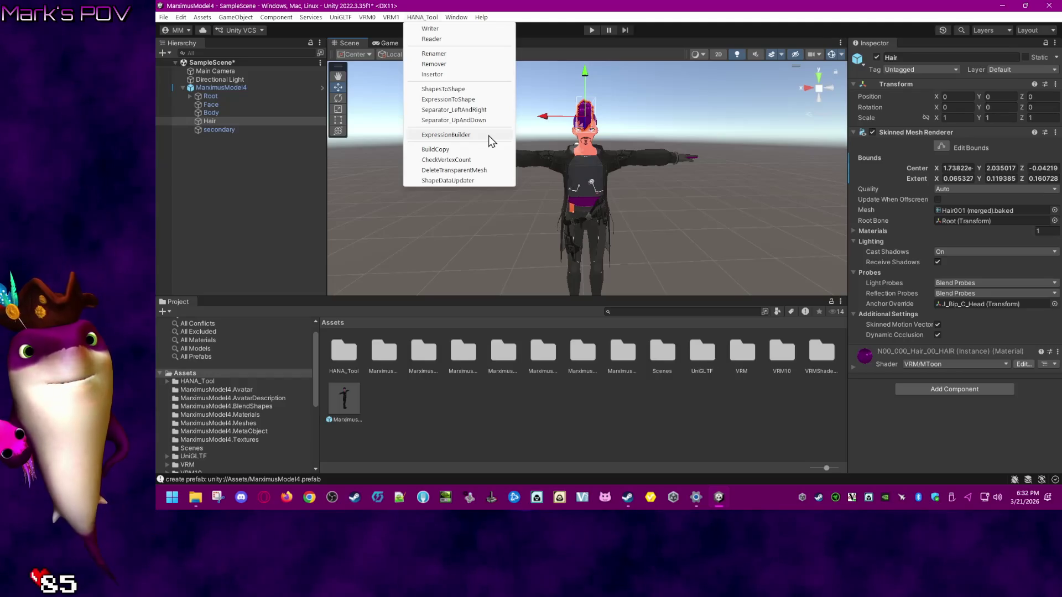
{"action": "left_click", "coordinate": [483, 162]}
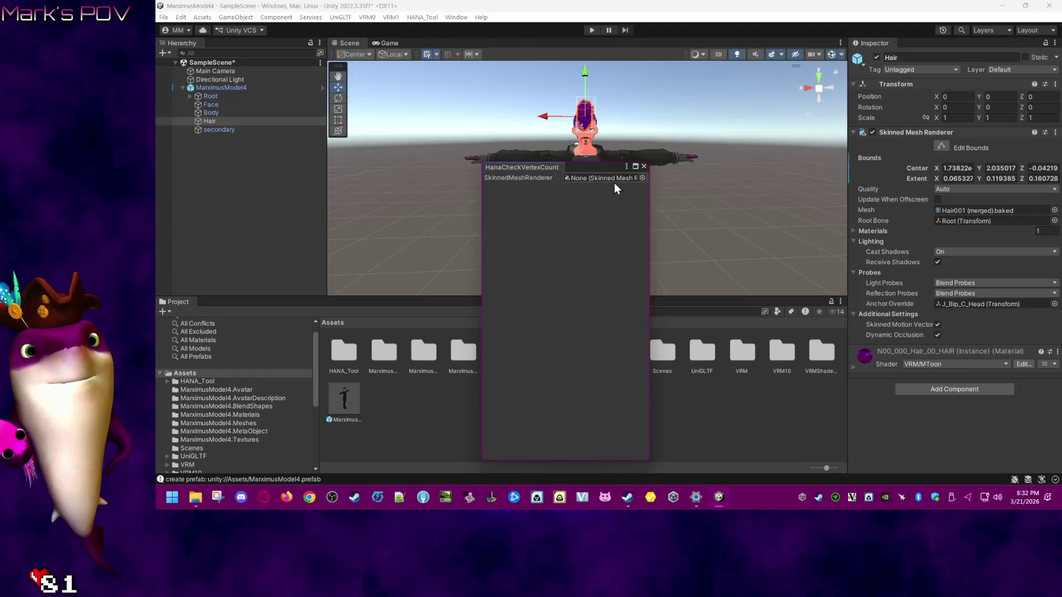
{"action": "left_click", "coordinate": [643, 177]}
{"action": "left_click", "coordinate": [671, 219]}
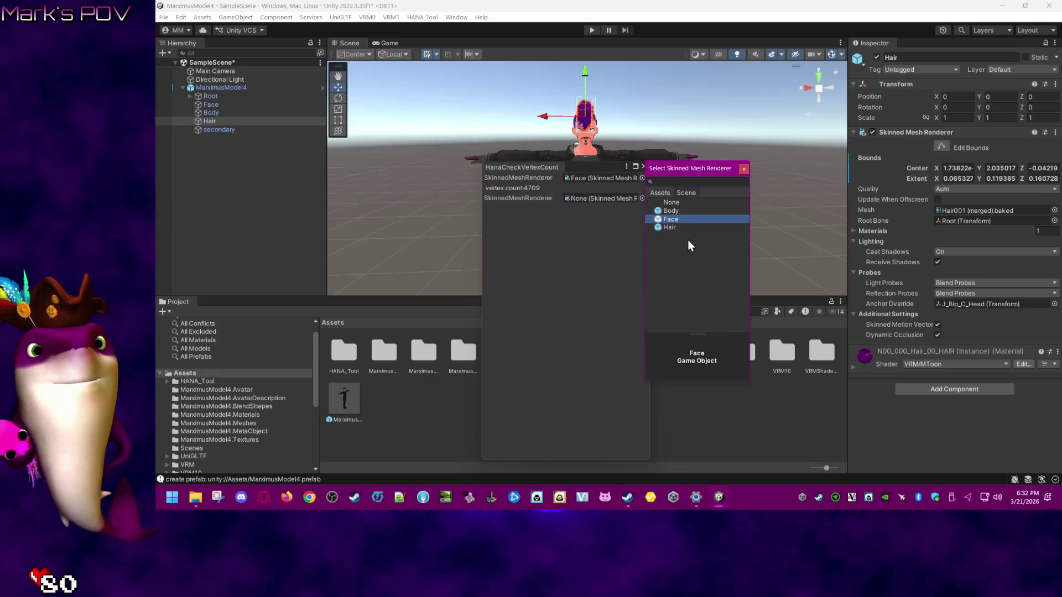
{"action": "left_click", "coordinate": [545, 268]}
{"action": "left_click_drag", "start_coordinate": [652, 263], "coordinate": [777, 264]}
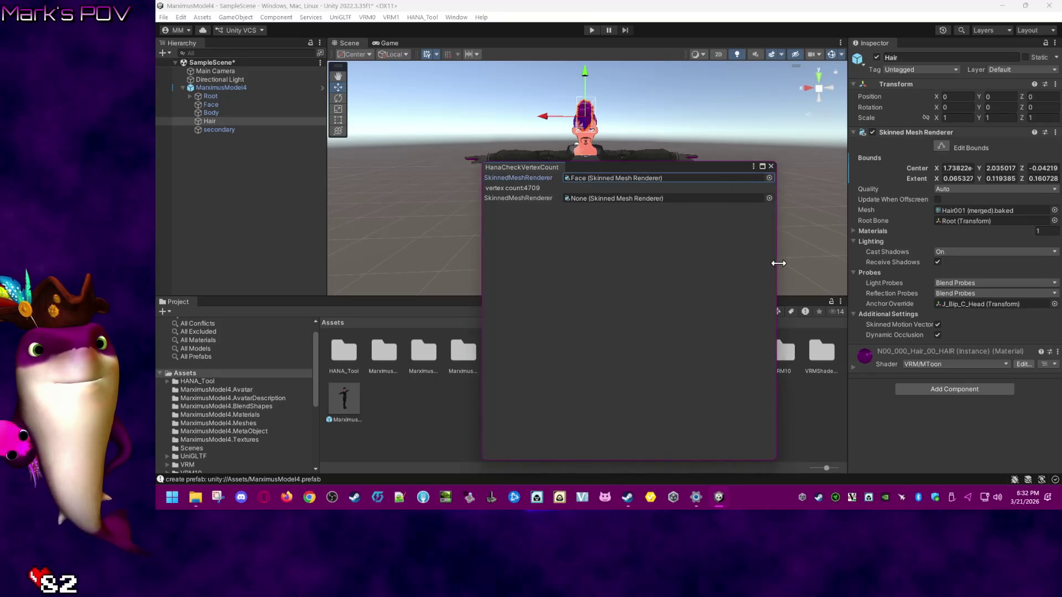
{"action": "left_click", "coordinate": [780, 166]}
{"action": "left_click", "coordinate": [392, 18]}
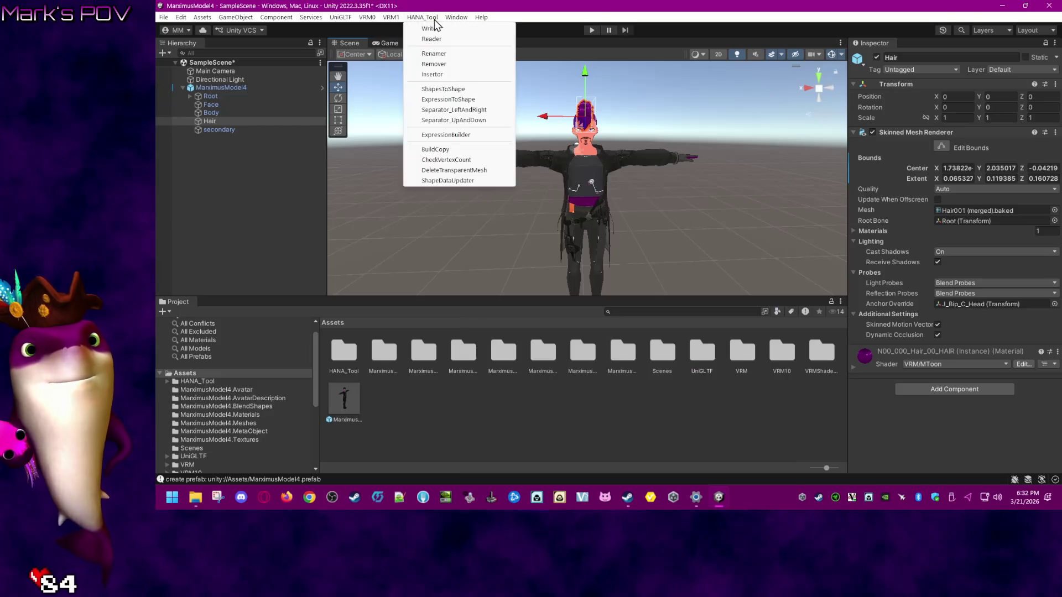
{"action": "left_click", "coordinate": [442, 28]}
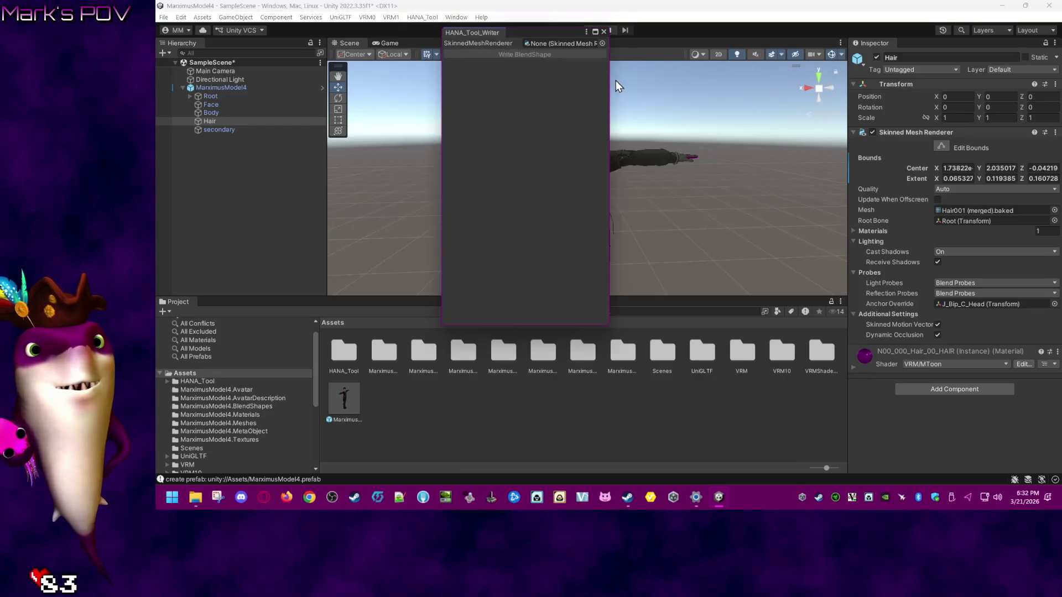
{"action": "left_click_drag", "start_coordinate": [609, 84], "coordinate": [773, 95]}
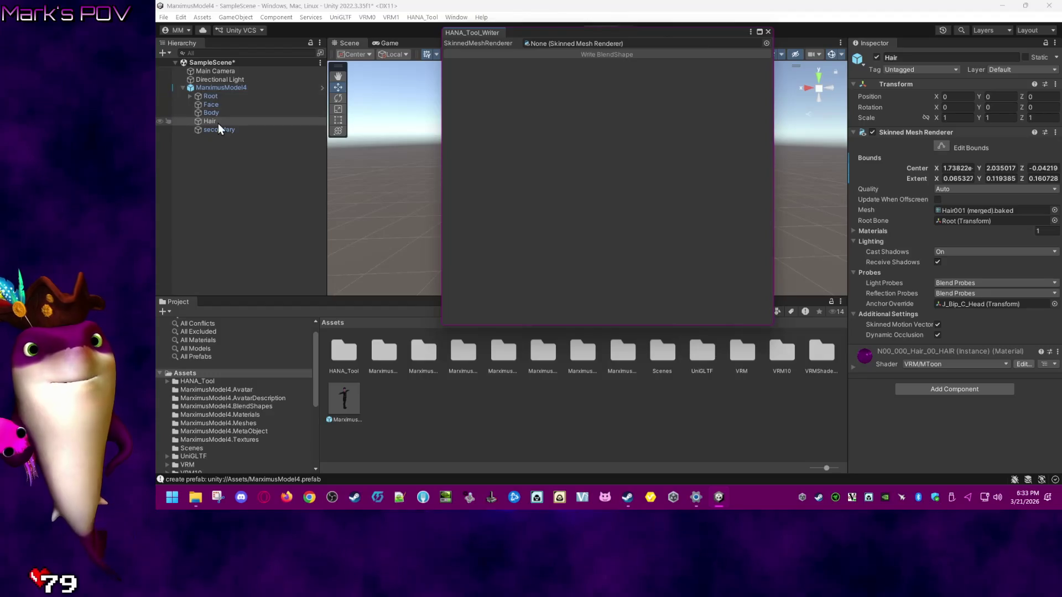
{"action": "left_click_drag", "start_coordinate": [226, 105], "coordinate": [642, 45]}
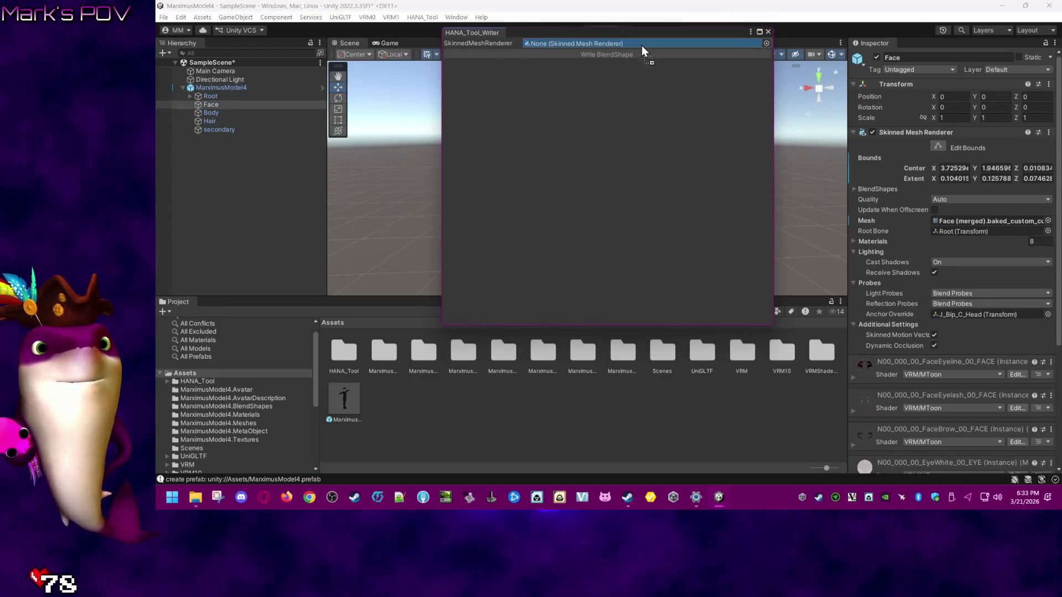
{"action": "left_click", "coordinate": [684, 318]}
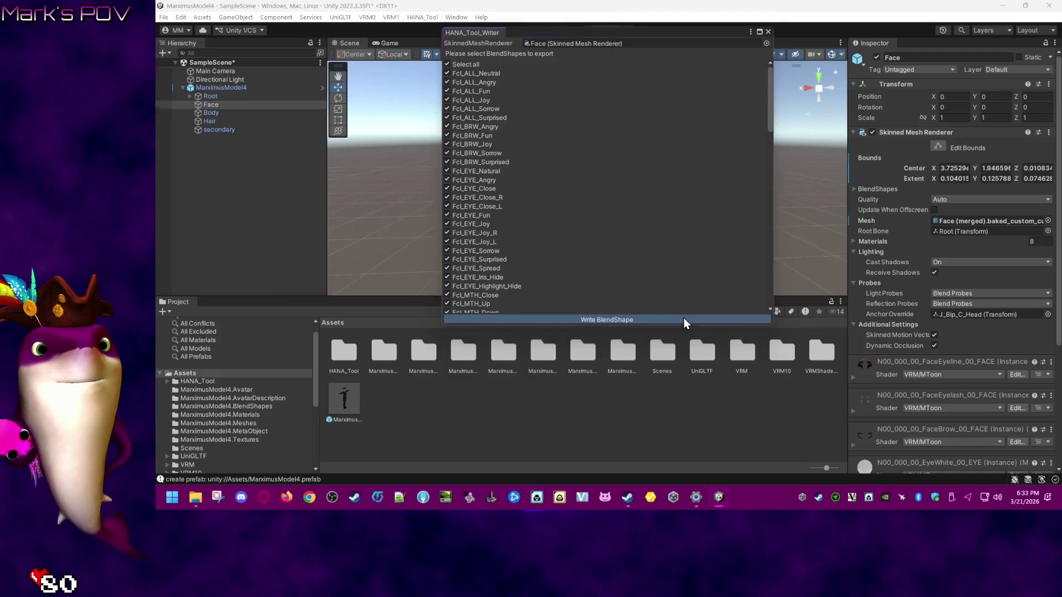
{"action": "left_click", "coordinate": [572, 258]}
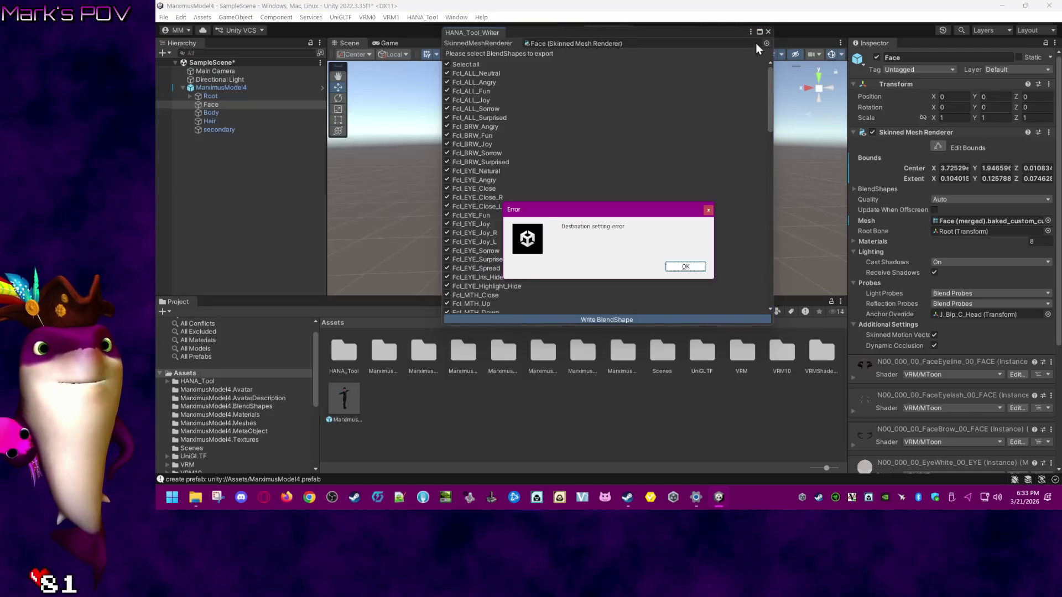
{"action": "left_click", "coordinate": [685, 270]}
{"action": "left_click", "coordinate": [768, 32]}
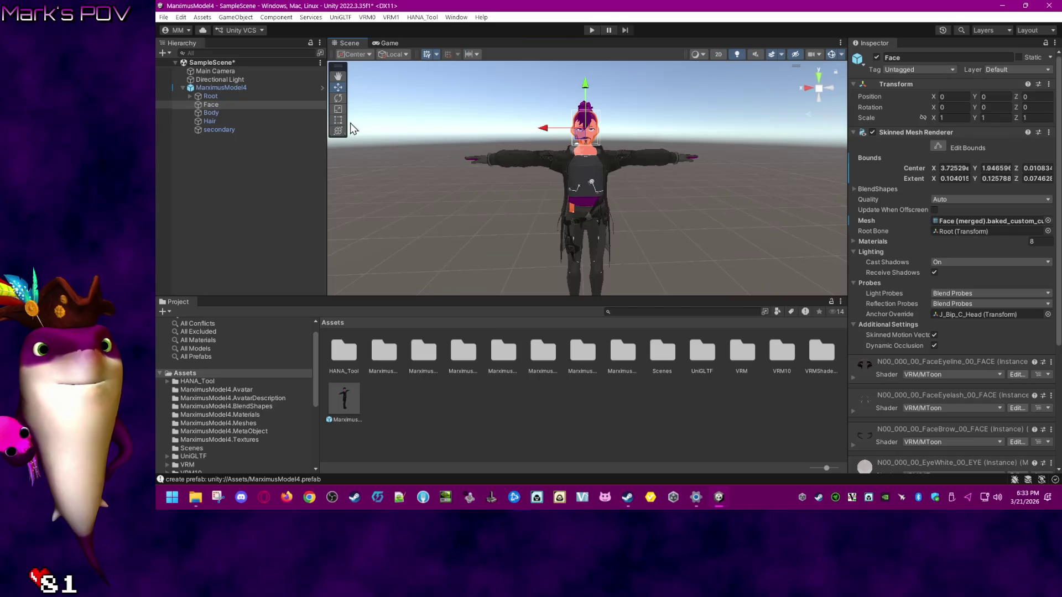
- Try assigning MarximusModel4 as the avatar in HANA_Tool's ExpressionBuilder, dismissing each error
{"action": "left_click", "coordinate": [422, 17]}
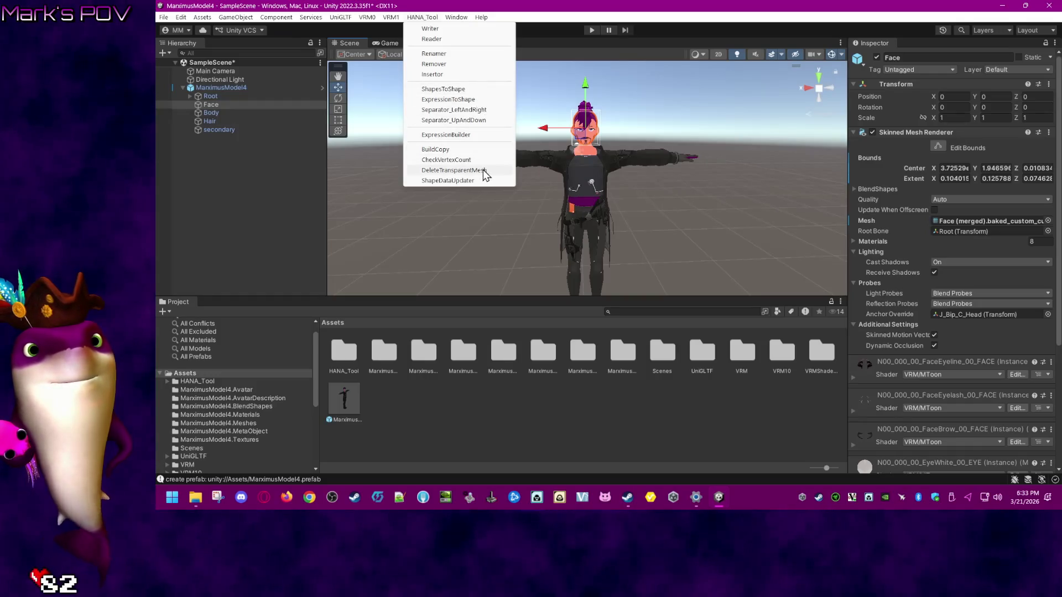
{"action": "left_click", "coordinate": [475, 135]}
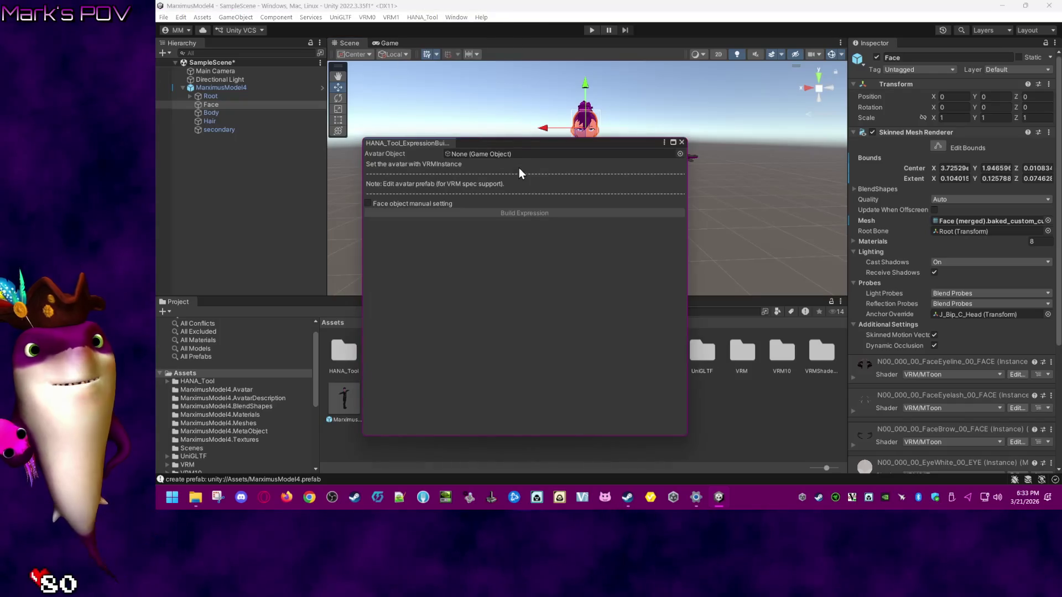
{"action": "left_click_drag", "start_coordinate": [220, 87], "coordinate": [471, 158]}
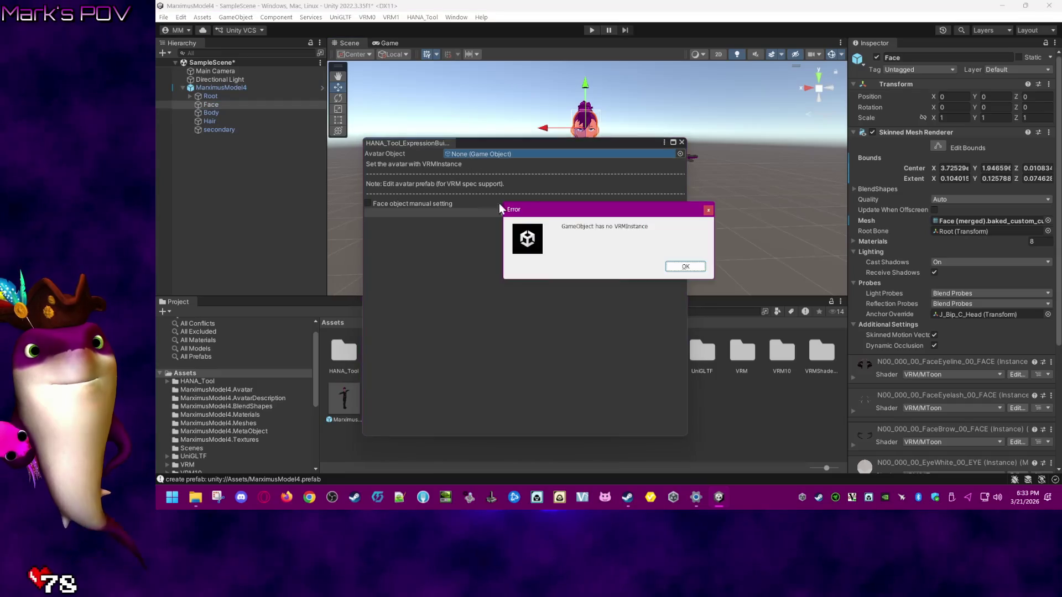
{"action": "left_click", "coordinate": [686, 266]}
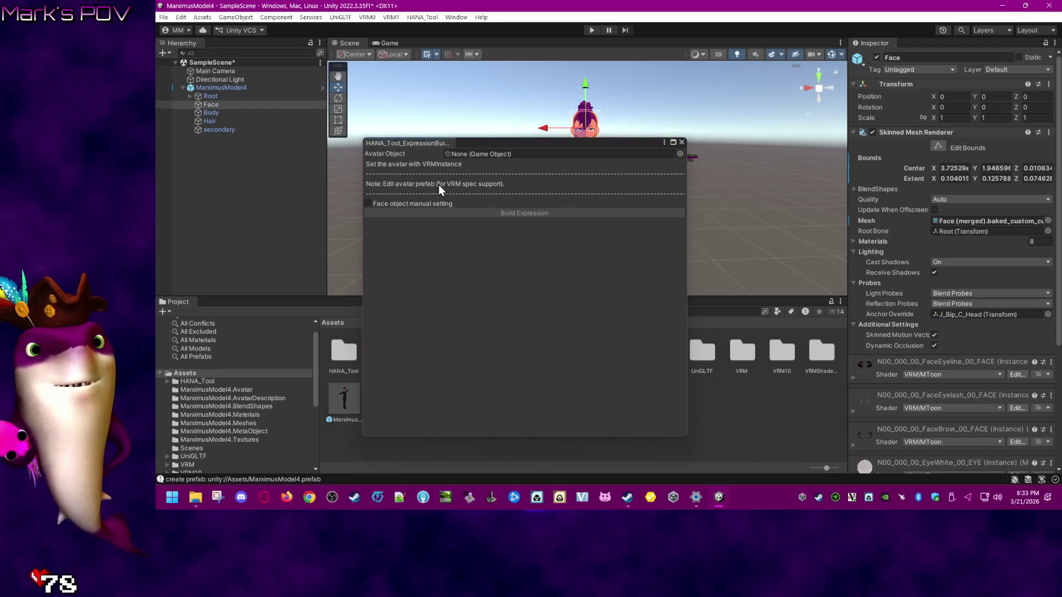
{"action": "left_click", "coordinate": [414, 184]}
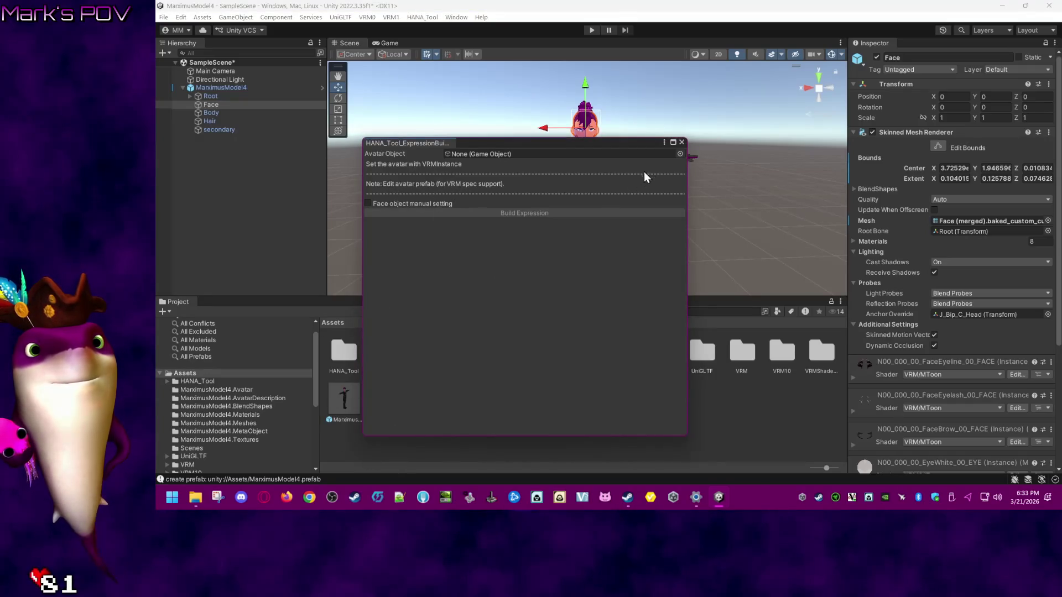
{"action": "left_click", "coordinate": [680, 154]}
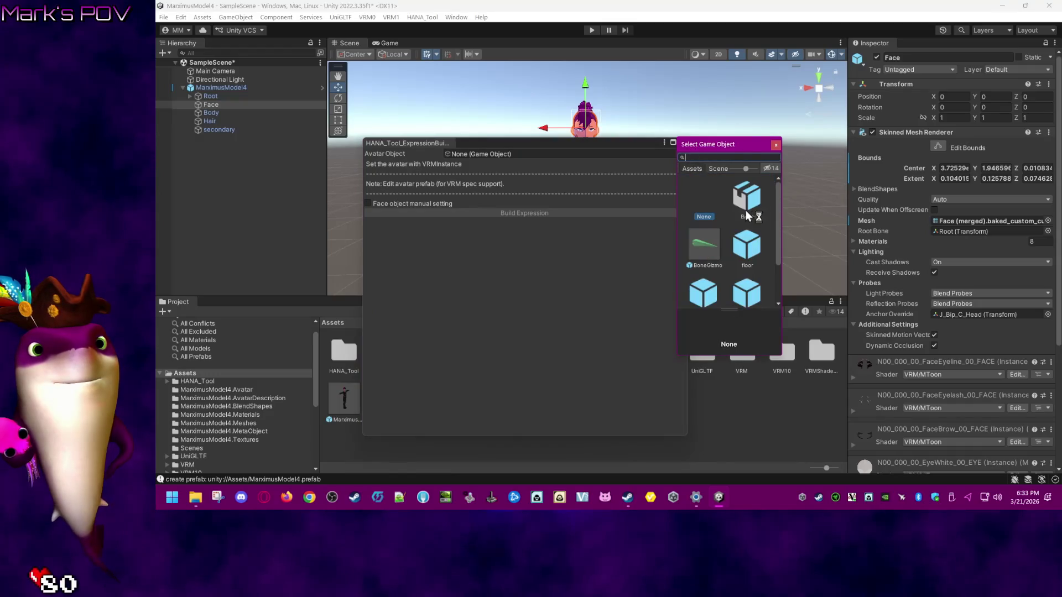
{"action": "scroll", "coordinate": [774, 210], "scroll_direction": "down", "scroll_amount": 2}
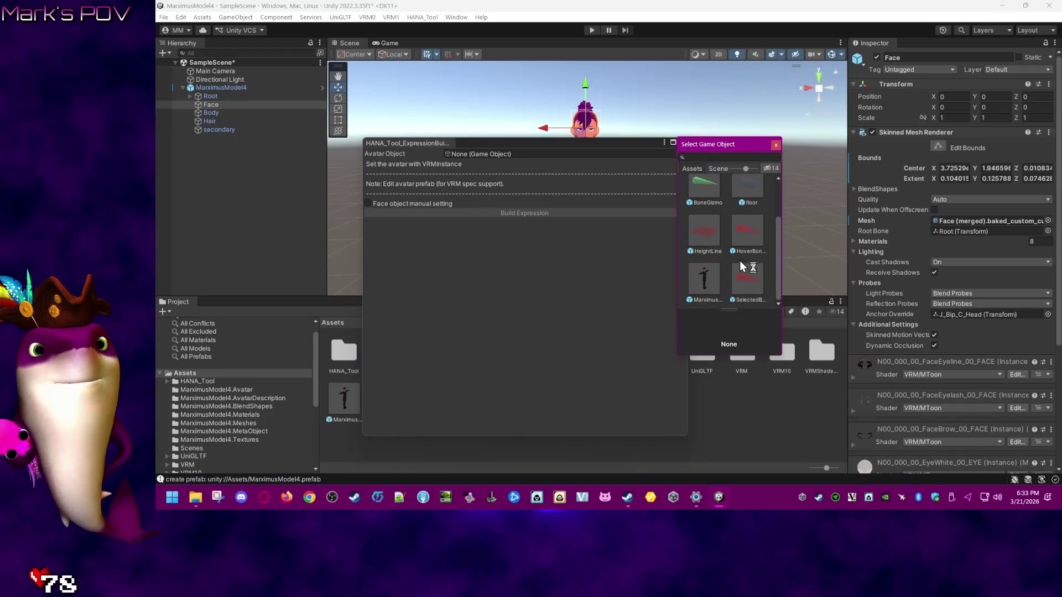
{"action": "left_click", "coordinate": [696, 279]}
{"action": "left_click", "coordinate": [691, 266]}
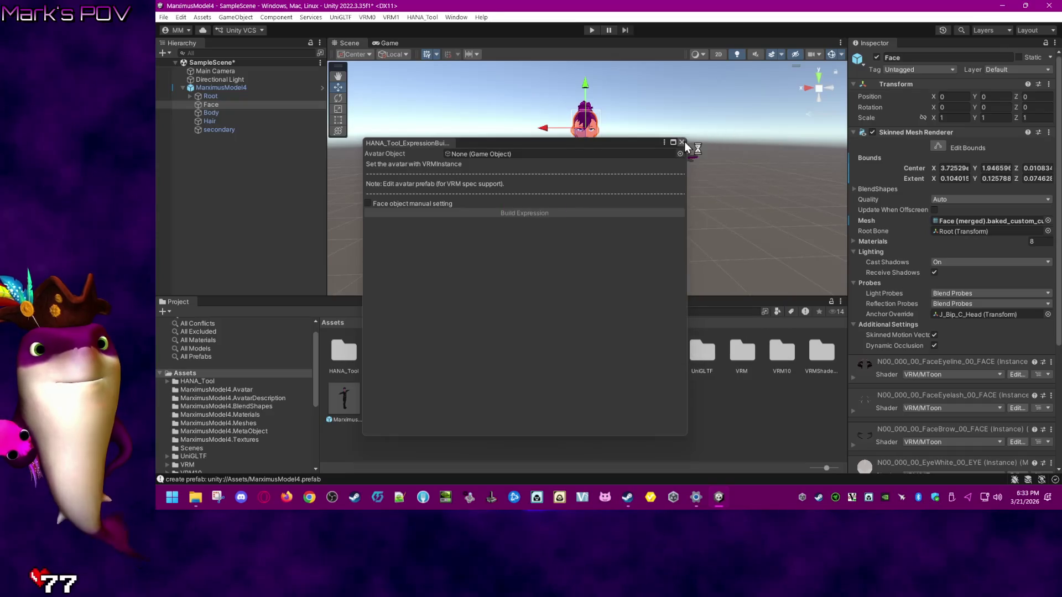
- Close the ExpressionBuilder and quit Unity without saving the SampleScene changes
{"action": "left_click", "coordinate": [683, 142]}
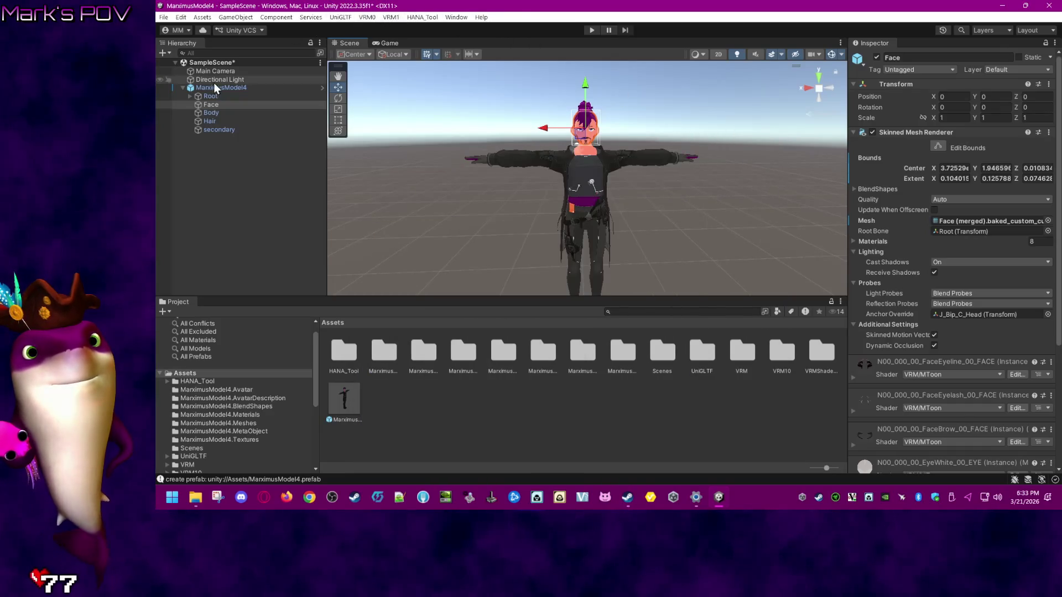
{"action": "left_click", "coordinate": [1057, 11]}
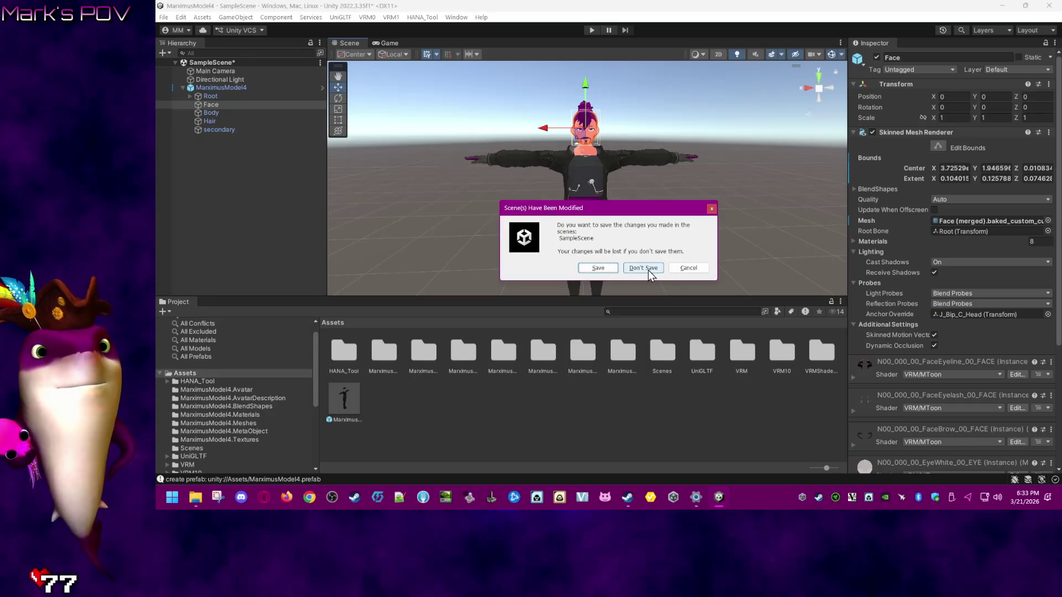
{"action": "left_click", "coordinate": [649, 270]}
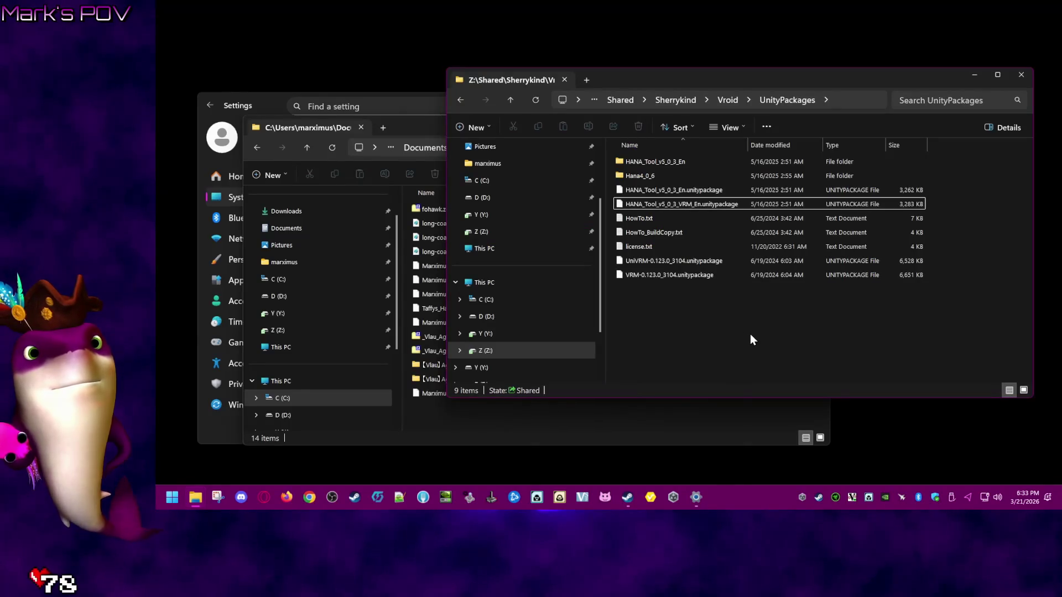
- Delete the two HANA_Tool v5_0_3 package files from the Vroid\UnityPackages folder
{"action": "left_click", "coordinate": [688, 101]}
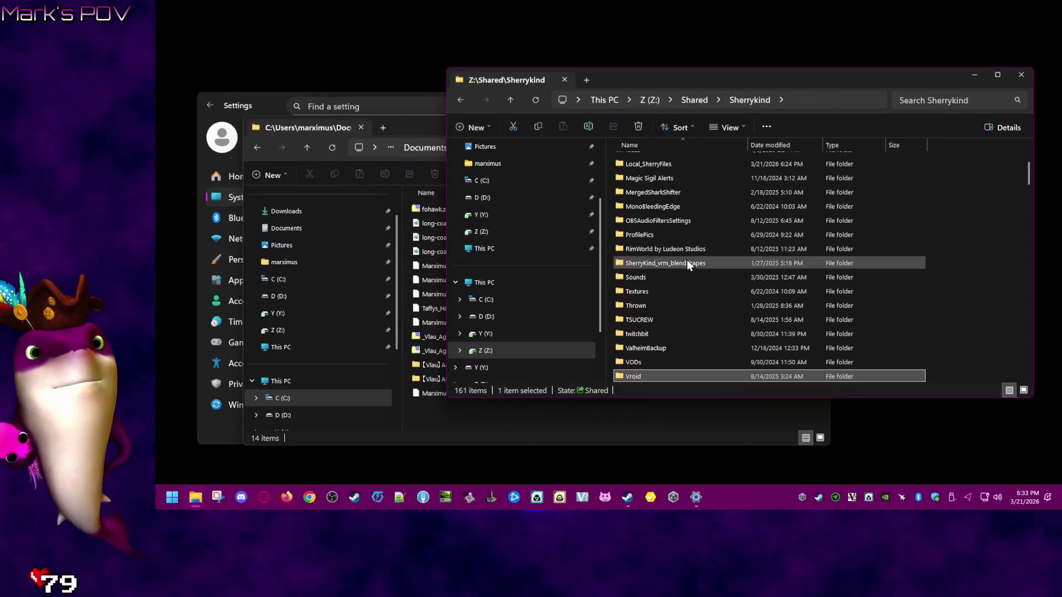
{"action": "double_click", "coordinate": [660, 377]}
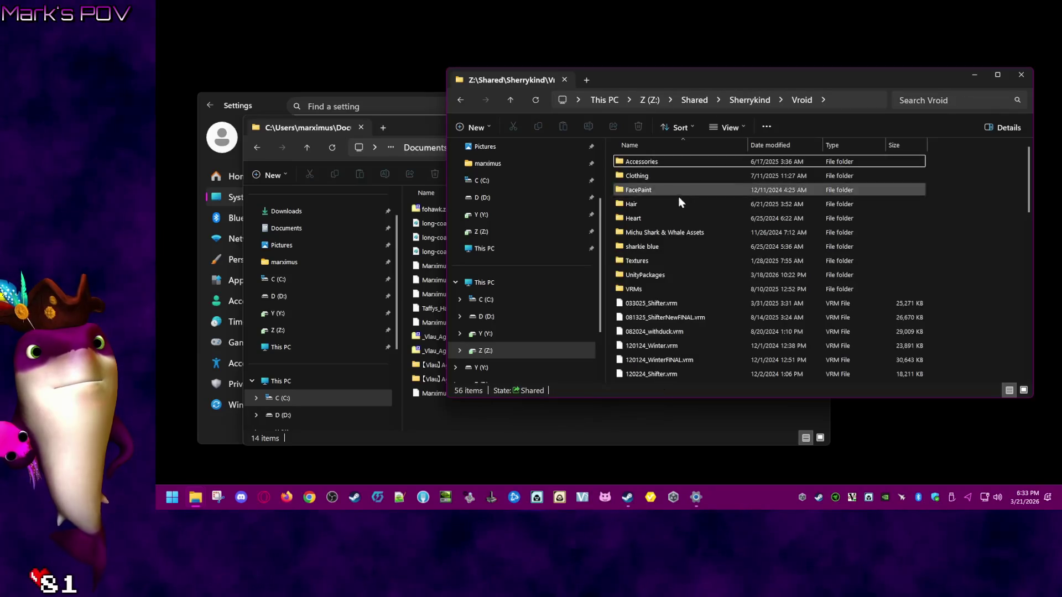
{"action": "left_click", "coordinate": [658, 274]}
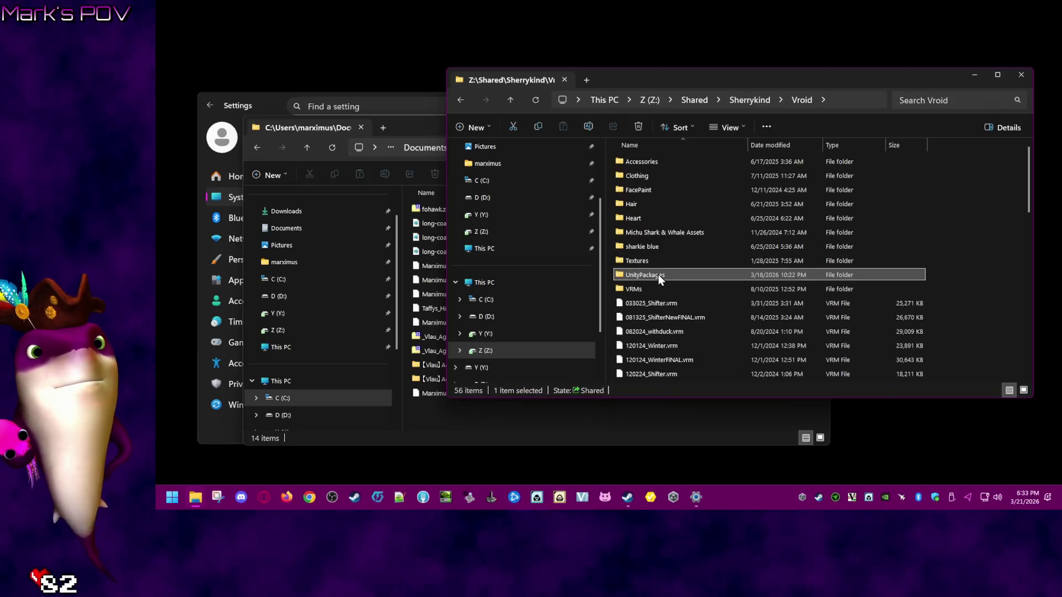
{"action": "double_click", "coordinate": [658, 274]}
{"action": "left_click", "coordinate": [662, 180]}
{"action": "left_click", "coordinate": [680, 191]}
{"action": "left_click", "coordinate": [679, 203], "text": "shift"}
{"action": "right_click", "coordinate": [678, 204]}
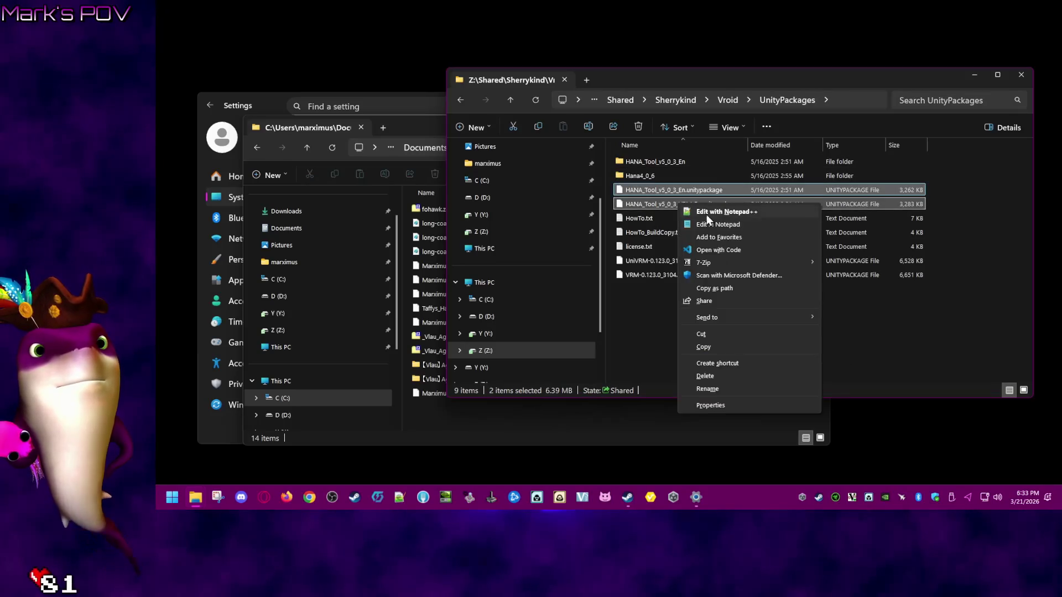
{"action": "left_click", "coordinate": [712, 377]}
- Copy HANA_Tool_v4_0_6_En and HANA_Tool_v4_0_6_VRM_En from Hana4_0_6 into UnityPackages
{"action": "double_click", "coordinate": [682, 164]}
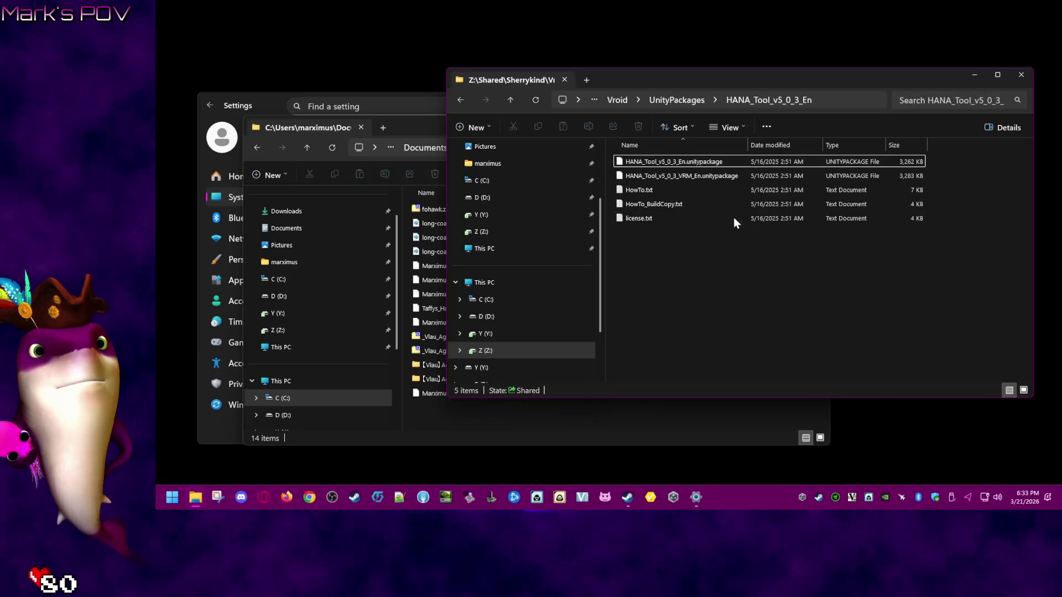
{"action": "left_click", "coordinate": [675, 100]}
{"action": "double_click", "coordinate": [660, 176]}
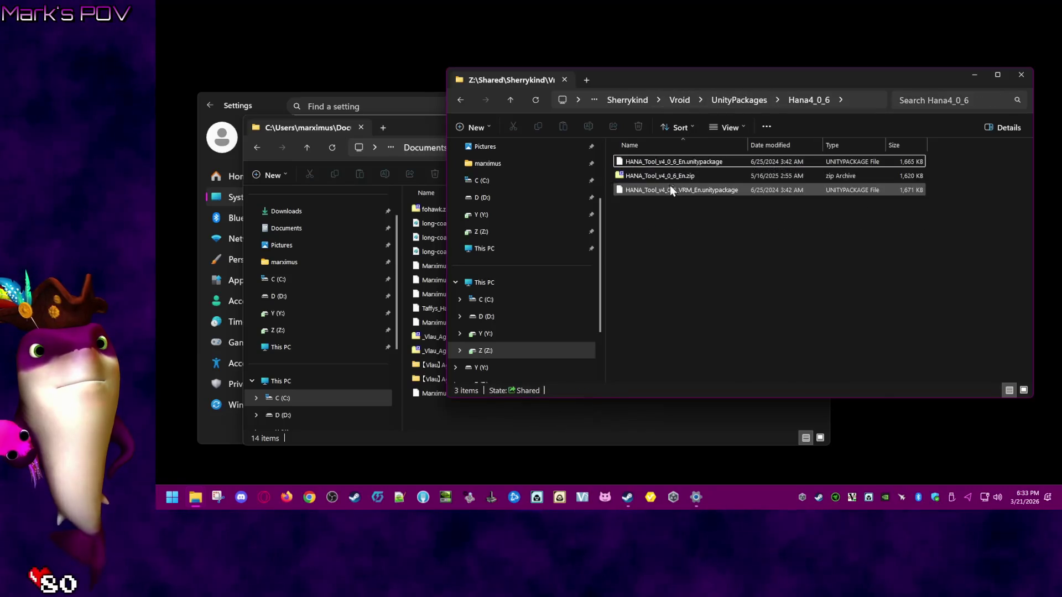
{"action": "left_click", "coordinate": [676, 188]}
{"action": "left_click", "coordinate": [704, 161]}
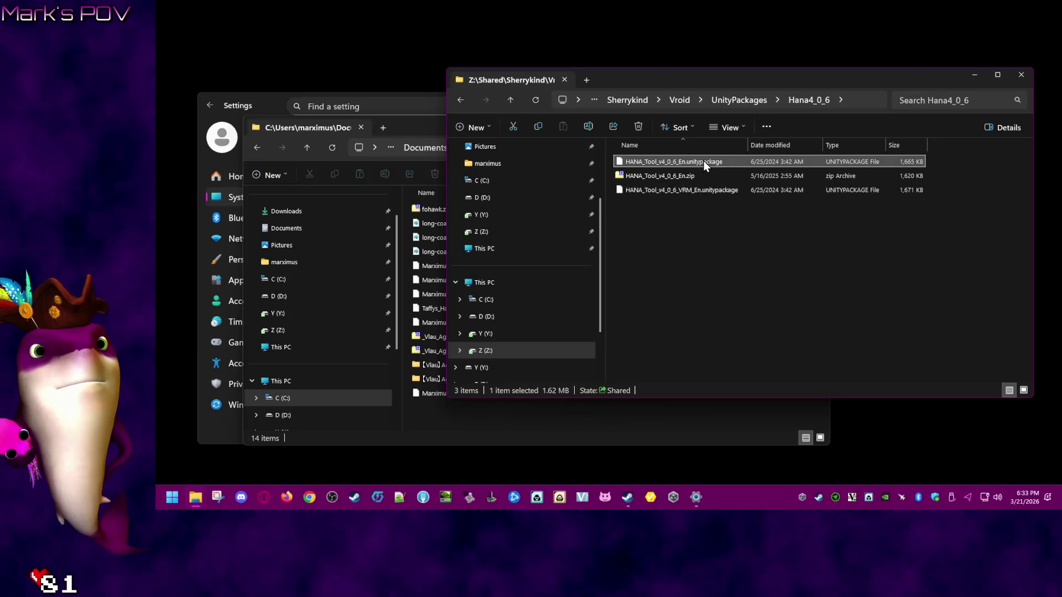
{"action": "left_click", "coordinate": [709, 195], "text": "ctrl"}
{"action": "key", "text": "ctrl+c"}
{"action": "left_click", "coordinate": [738, 102]}
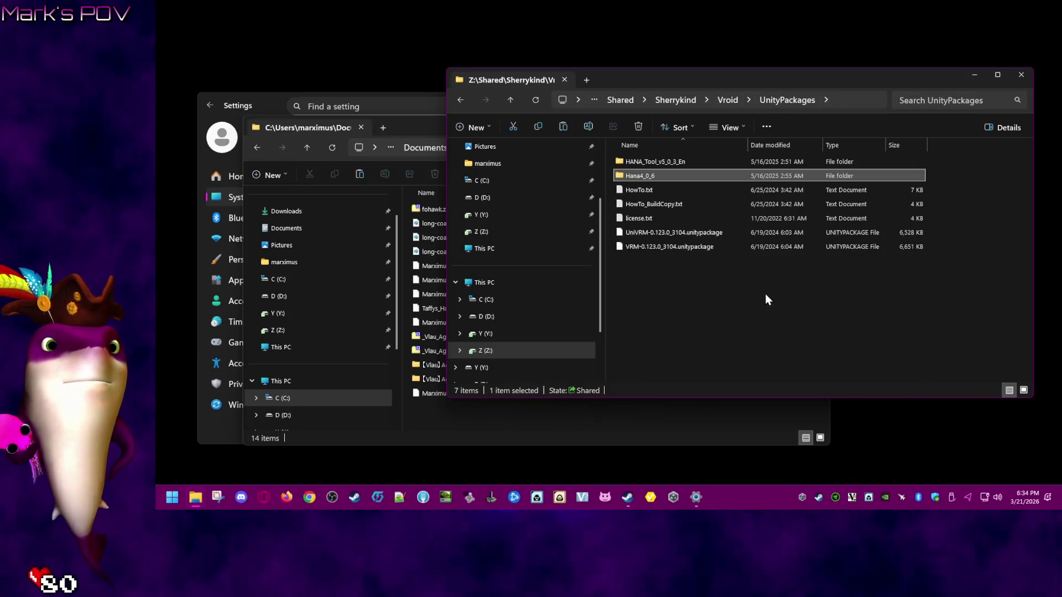
{"action": "key", "text": "ctrl+v"}
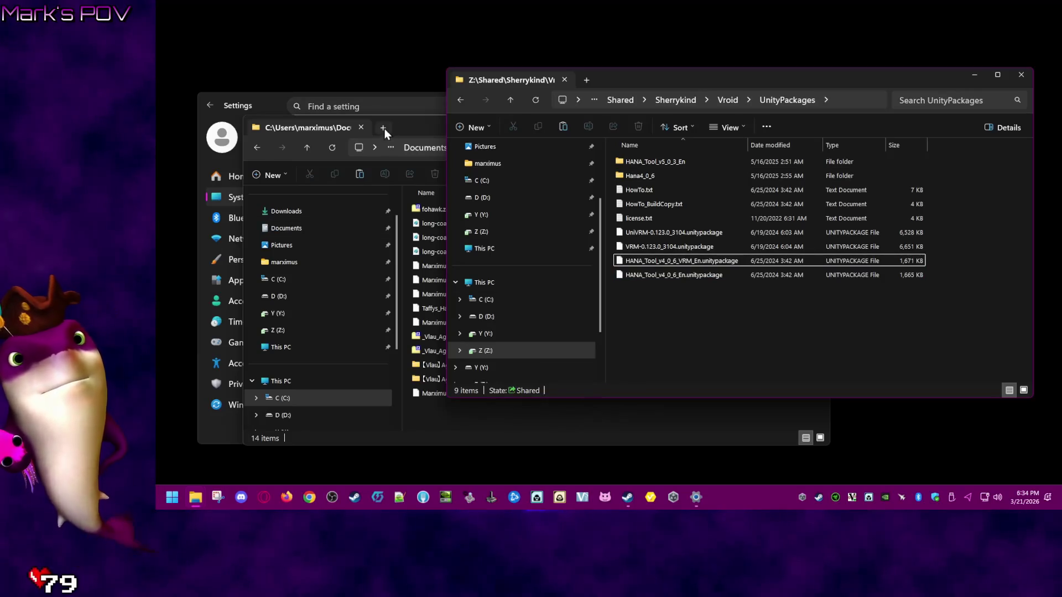
- Reveal the MarximusModel4 project folder in File Explorer from Unity Hub
{"action": "left_click", "coordinate": [674, 499]}
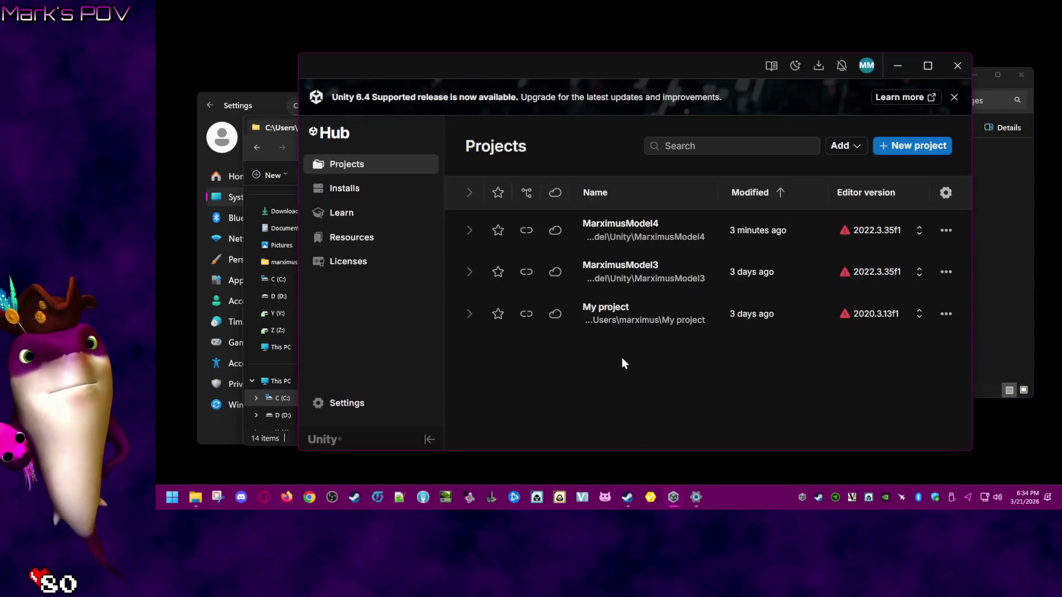
{"action": "left_click", "coordinate": [946, 231]}
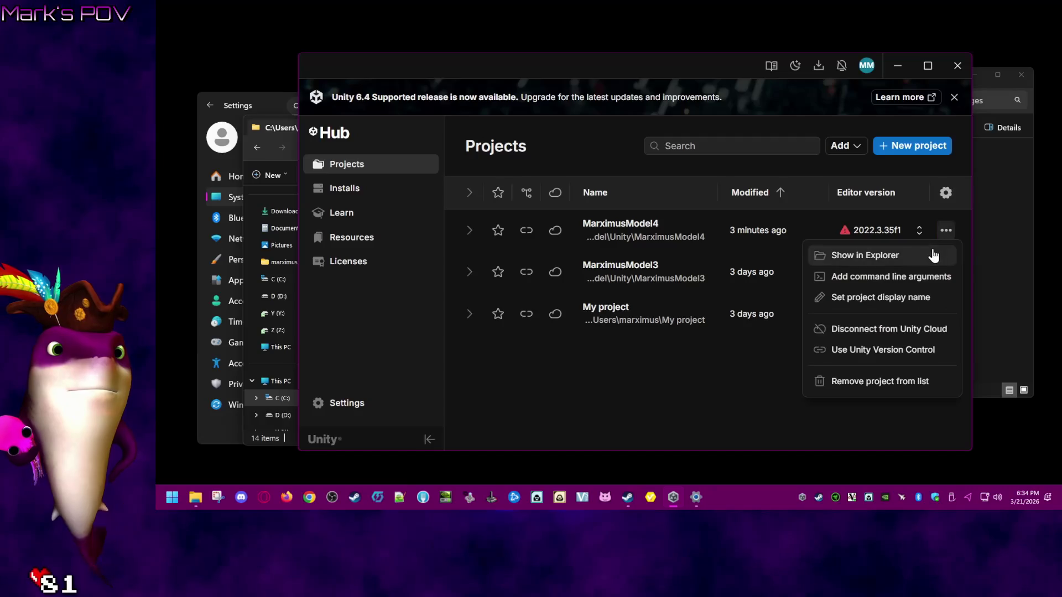
{"action": "left_click", "coordinate": [864, 255]}
- Try deleting the MarximusModel4 folder, retry after access denied, then cancel
{"action": "right_click", "coordinate": [702, 190]}
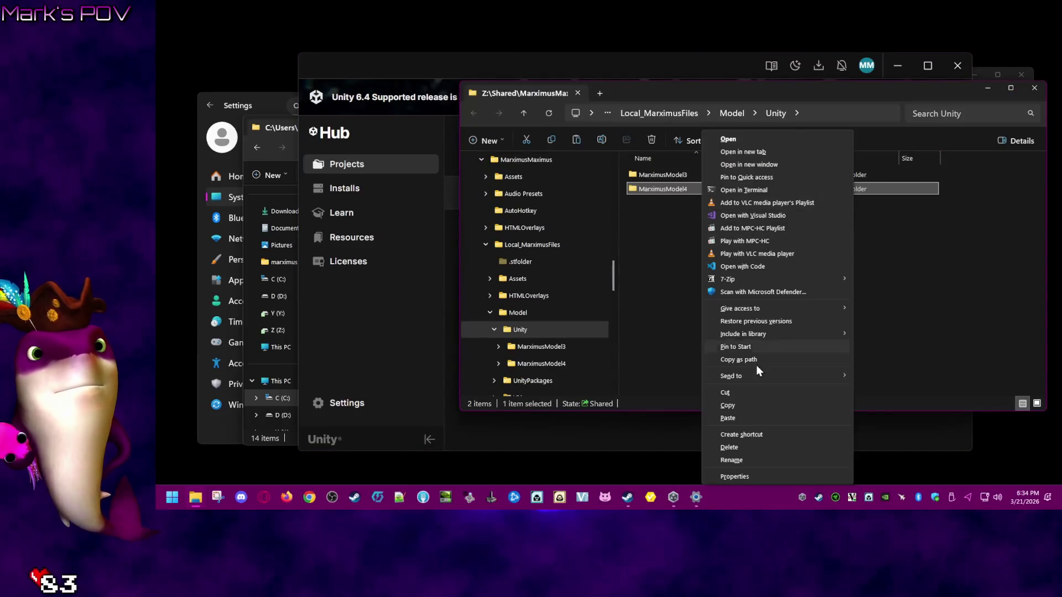
{"action": "left_click", "coordinate": [748, 450]}
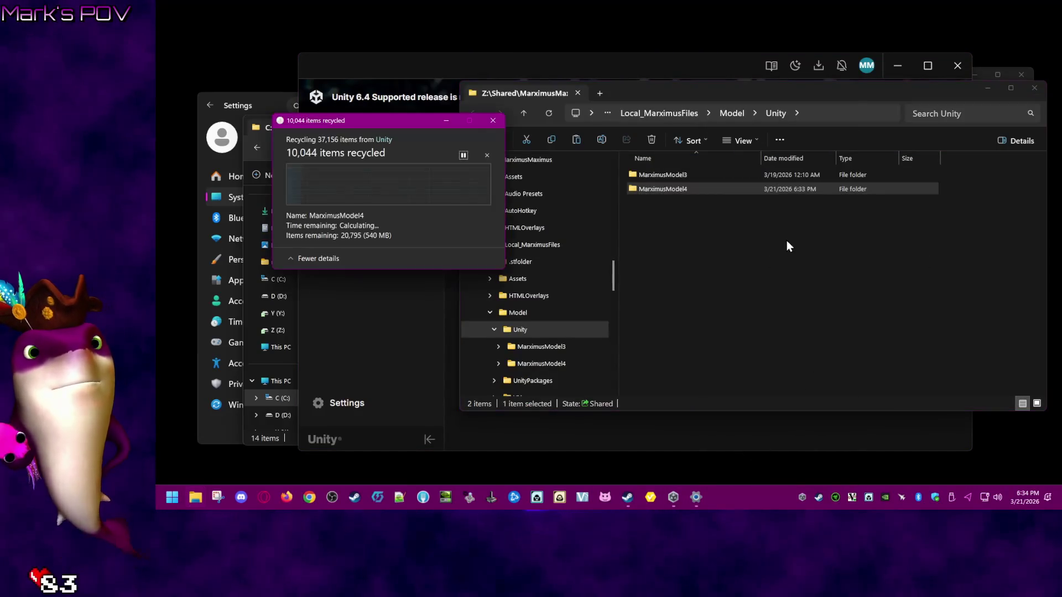
{"action": "left_click", "coordinate": [362, 201]}
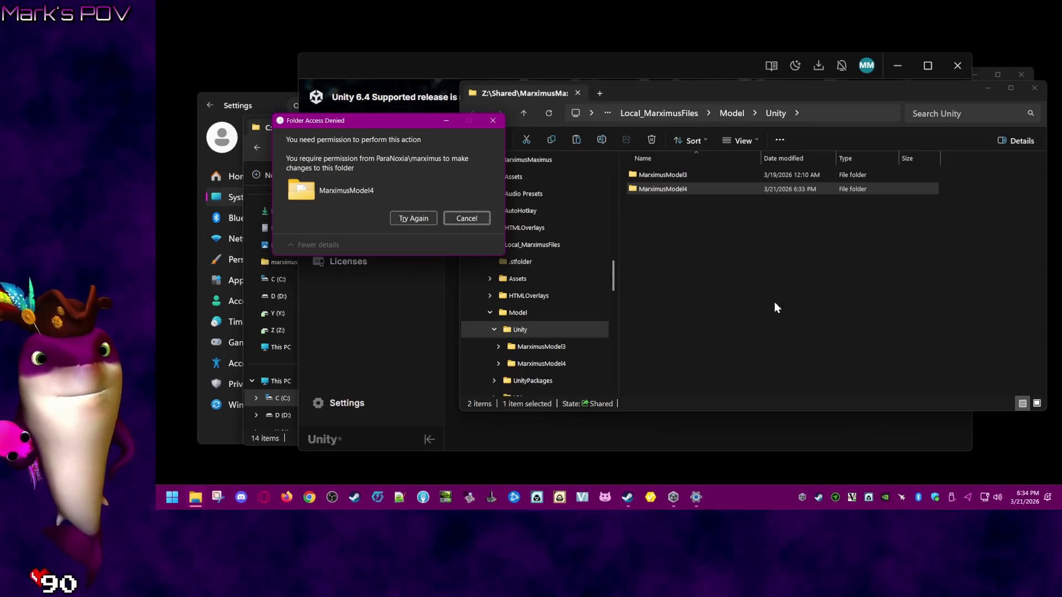
{"action": "left_click", "coordinate": [420, 219]}
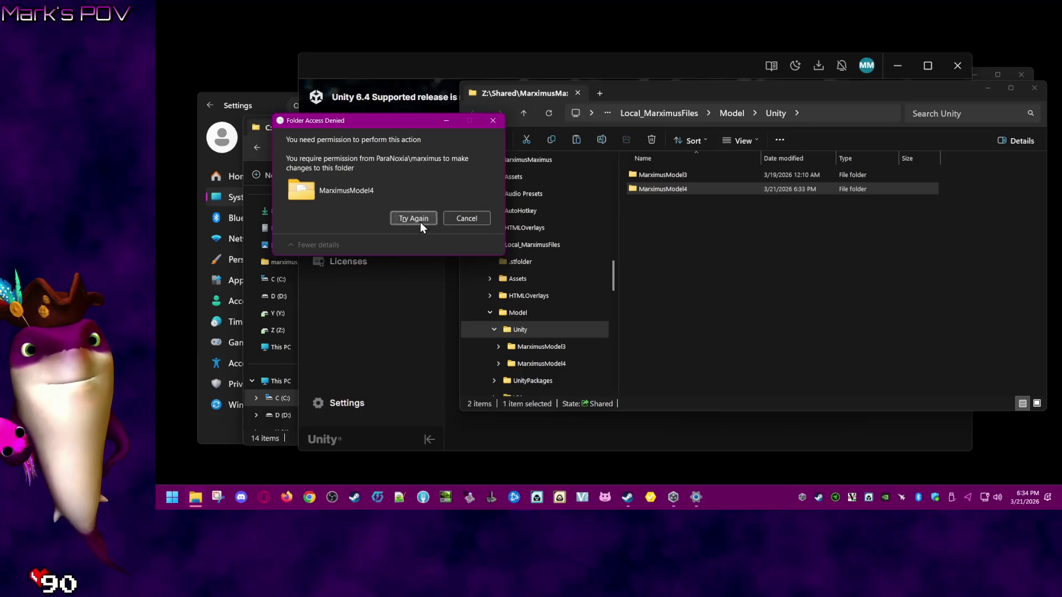
{"action": "key", "text": "Escape"}
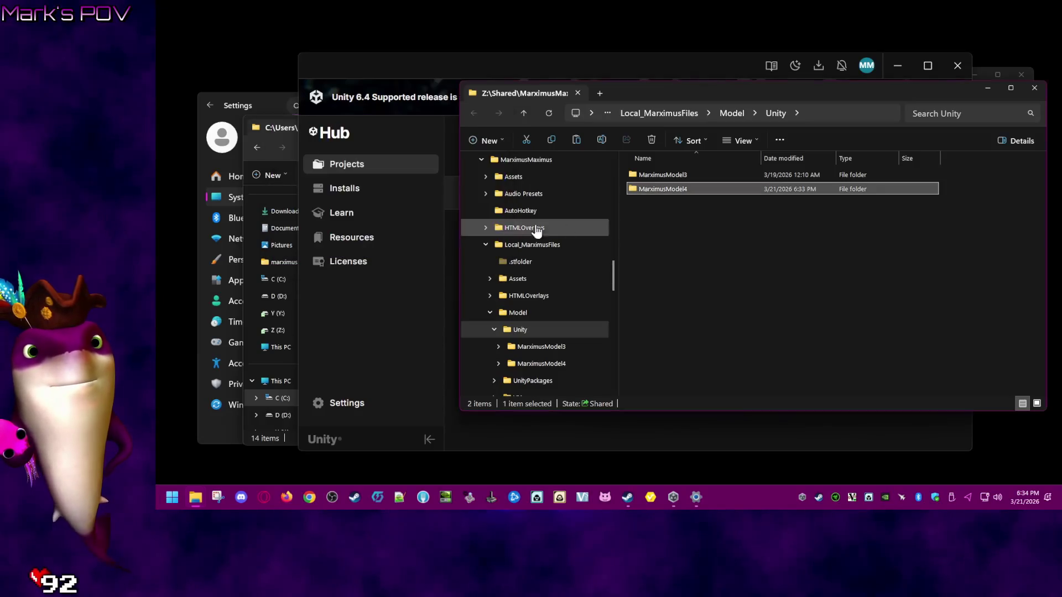
{"action": "right_click", "coordinate": [667, 190]}
{"action": "left_click", "coordinate": [659, 245]}
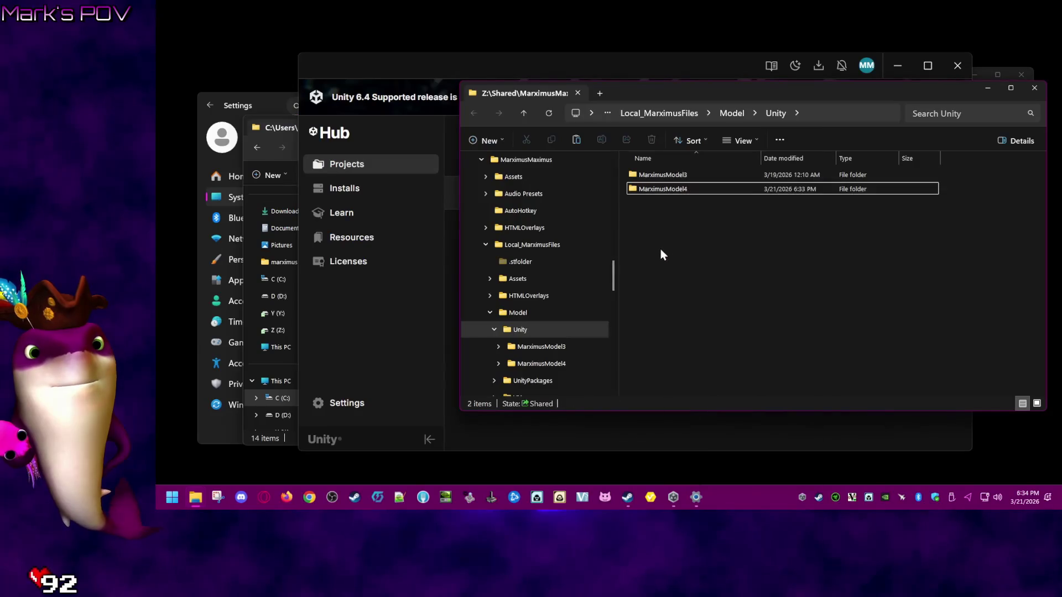
{"action": "left_click", "coordinate": [675, 500]}
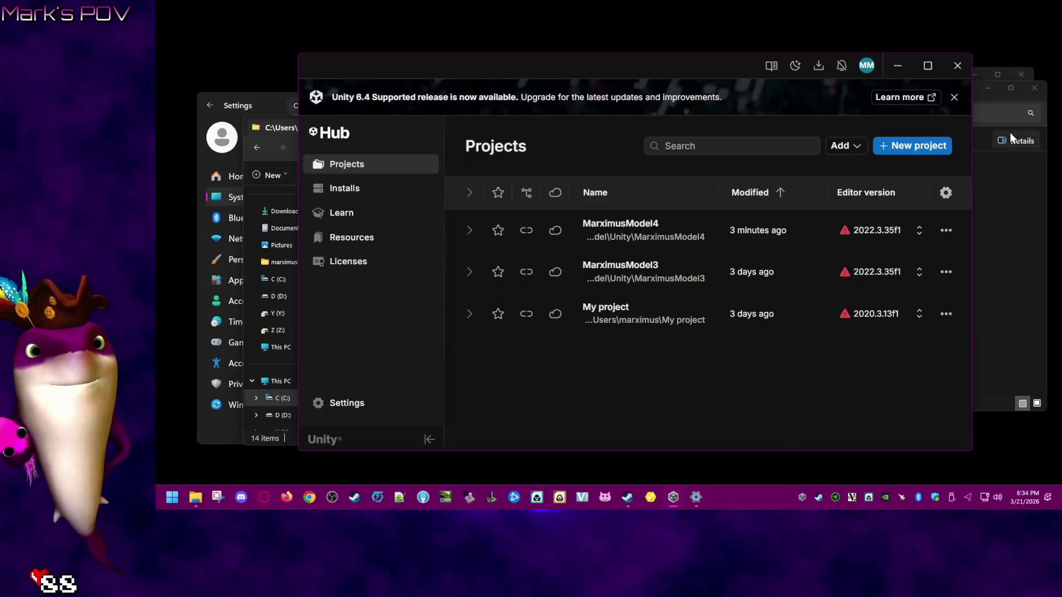
- Remove MarximusModel4 from Unity Hub's Projects list, keeping its files on disk
{"action": "left_click", "coordinate": [946, 230]}
{"action": "left_click", "coordinate": [902, 382]}
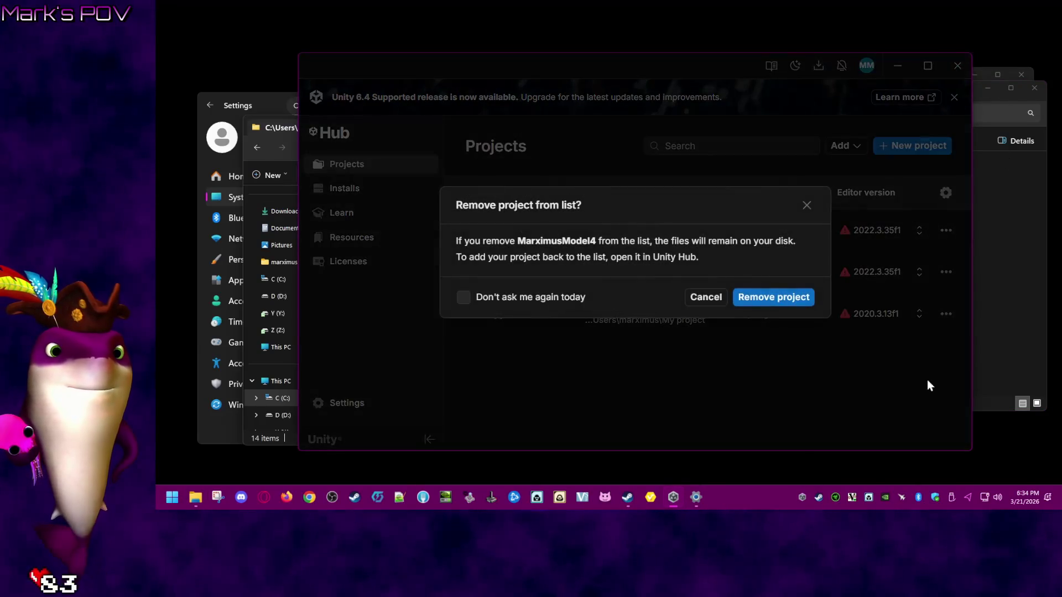
{"action": "left_click", "coordinate": [796, 311]}
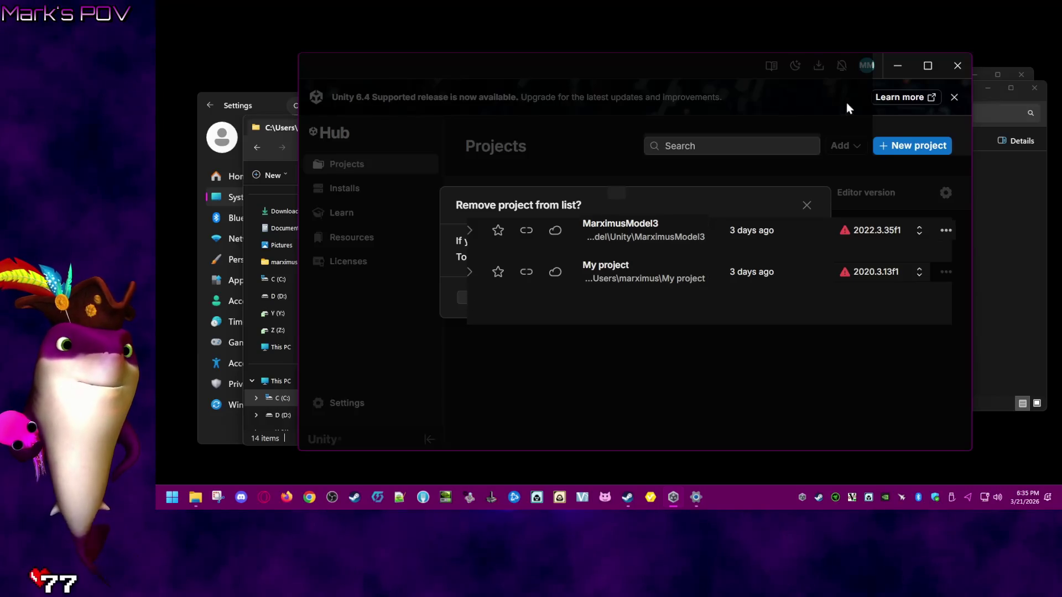
- Delete the leftover MarximusModel4 folder from Model\Unity in File Explorer
{"action": "left_click", "coordinate": [956, 66]}
{"action": "right_click", "coordinate": [694, 191]}
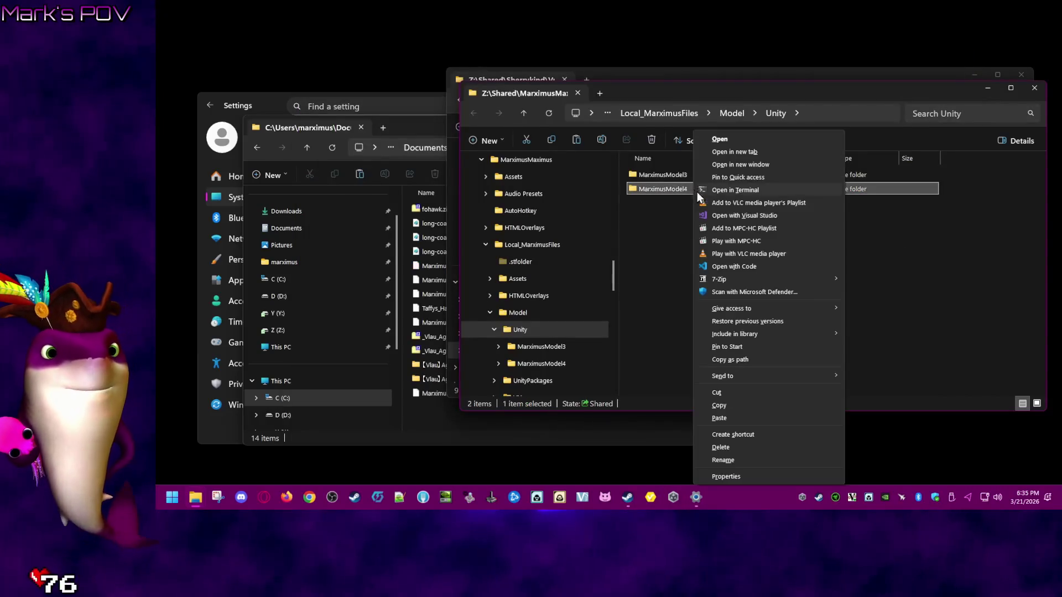
{"action": "left_click", "coordinate": [742, 447]}
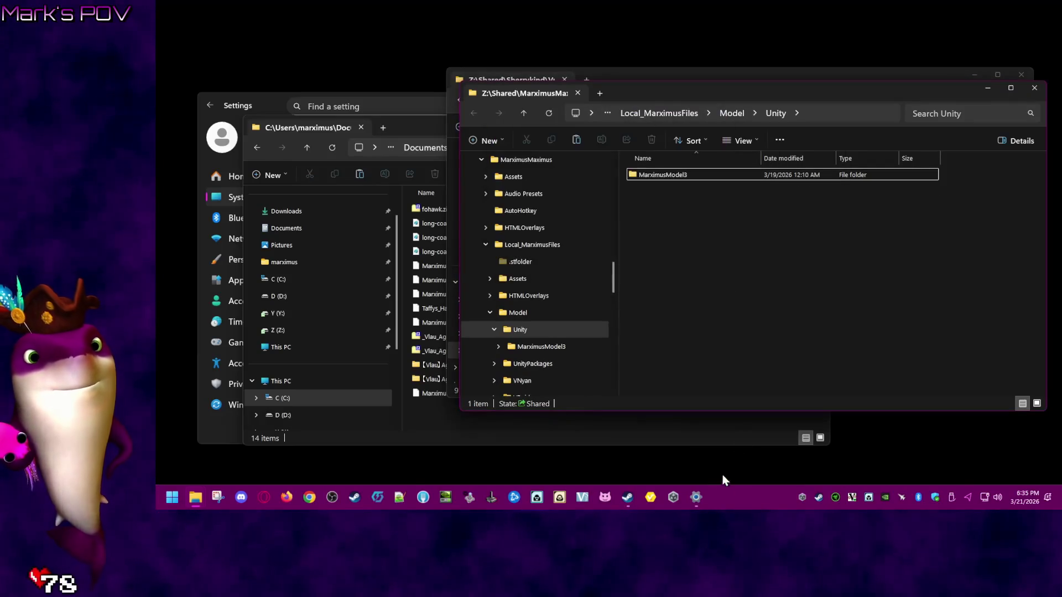
{"action": "left_click", "coordinate": [675, 495]}
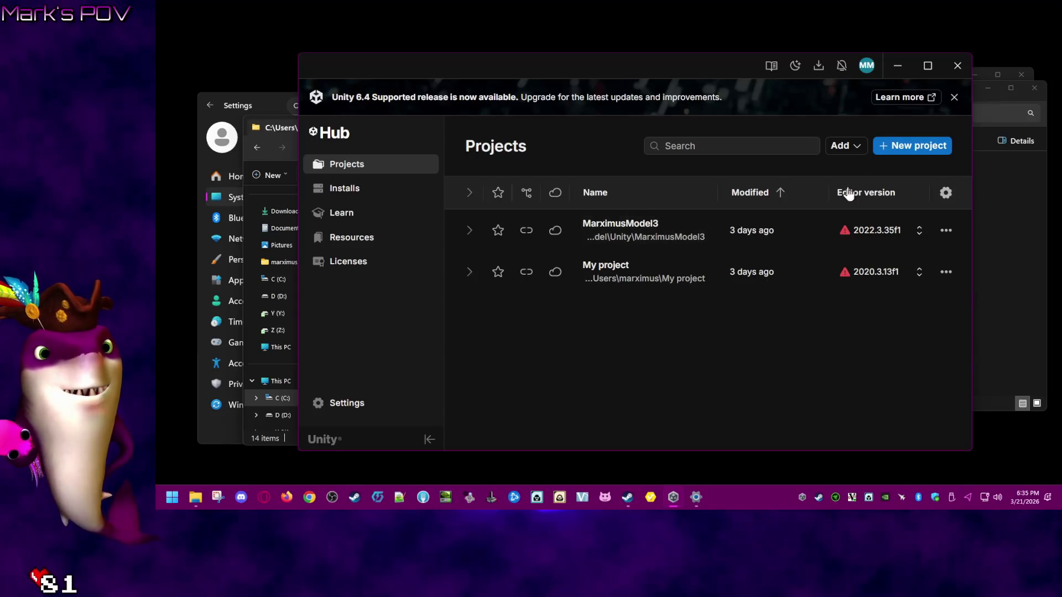
- Start a new 3D (Built-In Render Pipeline) project named MarximusModel4 on editor 2022.3.35f1
{"action": "left_click", "coordinate": [906, 153]}
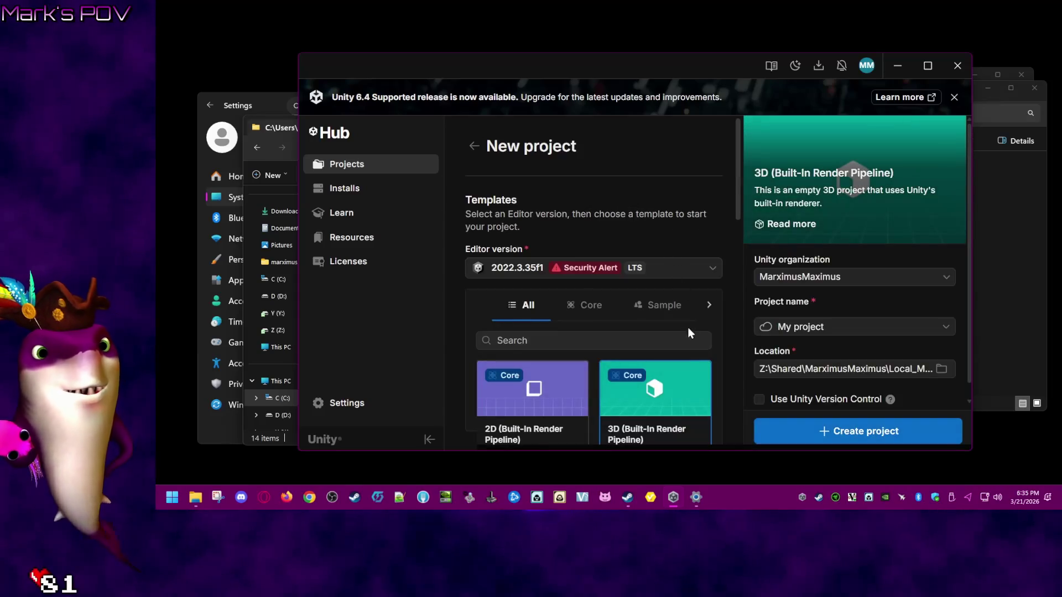
{"action": "left_click", "coordinate": [863, 329]}
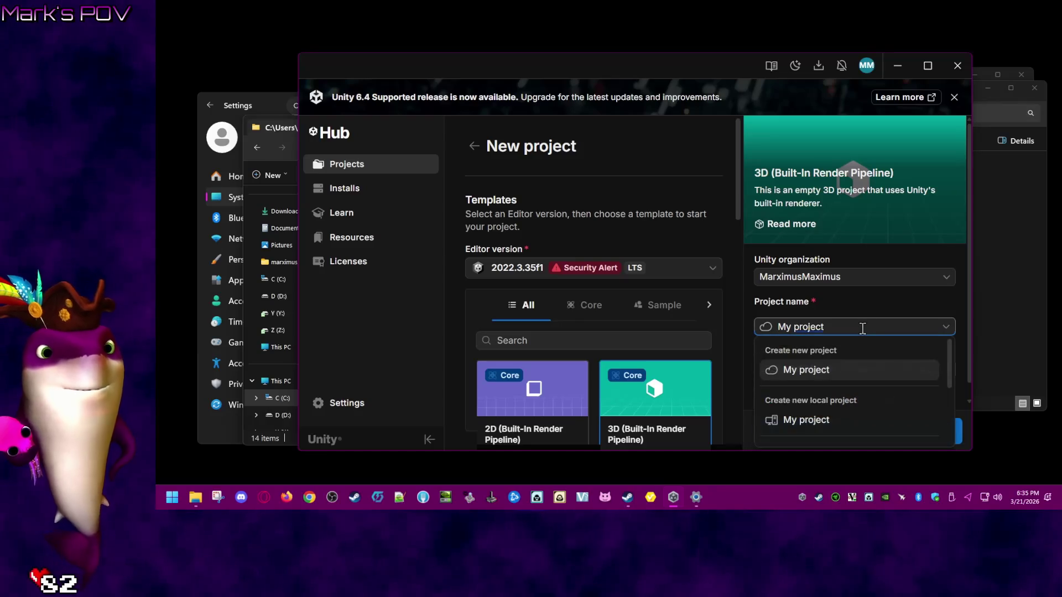
{"action": "type", "text": "Marximu"}
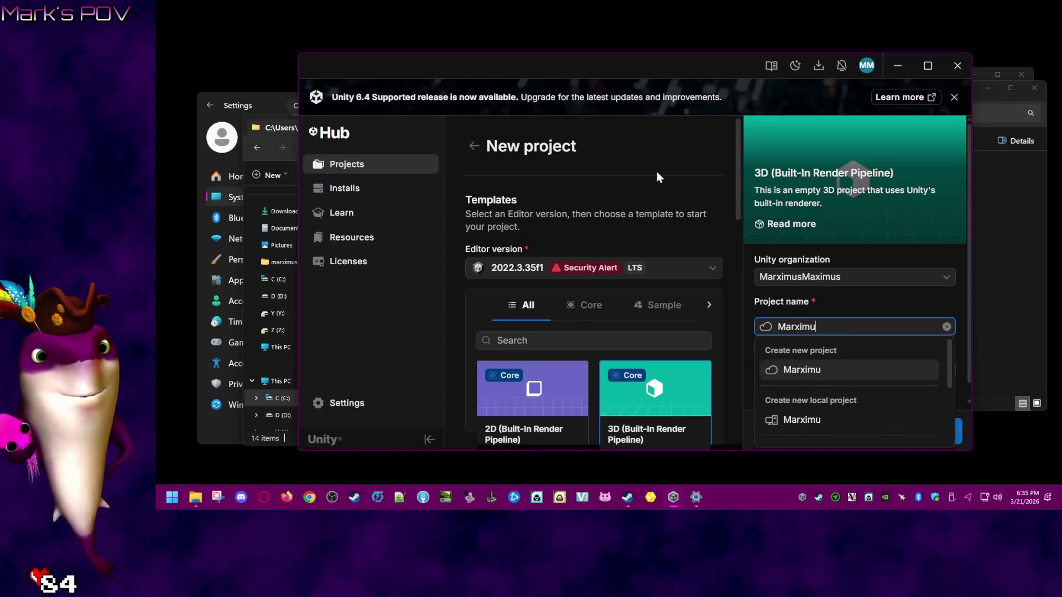
{"action": "type", "text": "sModel4"}
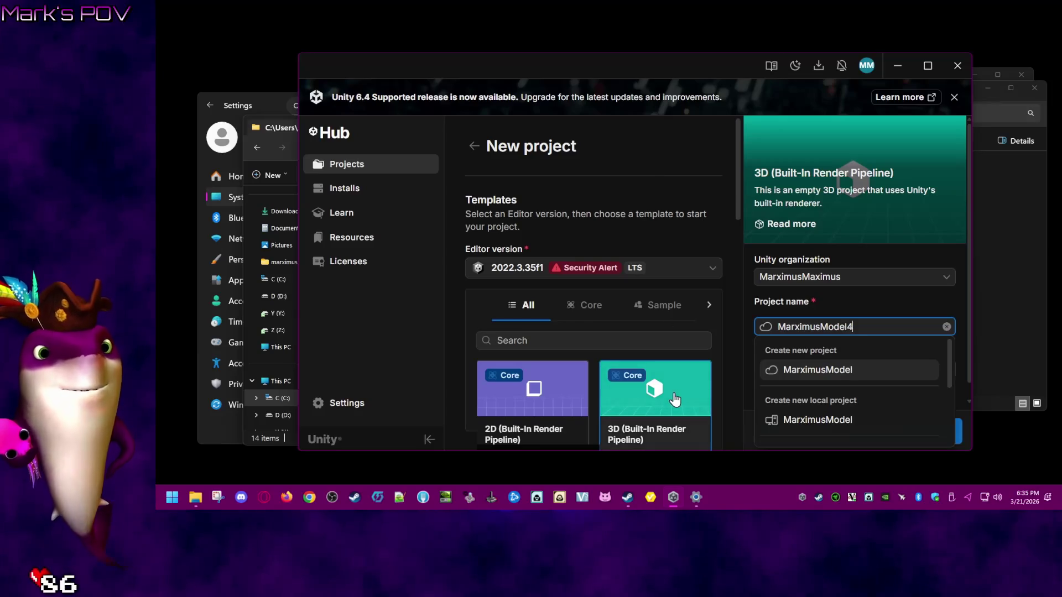
{"action": "scroll", "coordinate": [738, 249], "scroll_direction": "down", "scroll_amount": 5}
{"action": "scroll", "coordinate": [735, 247], "scroll_direction": "up", "scroll_amount": 5}
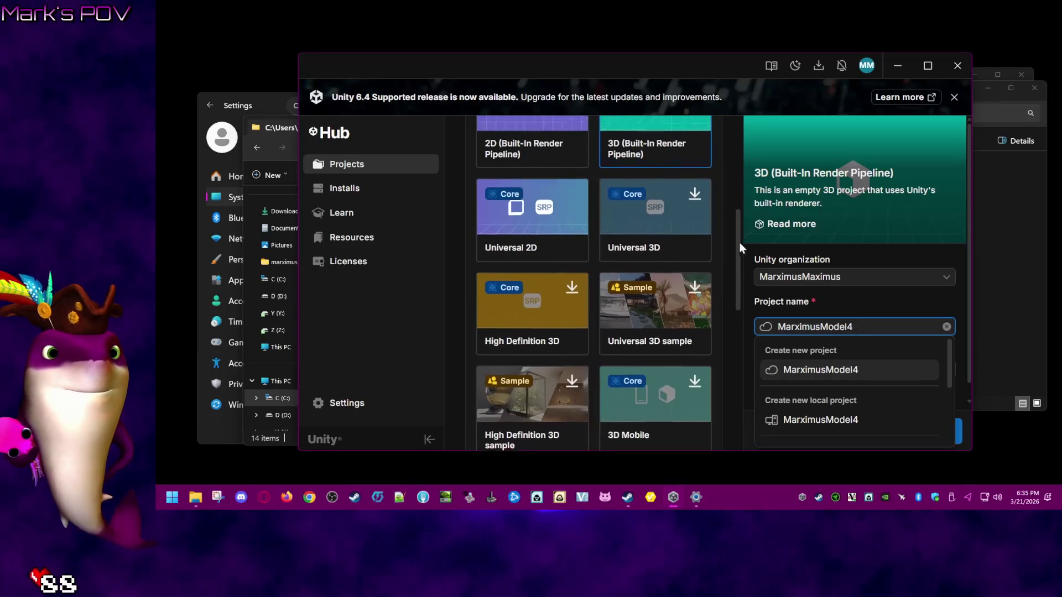
{"action": "left_click", "coordinate": [960, 299]}
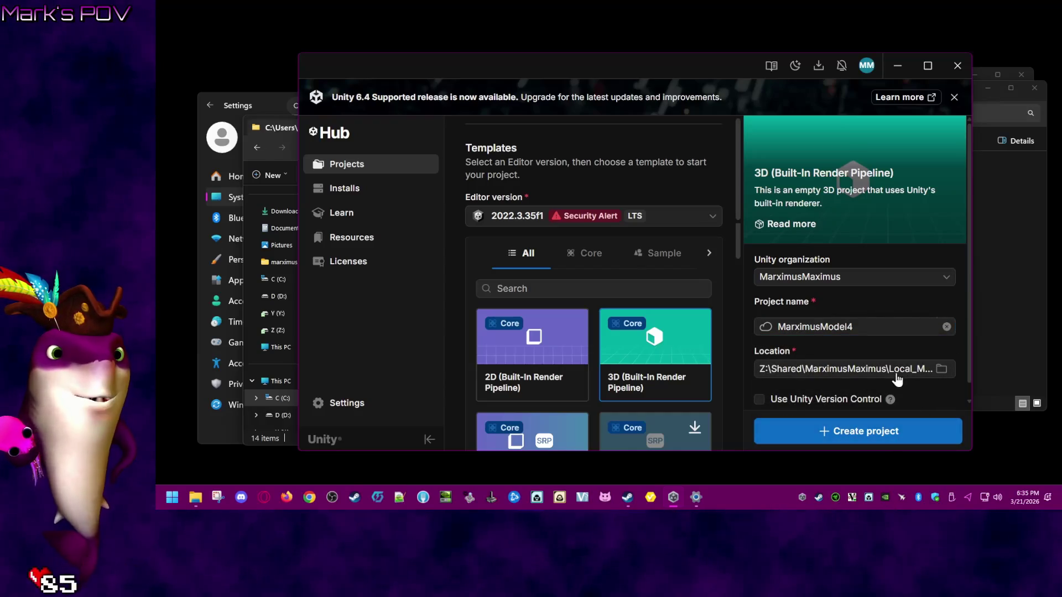
{"action": "left_click", "coordinate": [941, 369]}
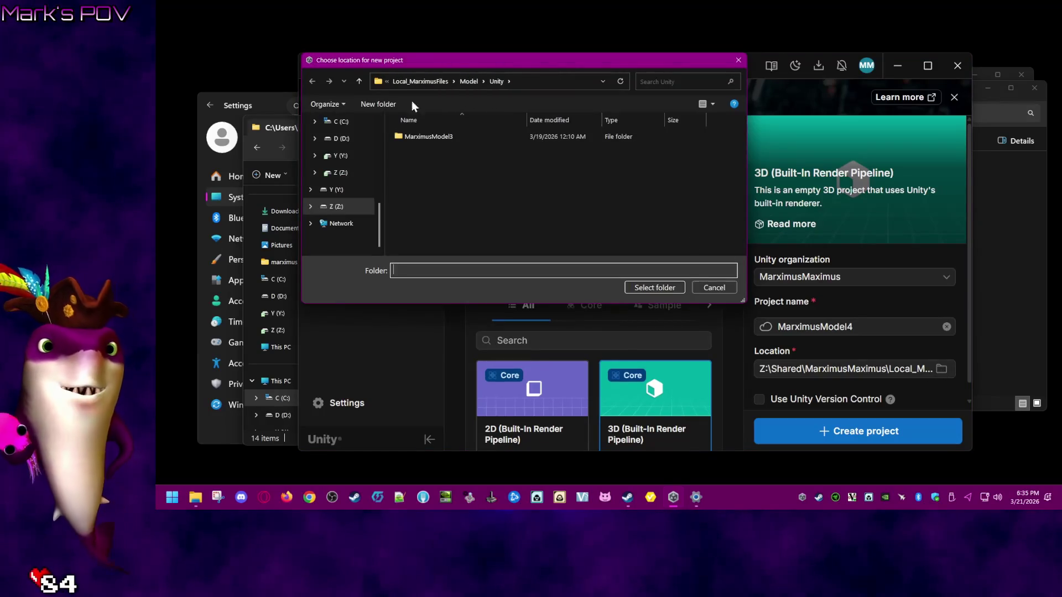
- Browse the location chooser to Documents\Local_MarximusFiles\Model\Unity
{"action": "left_click_drag", "start_coordinate": [379, 221], "coordinate": [376, 161]}
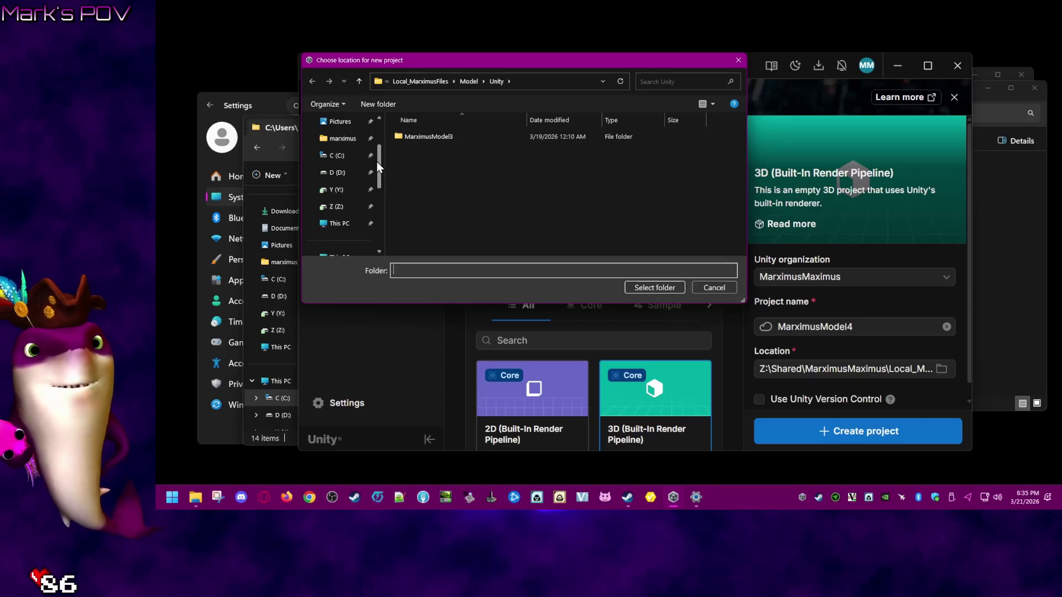
{"action": "left_click", "coordinate": [343, 139]}
{"action": "scroll", "coordinate": [504, 209], "scroll_direction": "down", "scroll_amount": 3}
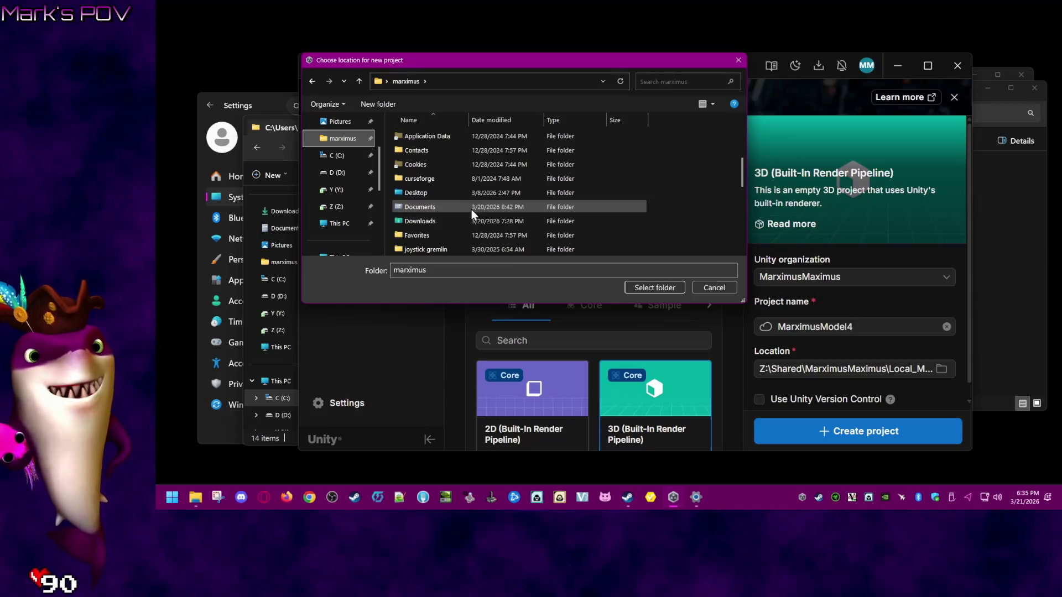
{"action": "scroll", "coordinate": [471, 209], "scroll_direction": "down", "scroll_amount": 1}
{"action": "scroll", "coordinate": [462, 203], "scroll_direction": "up", "scroll_amount": 1}
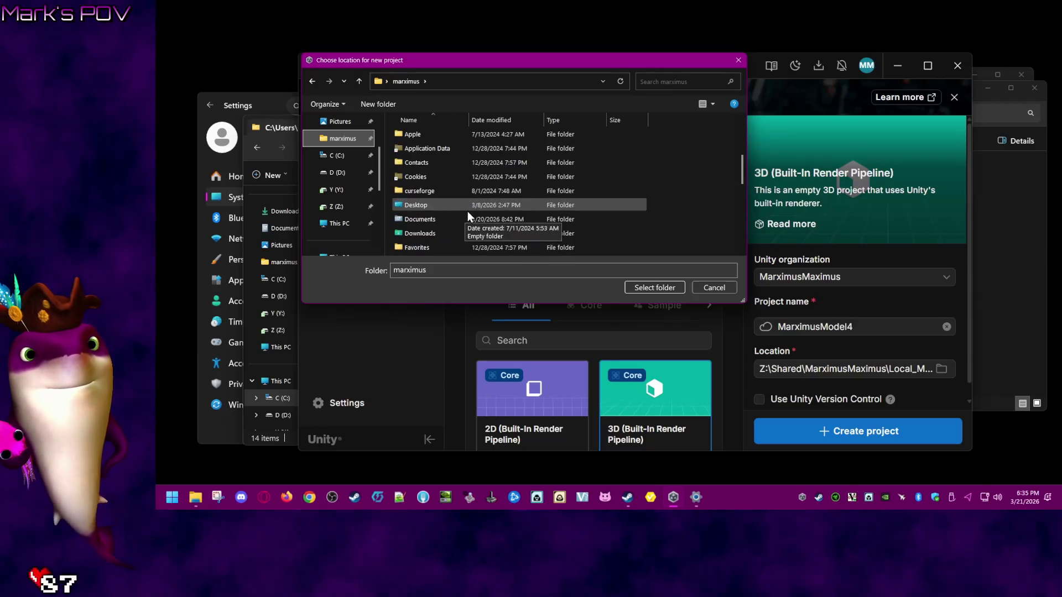
{"action": "double_click", "coordinate": [446, 221]}
{"action": "scroll", "coordinate": [470, 205], "scroll_direction": "down", "scroll_amount": 3}
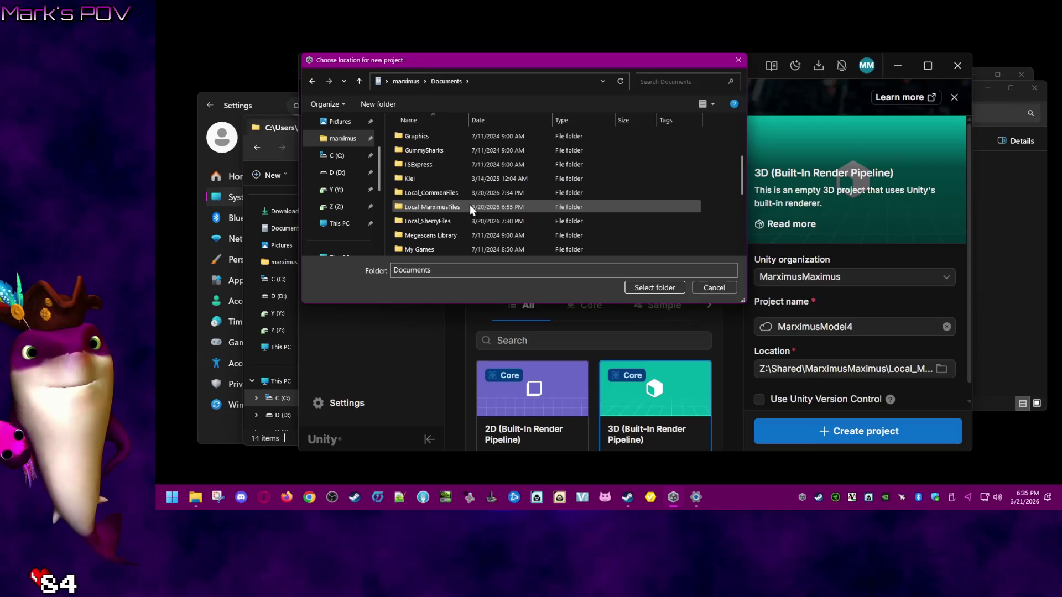
{"action": "double_click", "coordinate": [453, 168]}
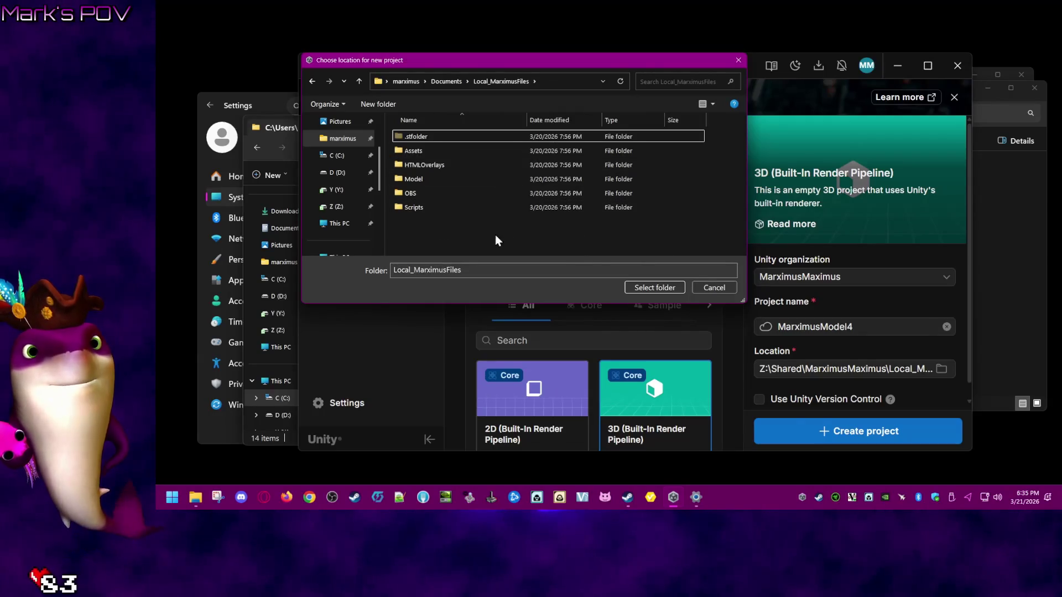
{"action": "left_click", "coordinate": [437, 185]}
{"action": "double_click", "coordinate": [436, 184]}
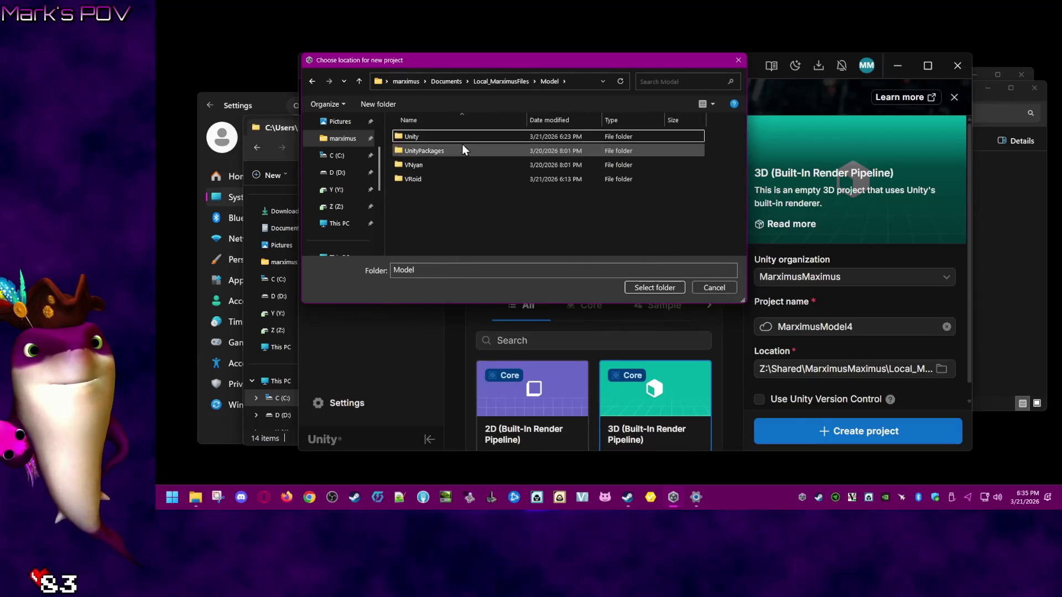
{"action": "left_click", "coordinate": [457, 136]}
{"action": "double_click", "coordinate": [457, 135]}
- Delete the old MarximusModel4 folder there and select the folder as project location
{"action": "left_click", "coordinate": [467, 150]}
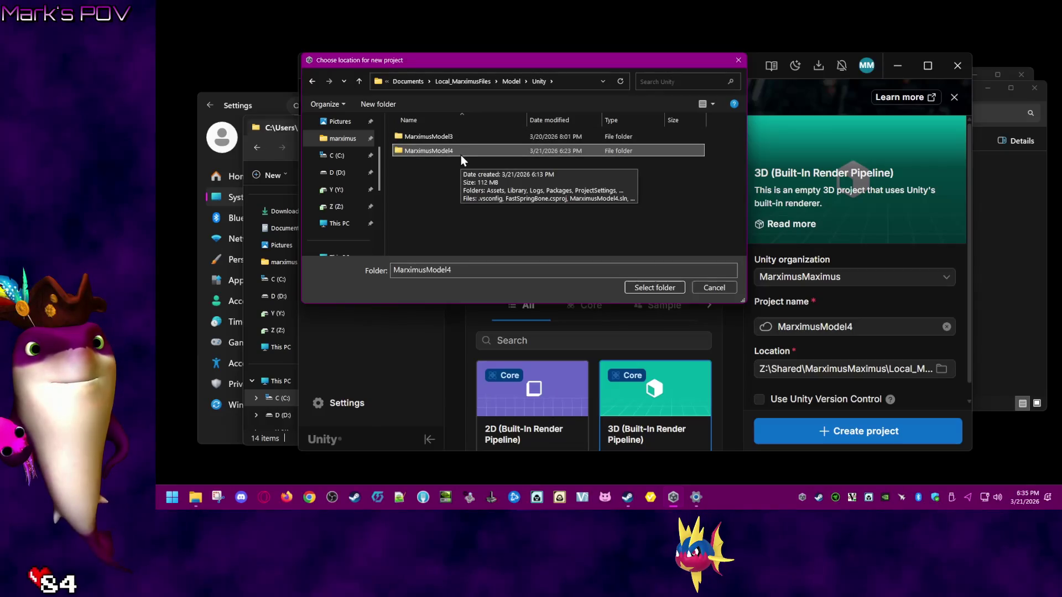
{"action": "right_click", "coordinate": [461, 156]}
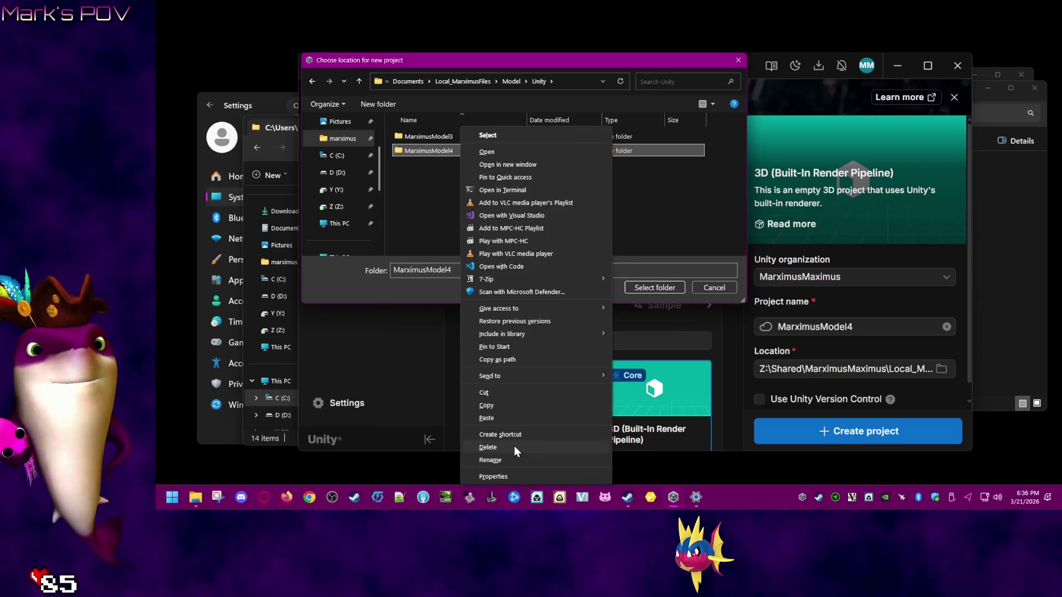
{"action": "left_click", "coordinate": [513, 446]}
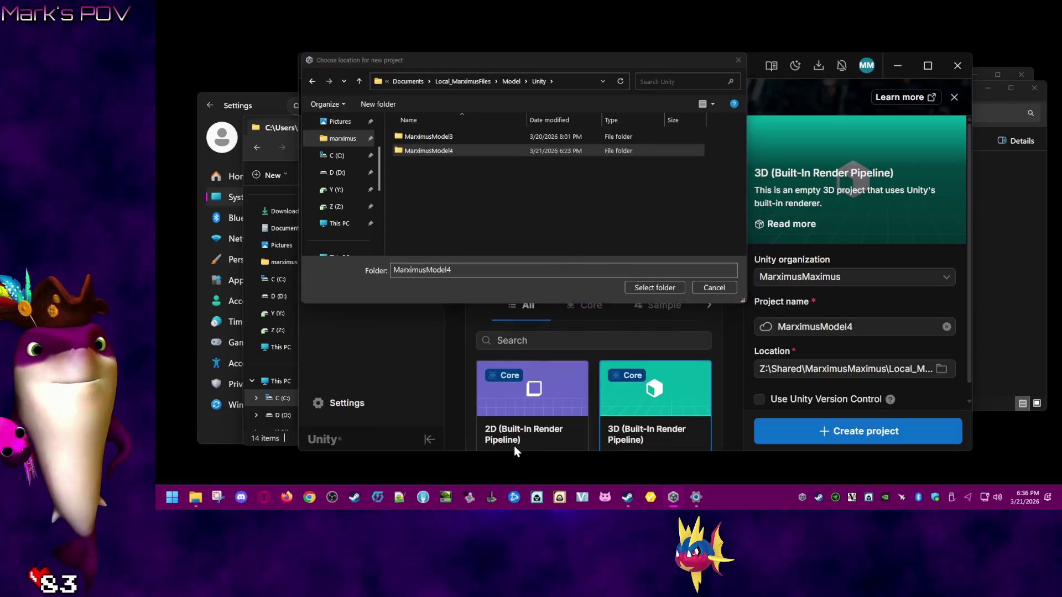
{"action": "left_click", "coordinate": [653, 289]}
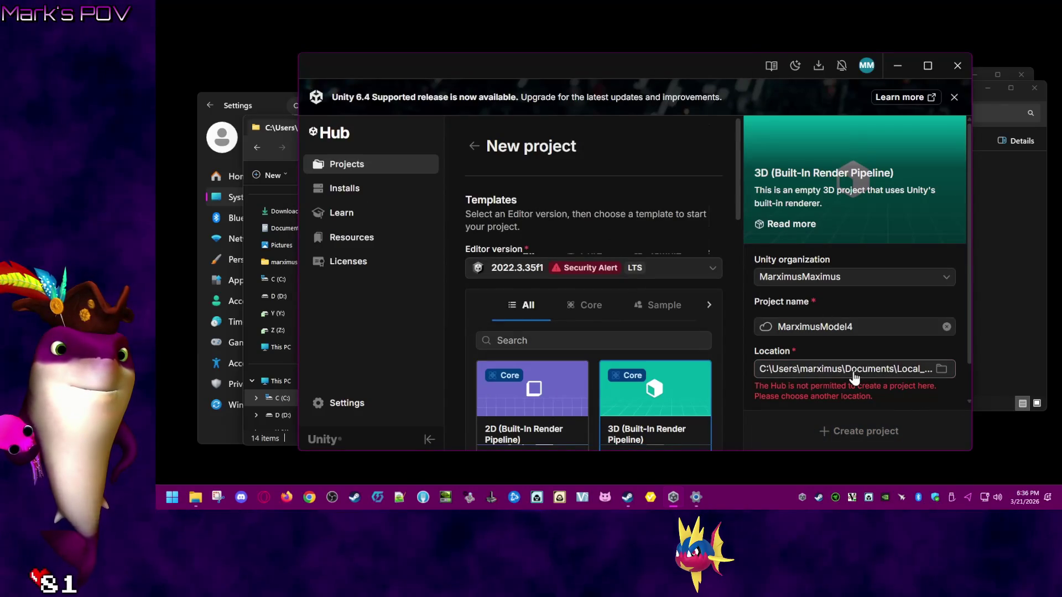
- Reopen and cancel the project location chooser without changing the location
{"action": "left_click", "coordinate": [942, 370]}
{"action": "left_click", "coordinate": [719, 287]}
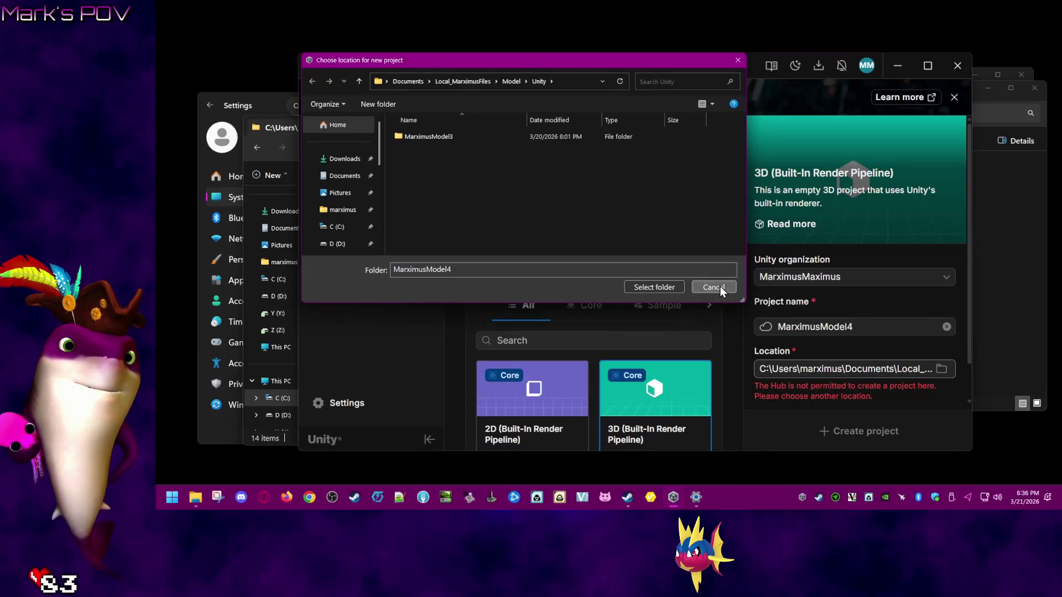
{"action": "left_click", "coordinate": [719, 287]}
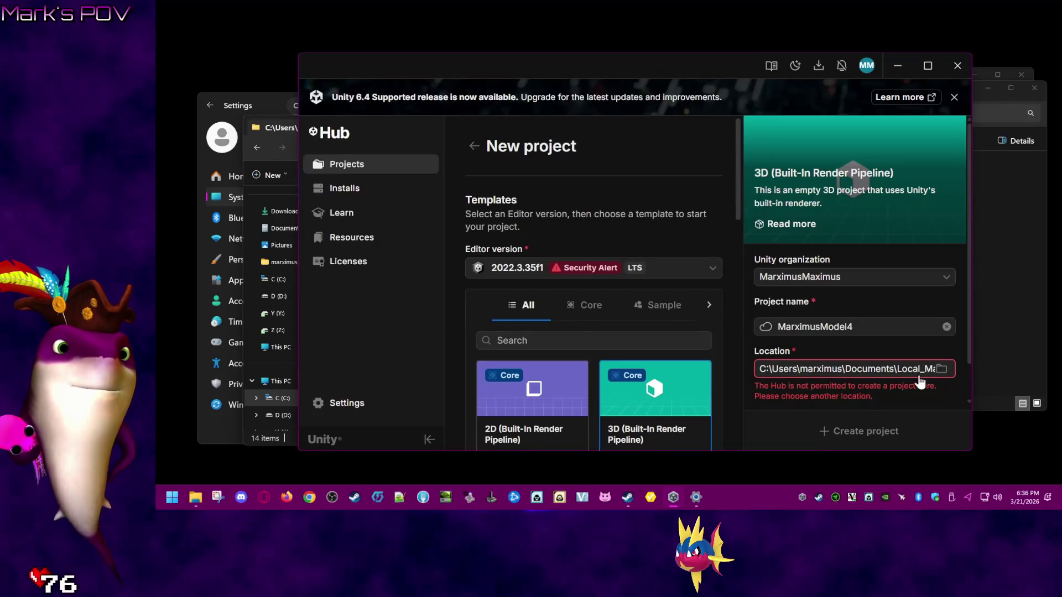
{"action": "left_click", "coordinate": [939, 369]}
{"action": "left_click", "coordinate": [720, 287]}
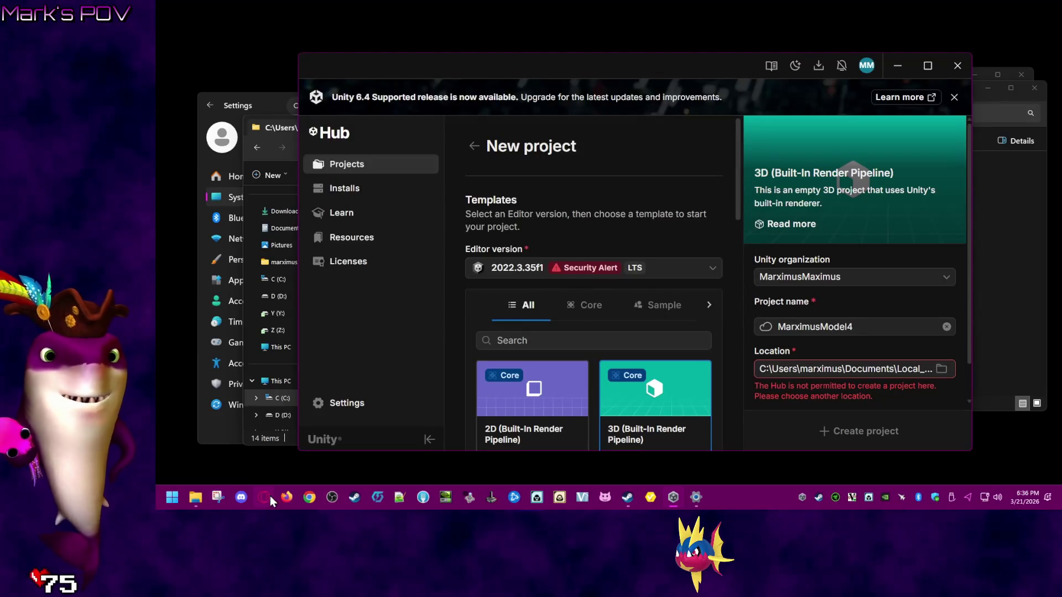
- Clear the Read-only attribute on Local_MarximusFiles and all its subfolders and files
{"action": "mouse_move", "coordinate": [204, 499]}
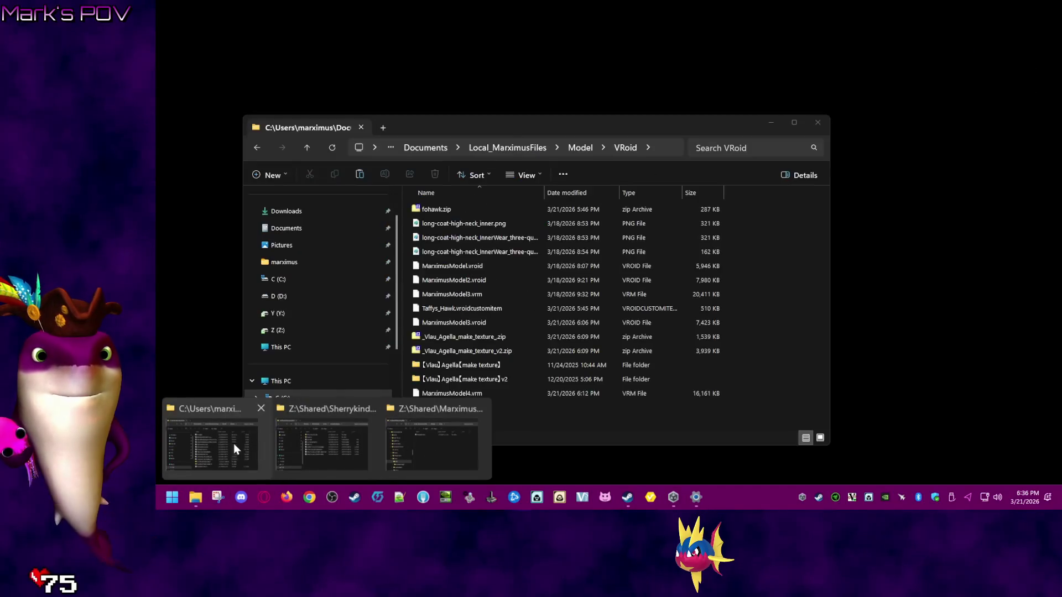
{"action": "left_click", "coordinate": [205, 444]}
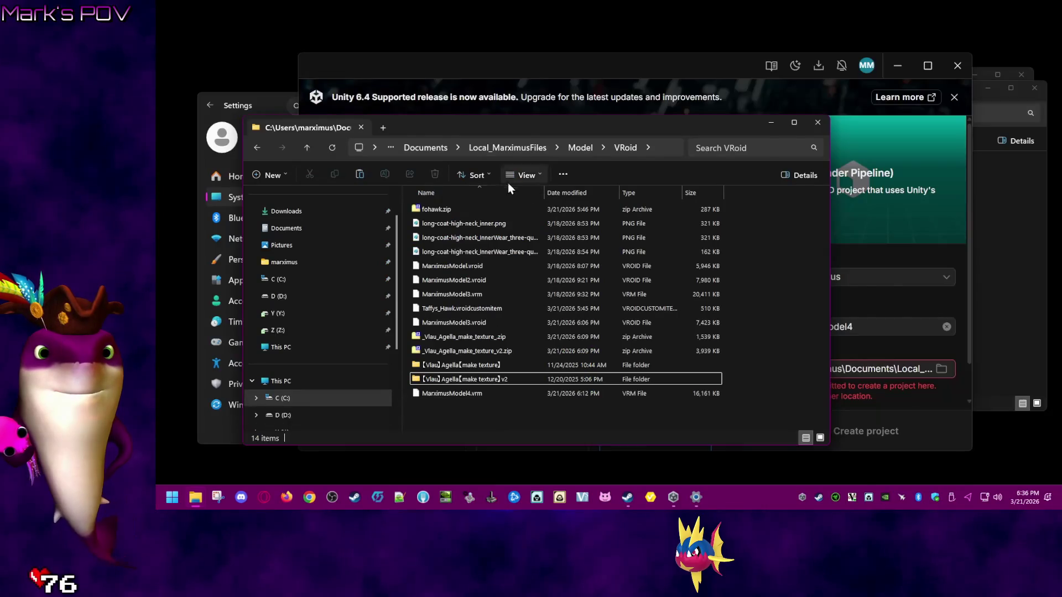
{"action": "left_click", "coordinate": [421, 151]}
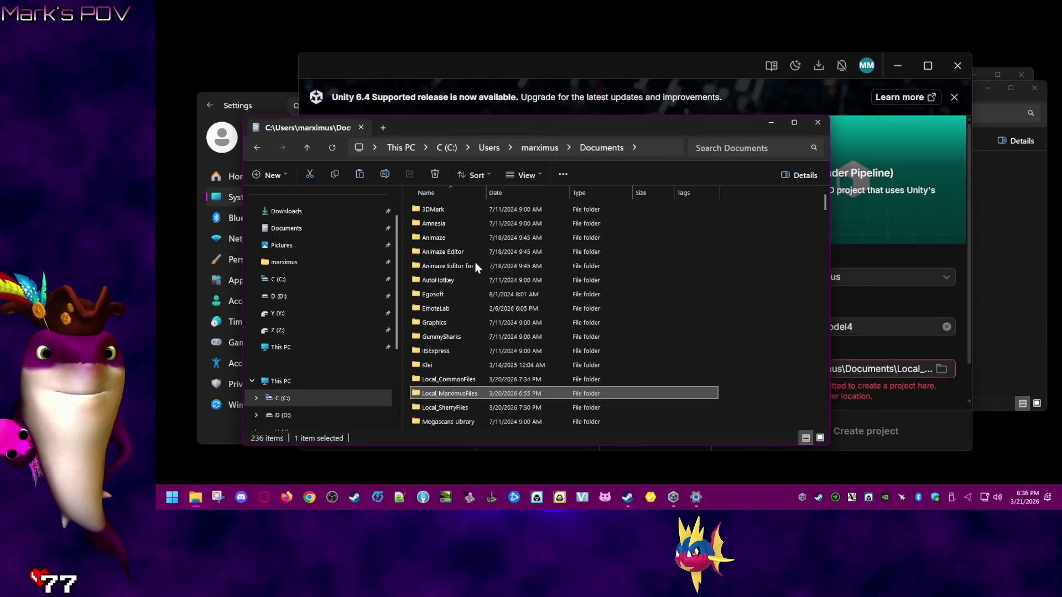
{"action": "right_click", "coordinate": [451, 393]}
{"action": "left_click", "coordinate": [496, 388]}
{"action": "left_click", "coordinate": [521, 403]}
{"action": "left_click", "coordinate": [603, 471]}
{"action": "left_click", "coordinate": [608, 389]}
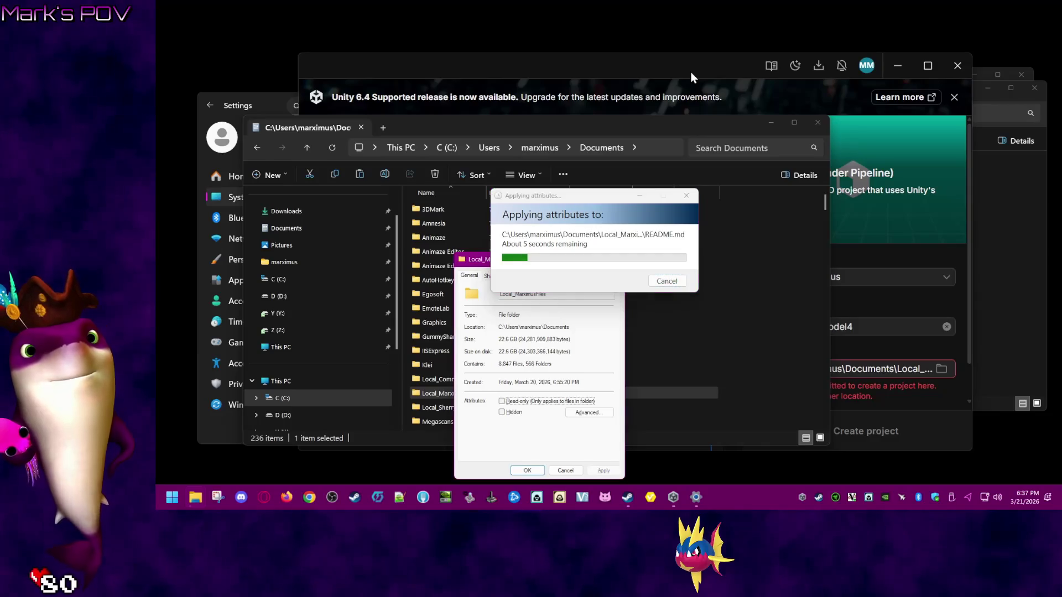
{"action": "left_click", "coordinate": [527, 470]}
{"action": "left_click", "coordinate": [929, 369]}
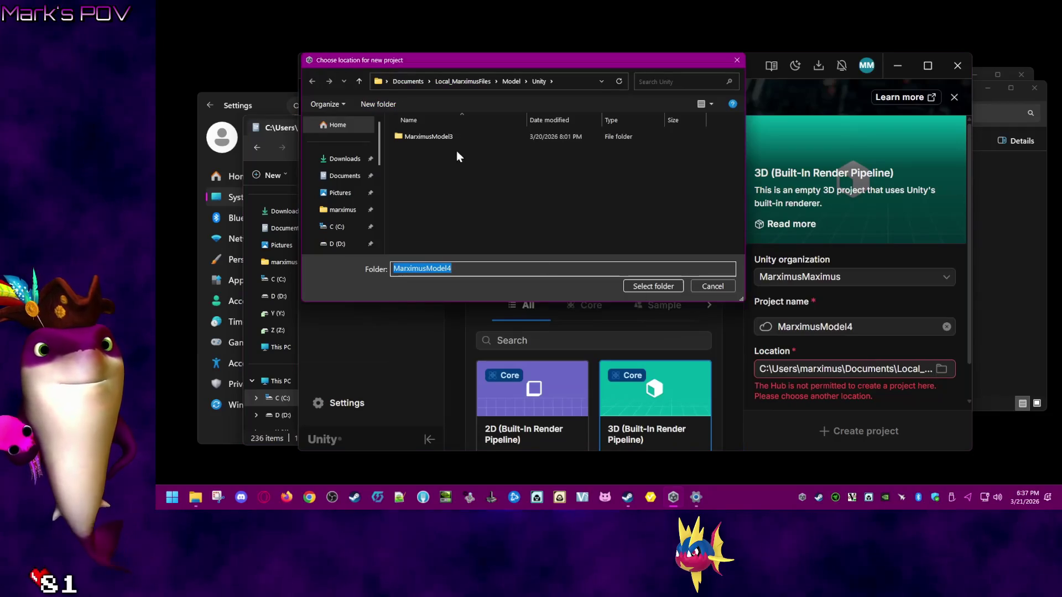
- Make MarximusModel4 a new local project via the Project name options
{"action": "left_click", "coordinate": [667, 289]}
{"action": "left_click", "coordinate": [669, 252]}
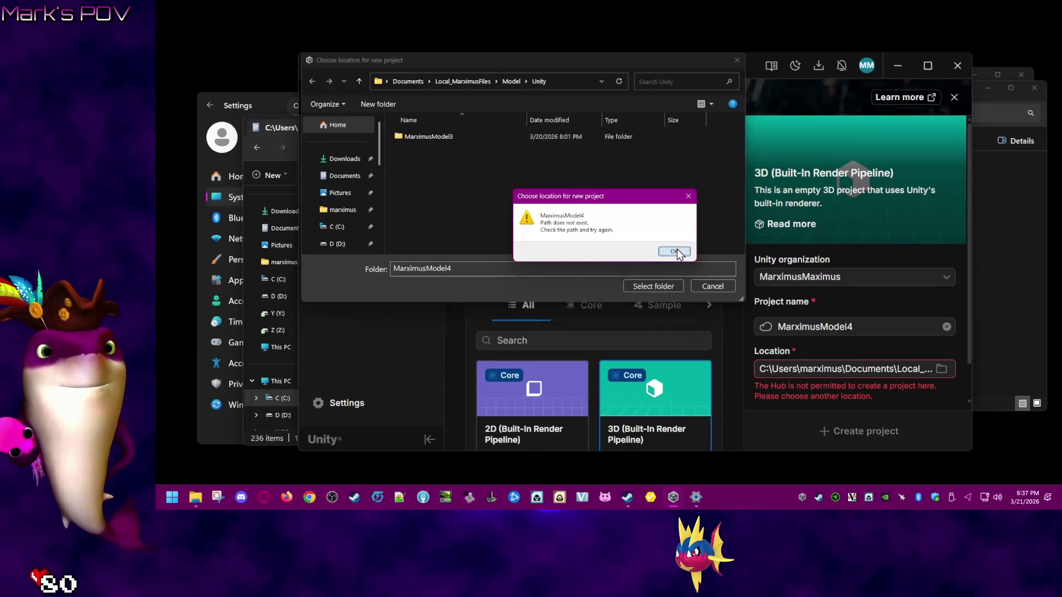
{"action": "left_click", "coordinate": [713, 287]}
{"action": "left_click", "coordinate": [896, 327]}
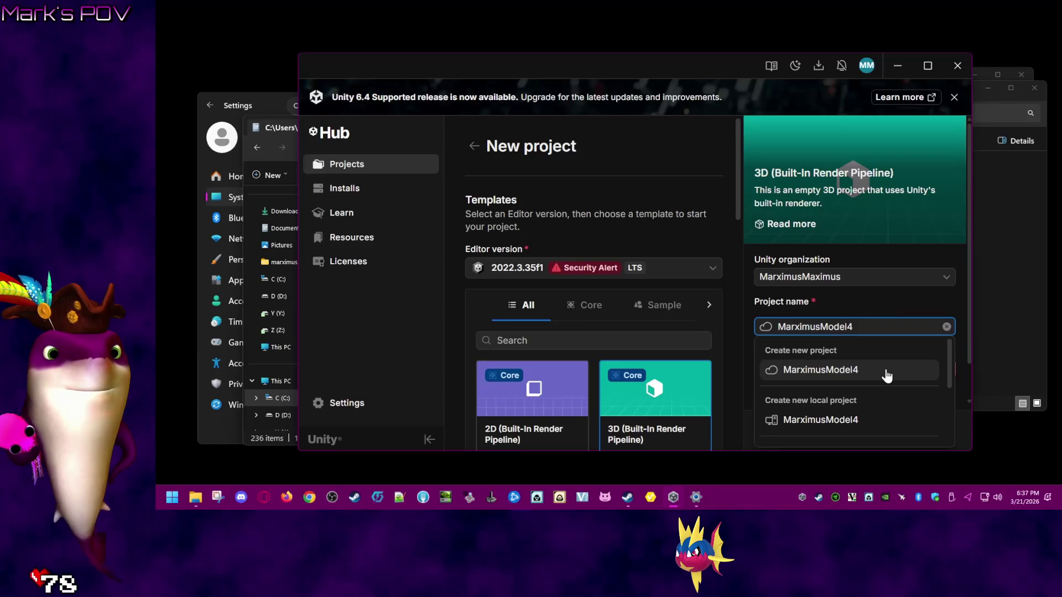
{"action": "left_click", "coordinate": [861, 422]}
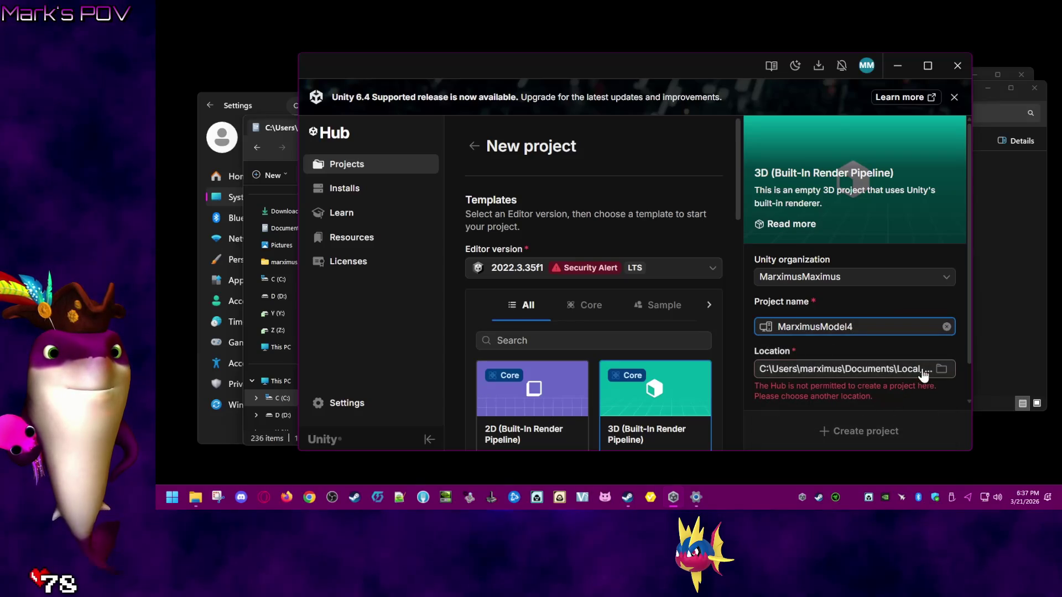
- Set the project location to the Model\Unity folder
{"action": "left_click", "coordinate": [943, 369]}
{"action": "left_click", "coordinate": [658, 287]}
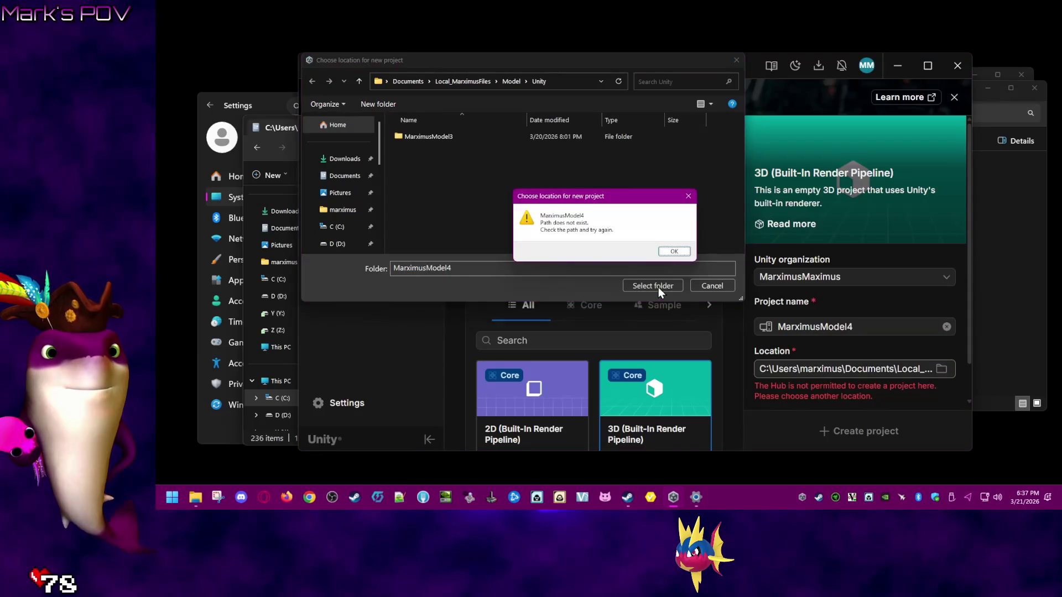
{"action": "left_click", "coordinate": [671, 254]}
{"action": "left_click", "coordinate": [510, 82]}
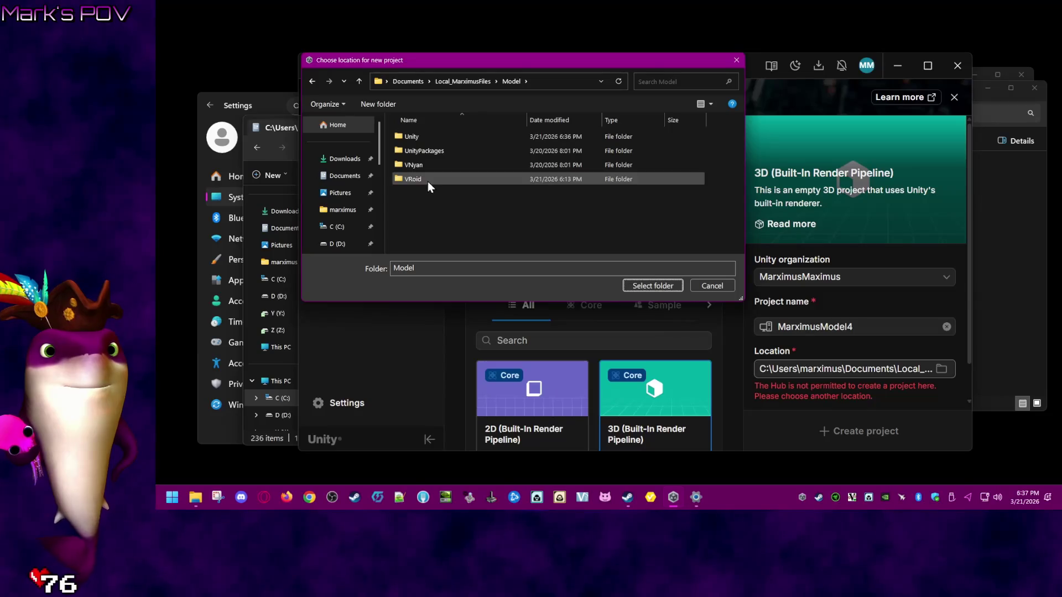
{"action": "left_click", "coordinate": [656, 287]}
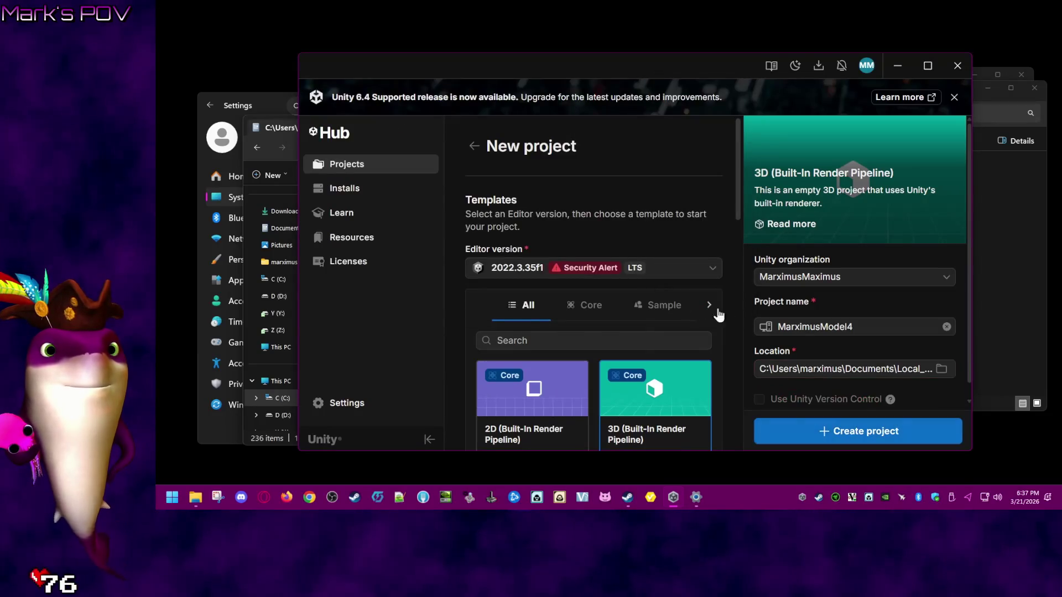
{"action": "left_click", "coordinate": [905, 372]}
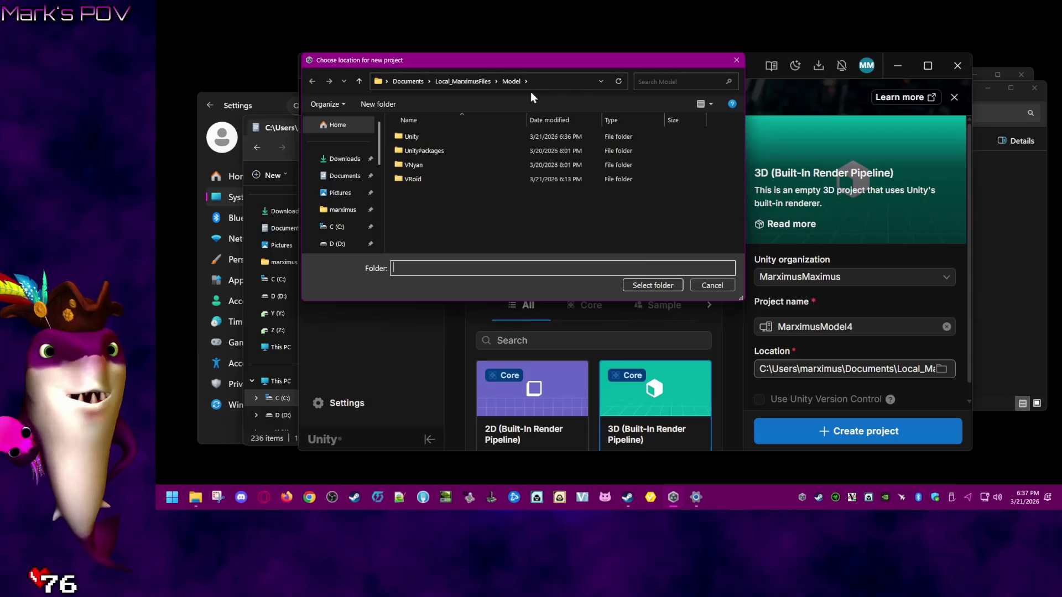
{"action": "double_click", "coordinate": [449, 137]}
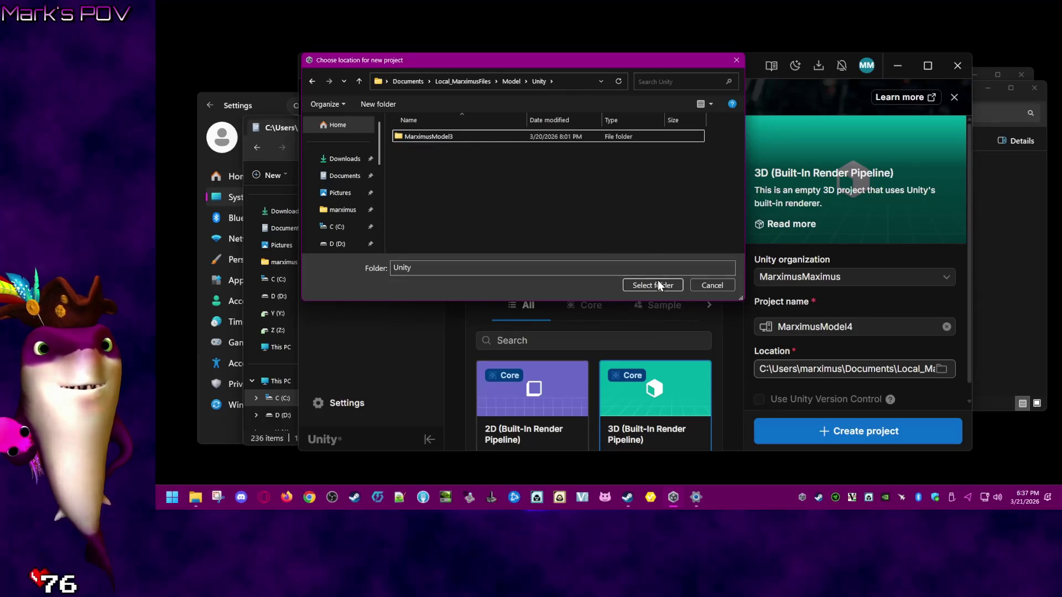
{"action": "left_click", "coordinate": [659, 285]}
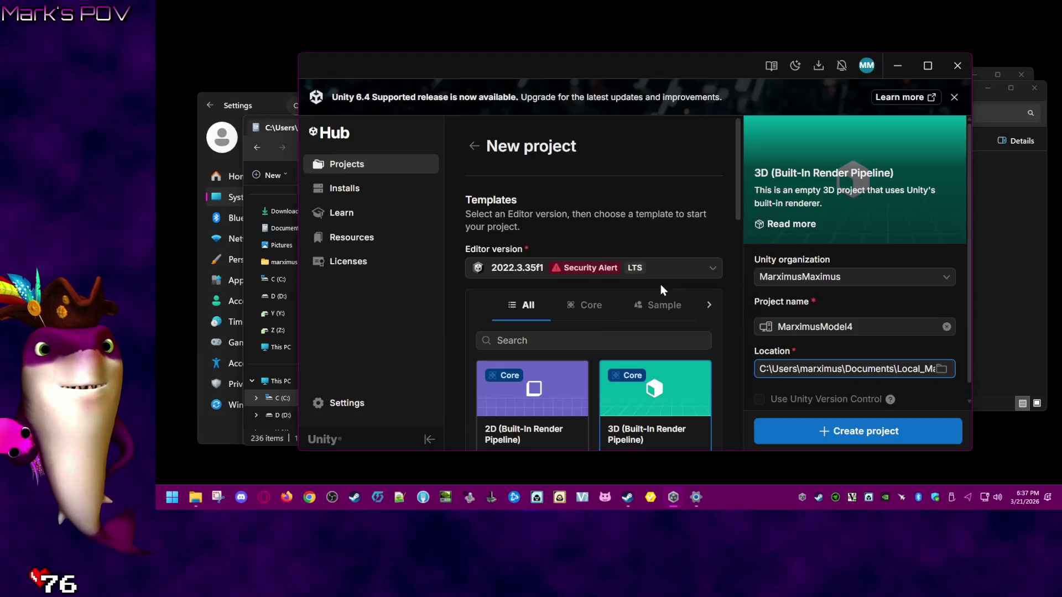
- Create the MarximusModel4 project and let it open in the Unity 2022.3.35f1 editor
{"action": "left_click", "coordinate": [892, 436]}
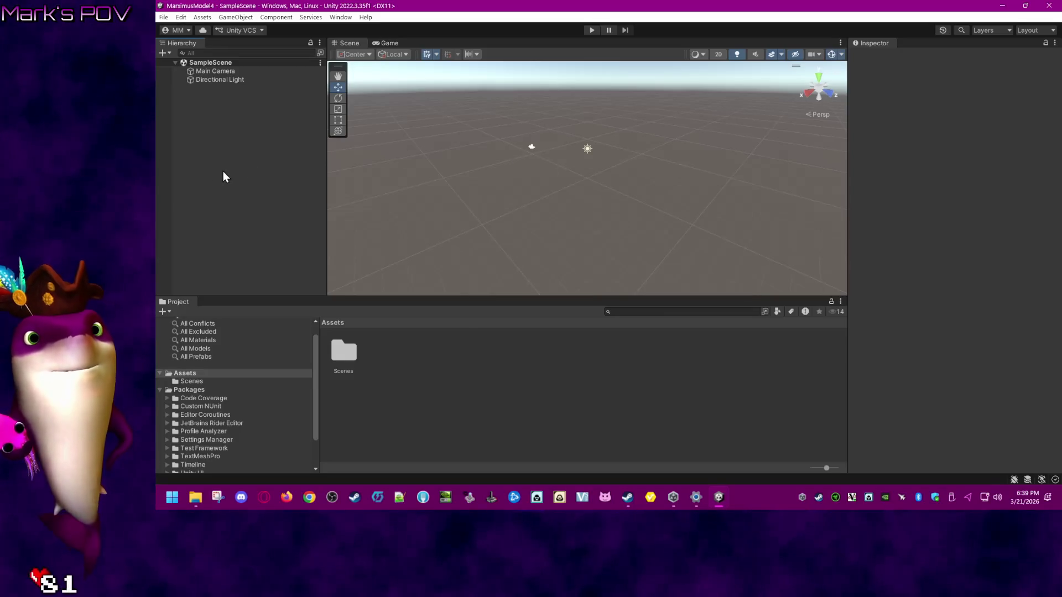
{"action": "right_click", "coordinate": [213, 144]}
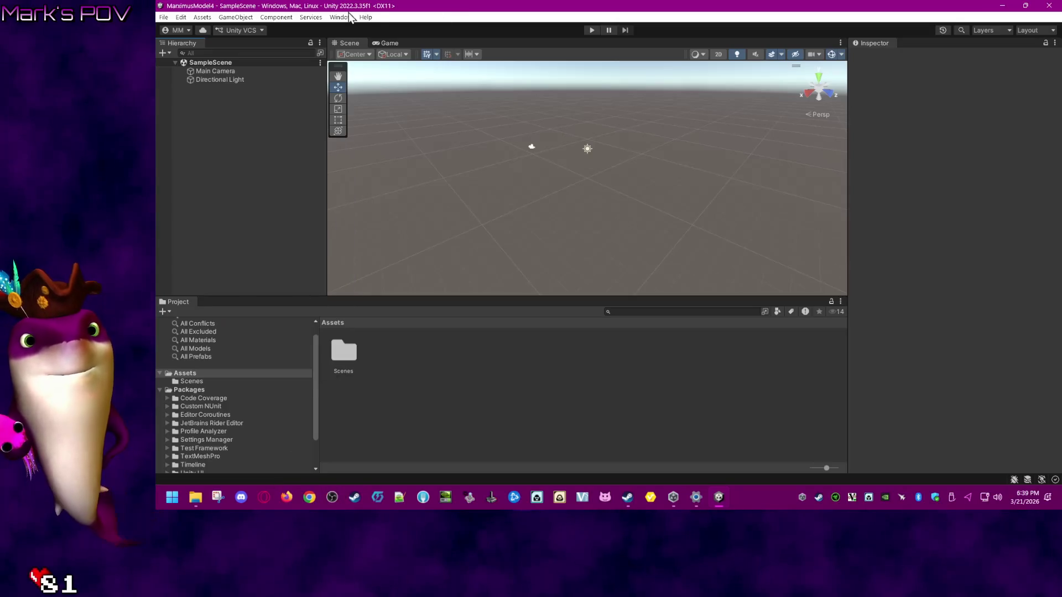